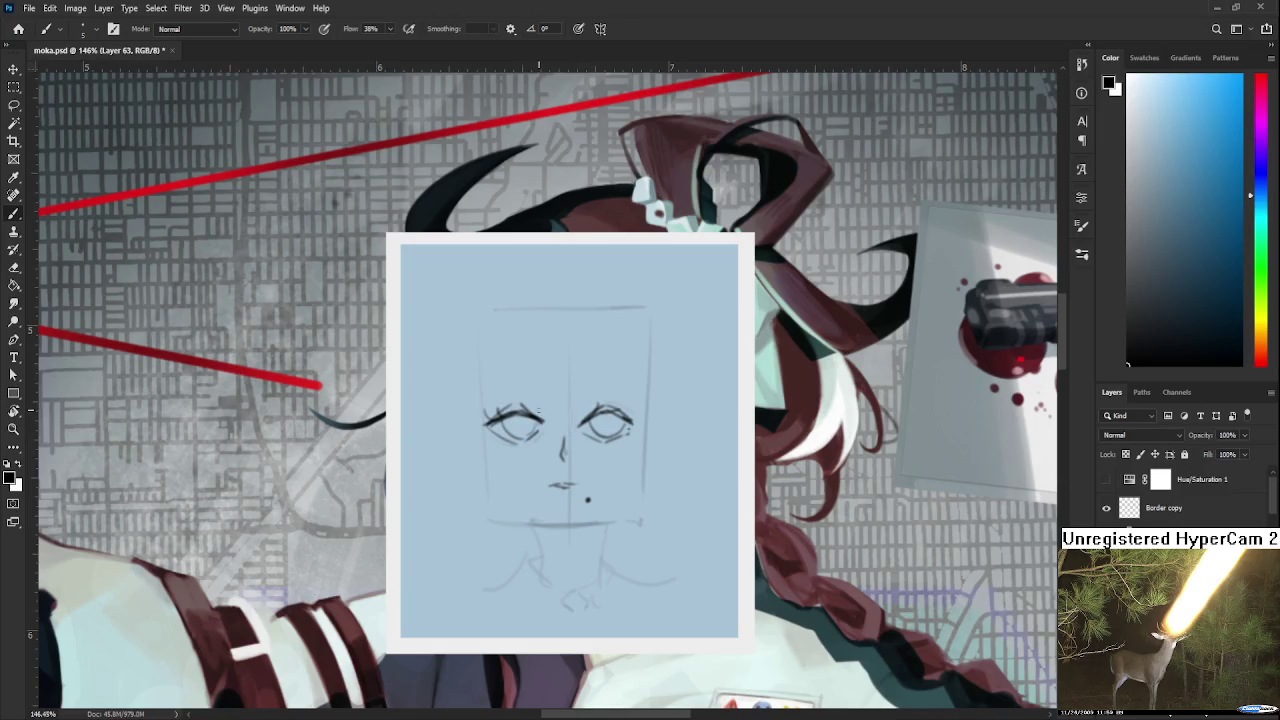
Draw a curved bang strand between the eyes, then try strands right of centre.
scroll(594, 410, up, 1)
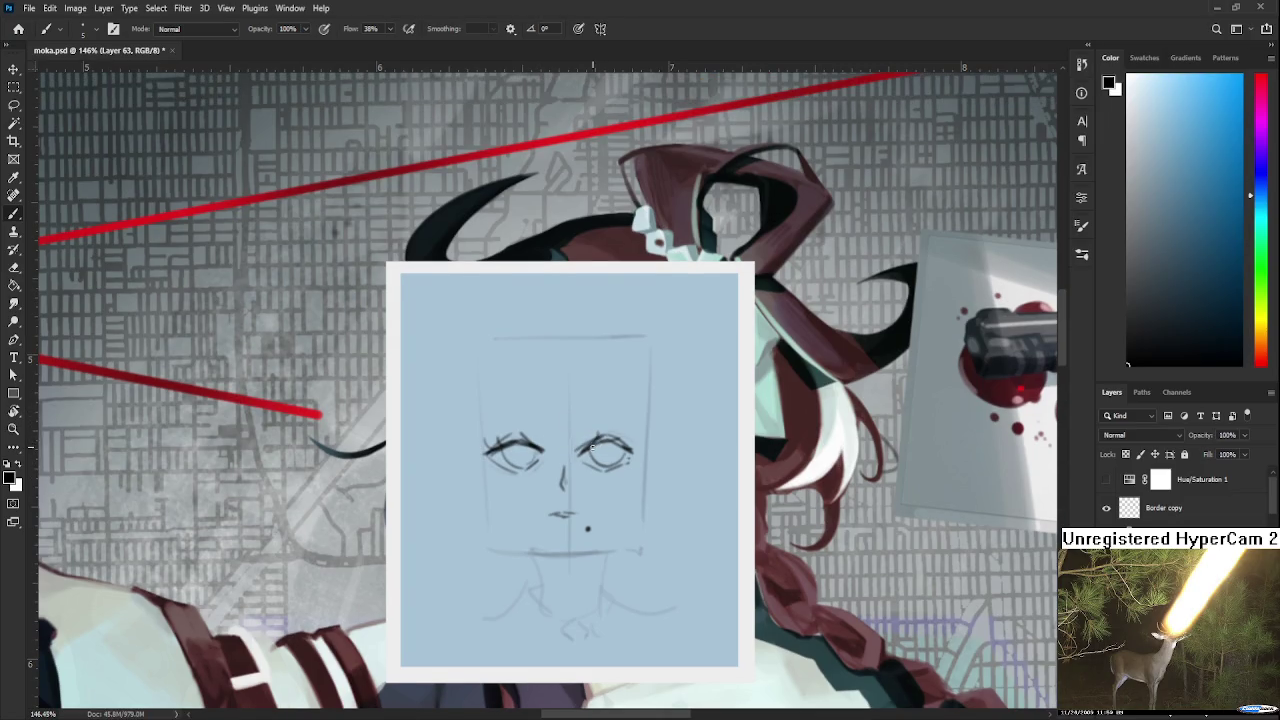
scroll(571, 380, up, 1)
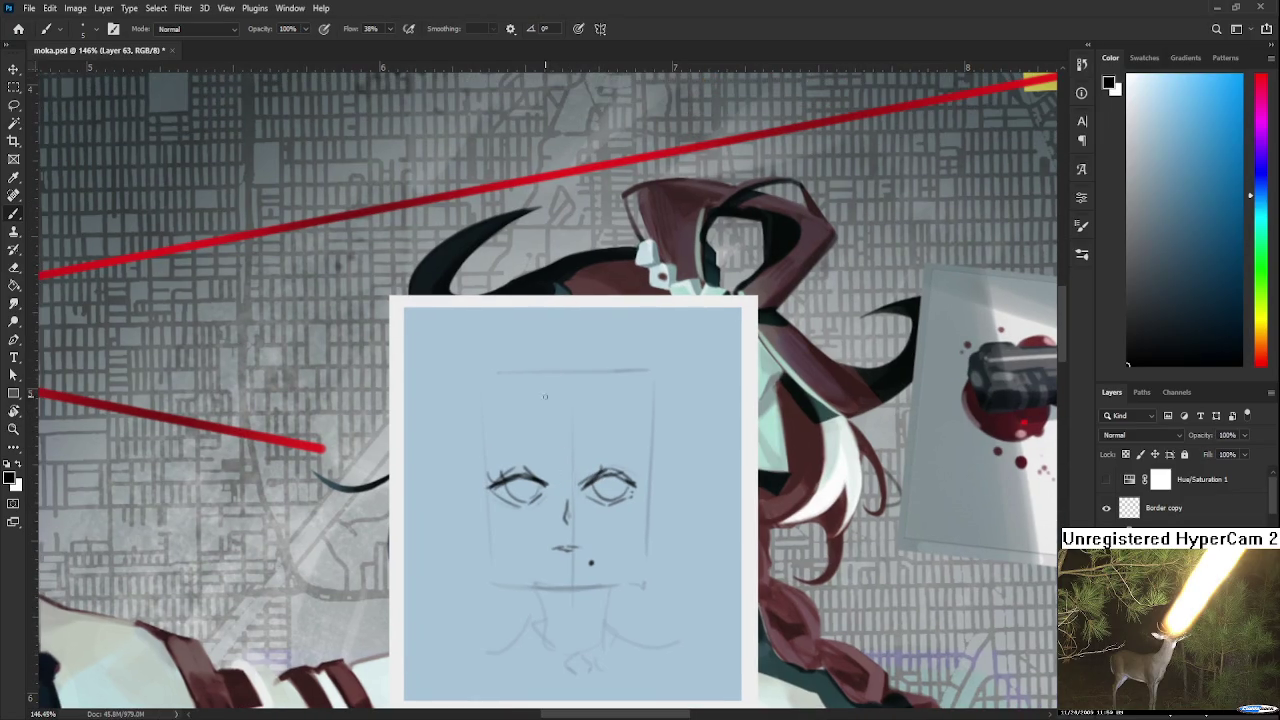
drag(545, 383, 564, 497)
drag(572, 430, 590, 497)
key(ctrl+z)
drag(596, 384, 592, 462)
key(ctrl+z)
Add a curve and a short stroke to the right-side hair strand.
key(ctrl+z)
drag(598, 390, 580, 486)
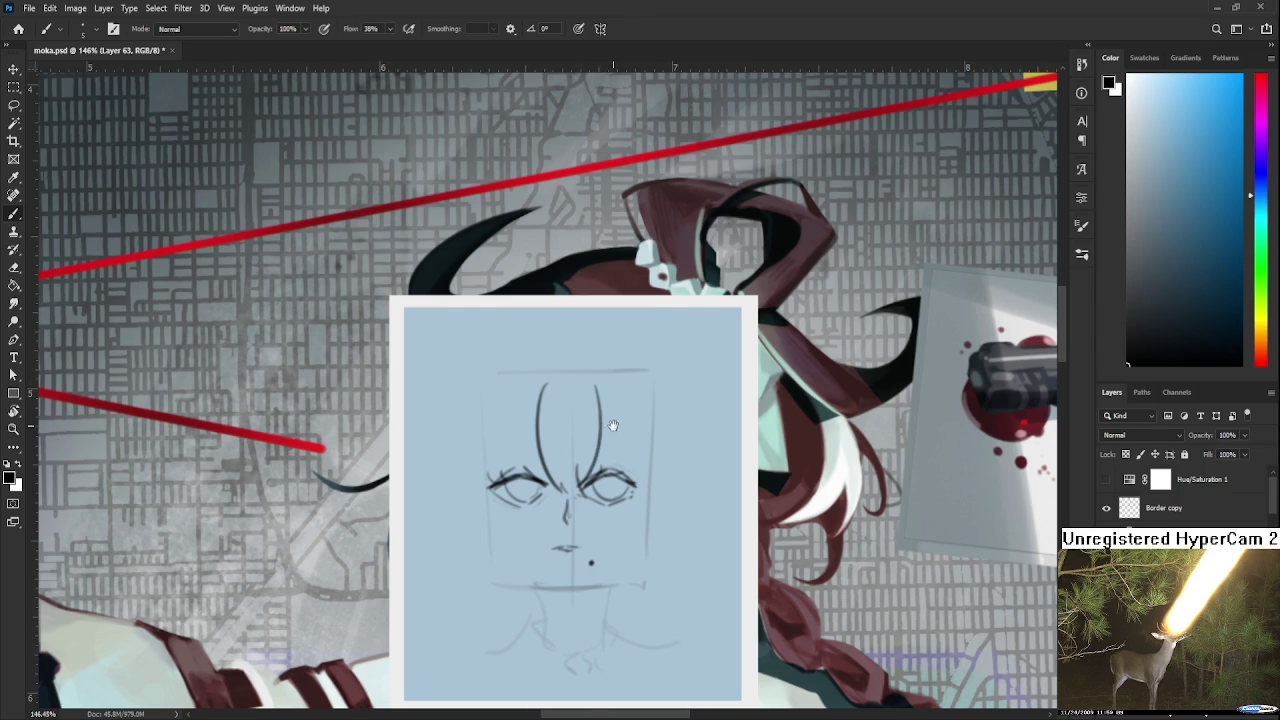
scroll(590, 450, down, 2)
drag(602, 354, 628, 444)
key(ctrl+z)
key(ctrl+z)
drag(636, 376, 636, 462)
key(ctrl+z)
drag(640, 403, 638, 444)
Draw long curving strands down the left side of the face, curling at the bottom.
mouse_move(545, 350)
mouse_down()
mouse_move(566, 335)
mouse_move(546, 418)
mouse_up()
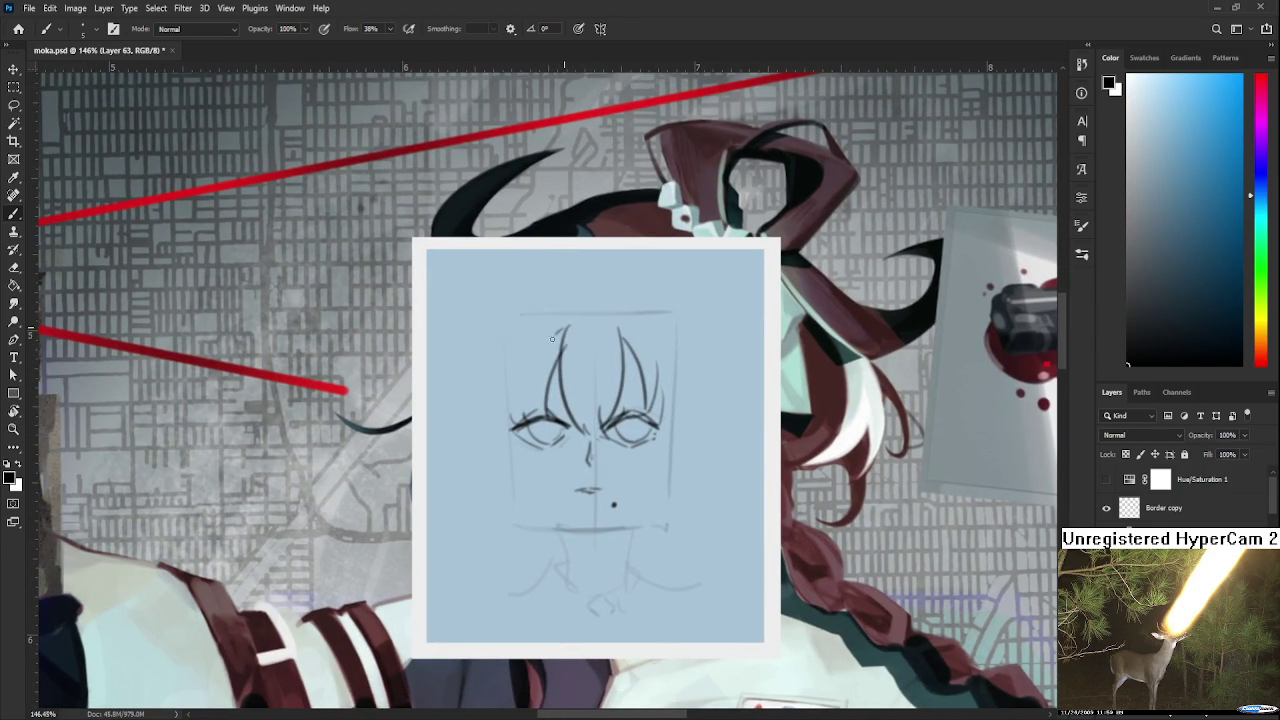
drag(550, 347, 516, 462)
key(ctrl+z)
key(ctrl+z)
drag(520, 378, 528, 470)
mouse_move(514, 414)
mouse_down()
mouse_move(534, 474)
mouse_move(518, 480)
mouse_up()
Darken the left hair strand's curve and redraw its outer line.
key(ctrl+z)
mouse_move(660, 386)
mouse_down()
mouse_move(646, 482)
mouse_move(645, 468)
mouse_up()
key(ctrl+z)
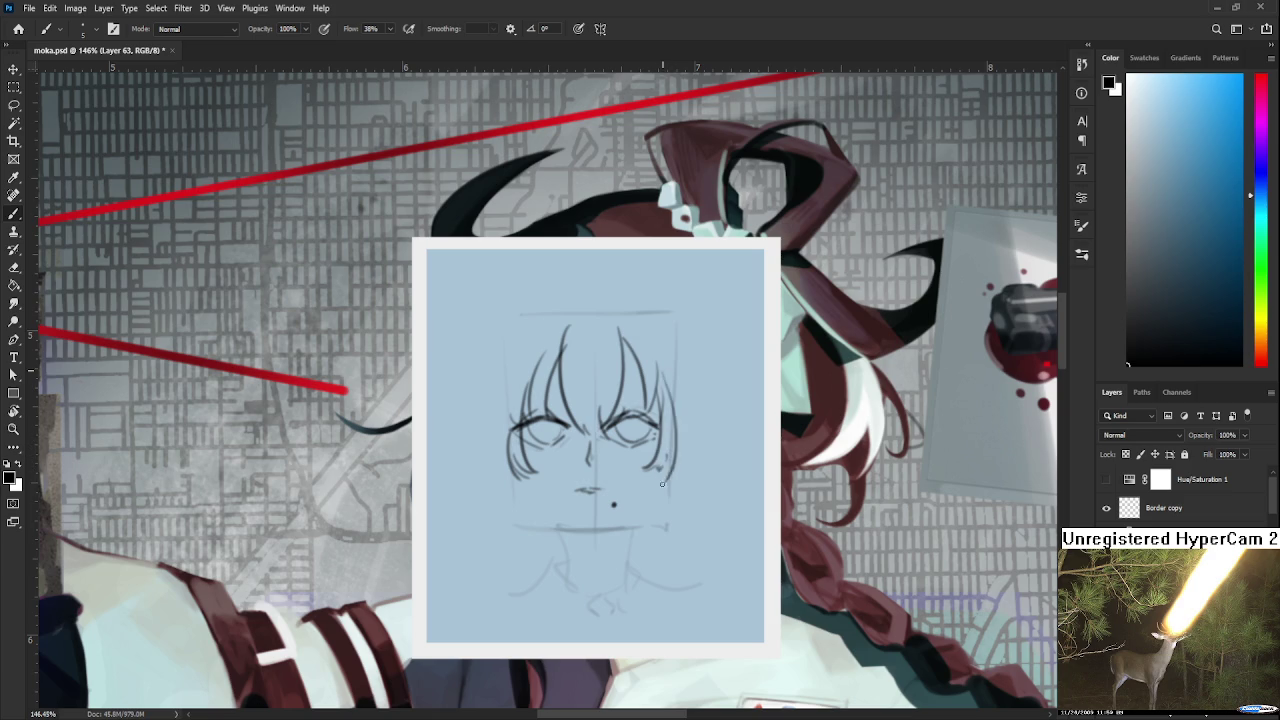
drag(507, 372, 515, 400)
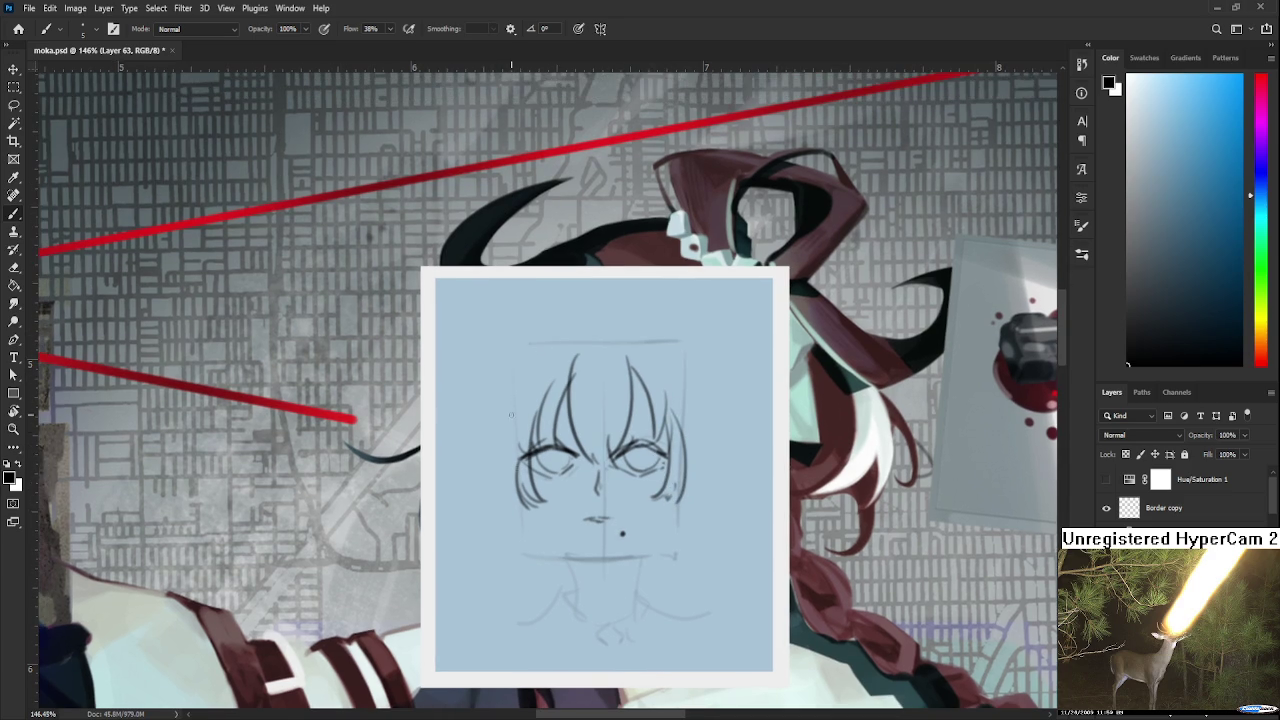
drag(520, 456, 534, 504)
mouse_move(514, 382)
mouse_down()
mouse_move(524, 490)
mouse_move(520, 477)
mouse_up()
key(ctrl+z)
key(ctrl+z)
key(ctrl+z)
drag(512, 396, 520, 496)
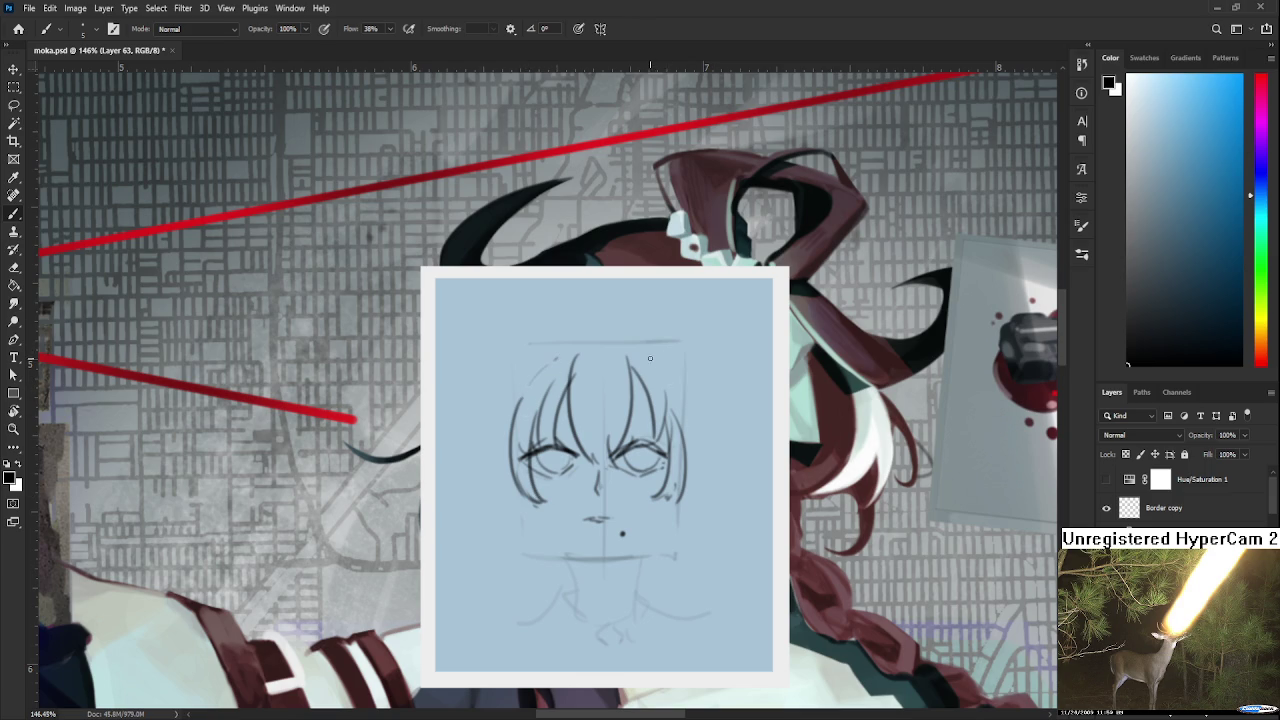
key(ctrl+z)
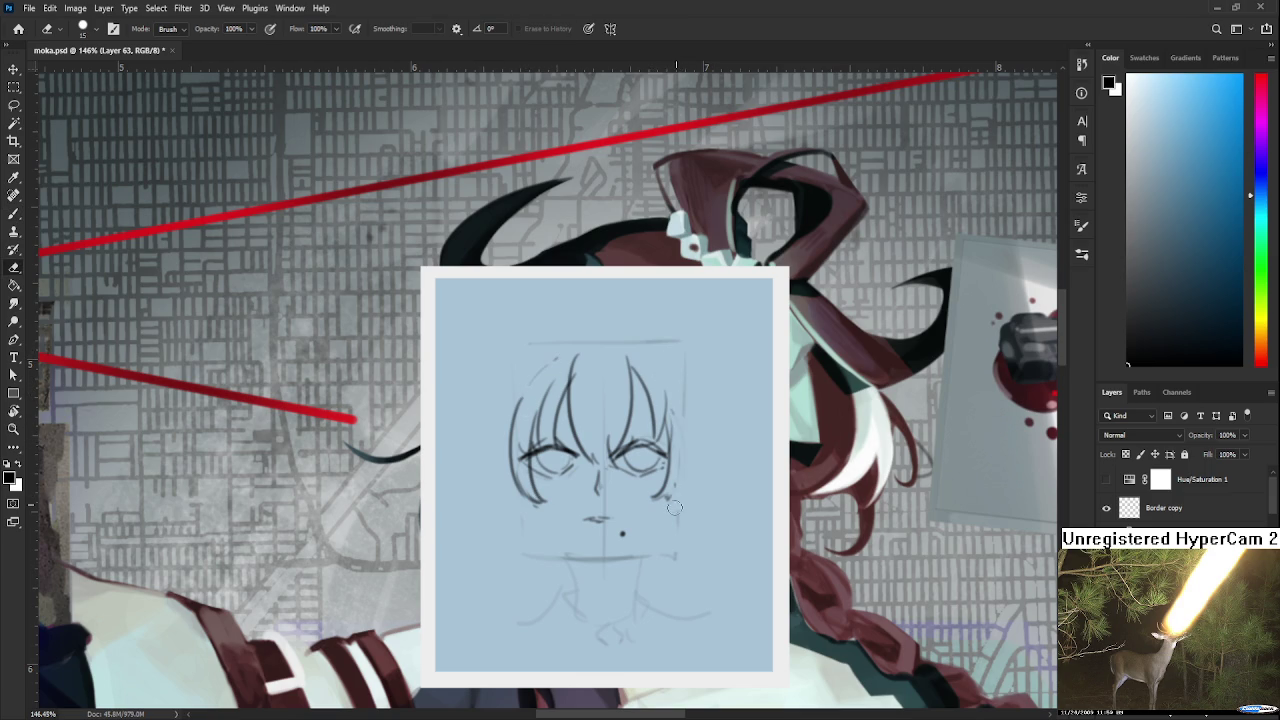
Erase the old right hair strand and redraw it curving downward.
drag(686, 402, 656, 506)
key(ctrl+z)
mouse_move(686, 400)
mouse_down()
mouse_move(668, 500)
mouse_move(650, 468)
mouse_move(602, 489)
mouse_up()
Lasso the mouth and move it to a new position with Free Transform.
key(l)
key(ctrl+t)
key(Return)
key(b)
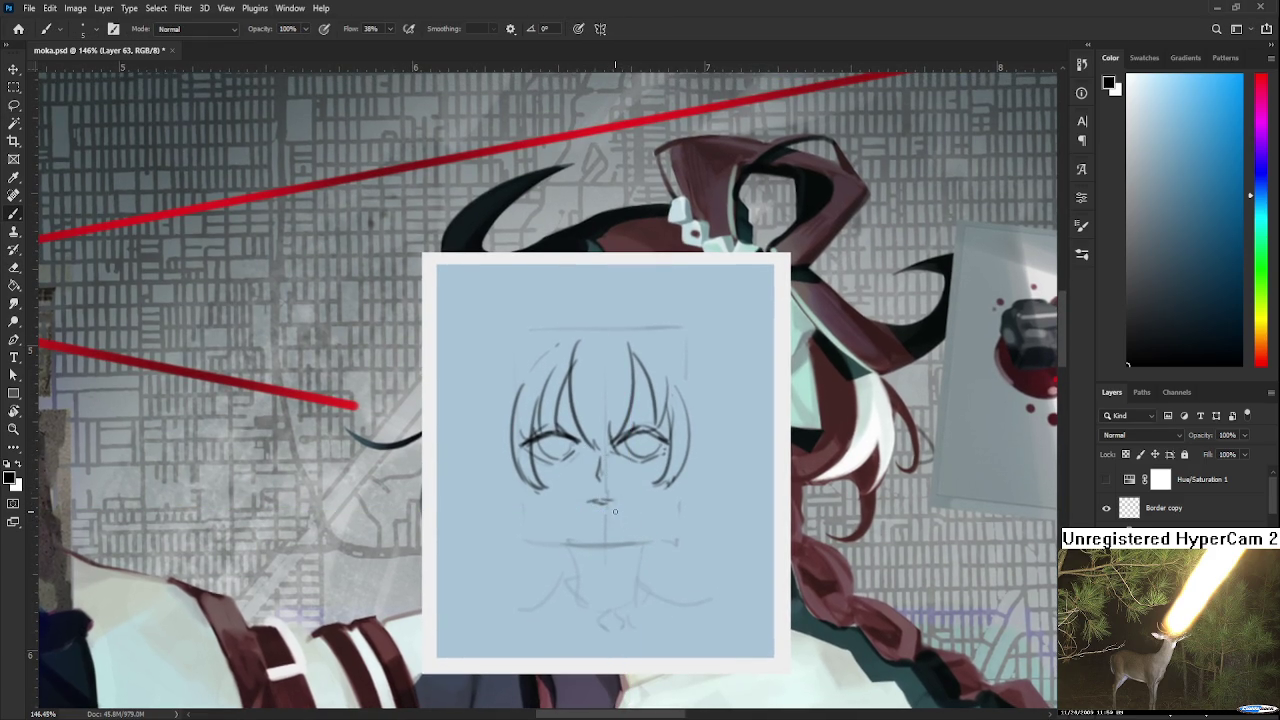
Draw the jawline curving down to the chin.
mouse_move(622, 508)
mouse_down()
mouse_move(616, 490)
mouse_move(609, 503)
mouse_up()
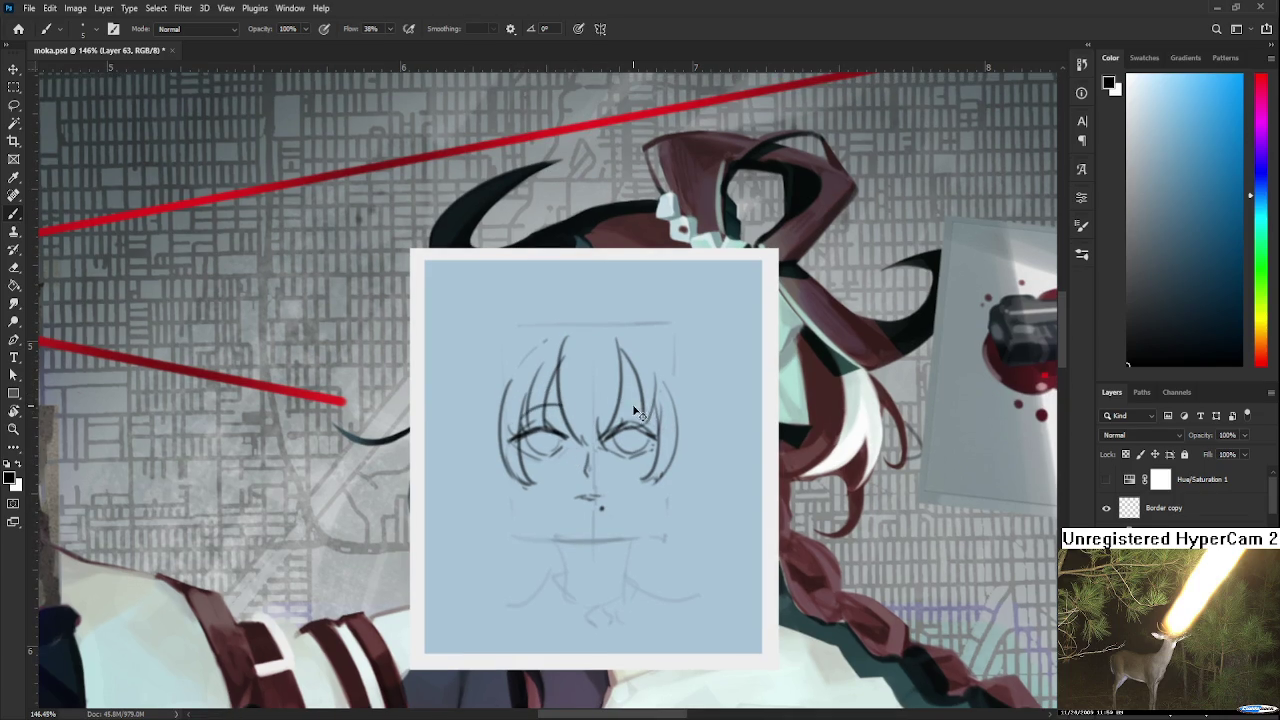
scroll(624, 405, down, 1)
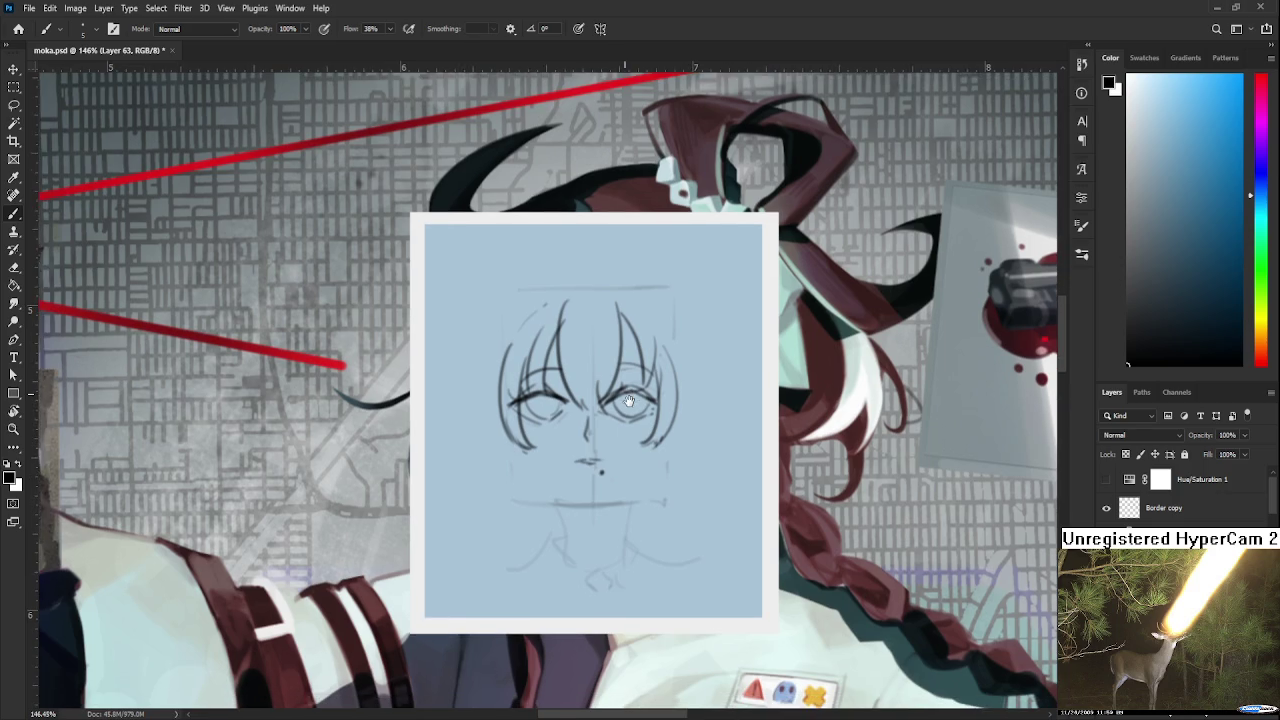
scroll(595, 442, down, 1)
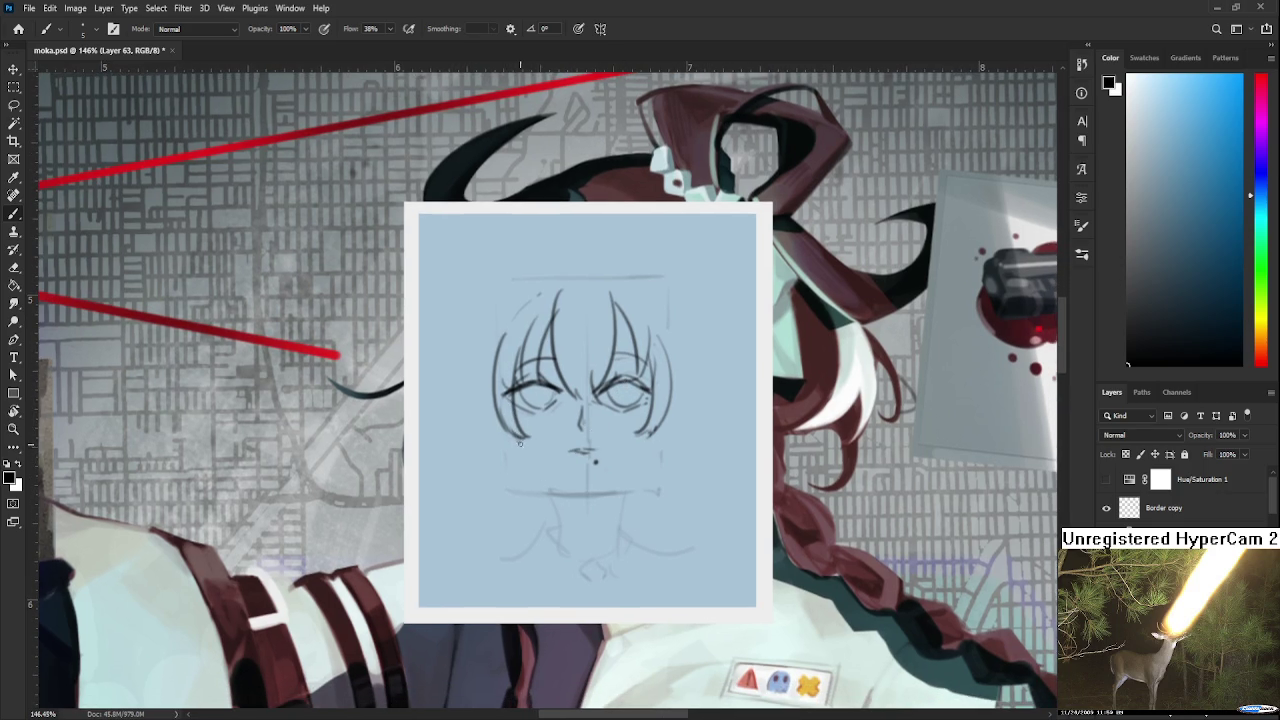
key(ctrl+z)
mouse_move(520, 450)
mouse_down()
mouse_move(594, 510)
mouse_move(576, 490)
mouse_move(632, 466)
mouse_move(650, 416)
mouse_up()
key(ctrl+z)
Draw both sides of the neck and a choker line across it.
mouse_move(556, 455)
mouse_down()
mouse_move(578, 510)
mouse_move(569, 498)
mouse_up()
key(ctrl+z)
key(ctrl+z)
key(ctrl+z)
drag(624, 438, 627, 500)
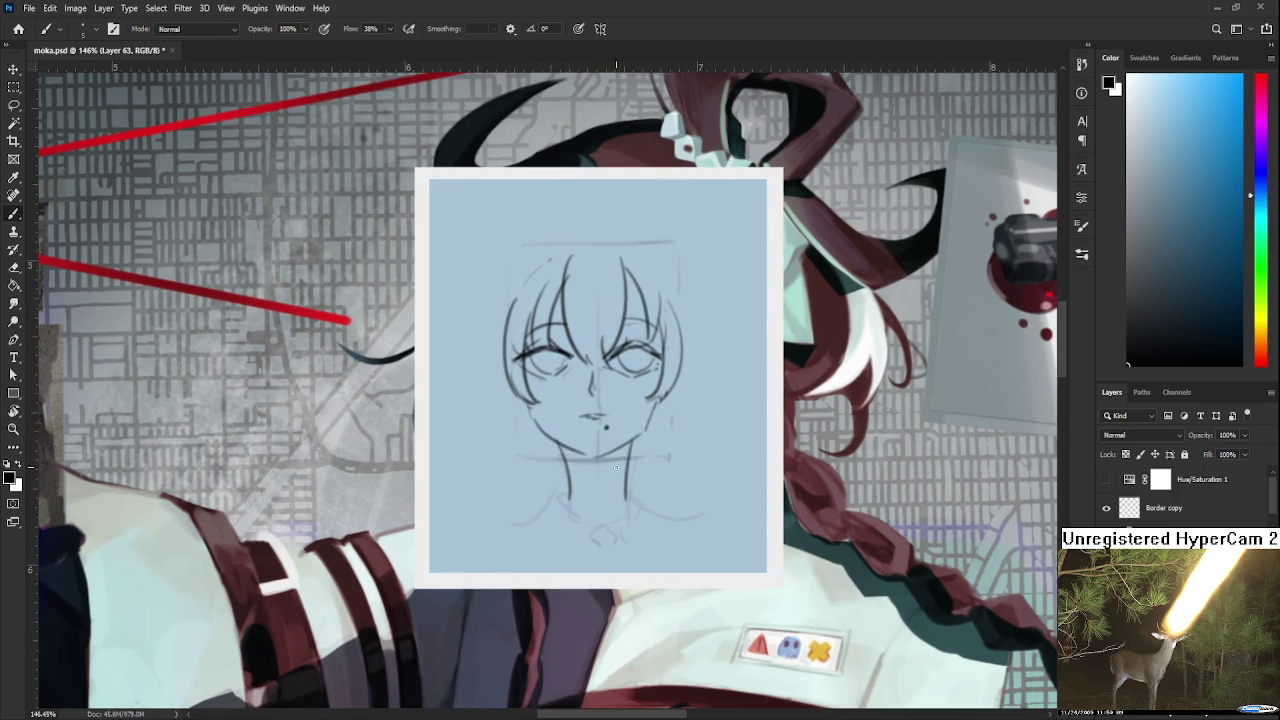
key(ctrl+z)
mouse_move(565, 470)
mouse_down()
mouse_move(610, 478)
mouse_move(630, 466)
mouse_move(590, 492)
mouse_move(604, 488)
mouse_up()
key(ctrl+z)
Scroll the view up over the portrait sketch.
scroll(560, 502, up, 1)
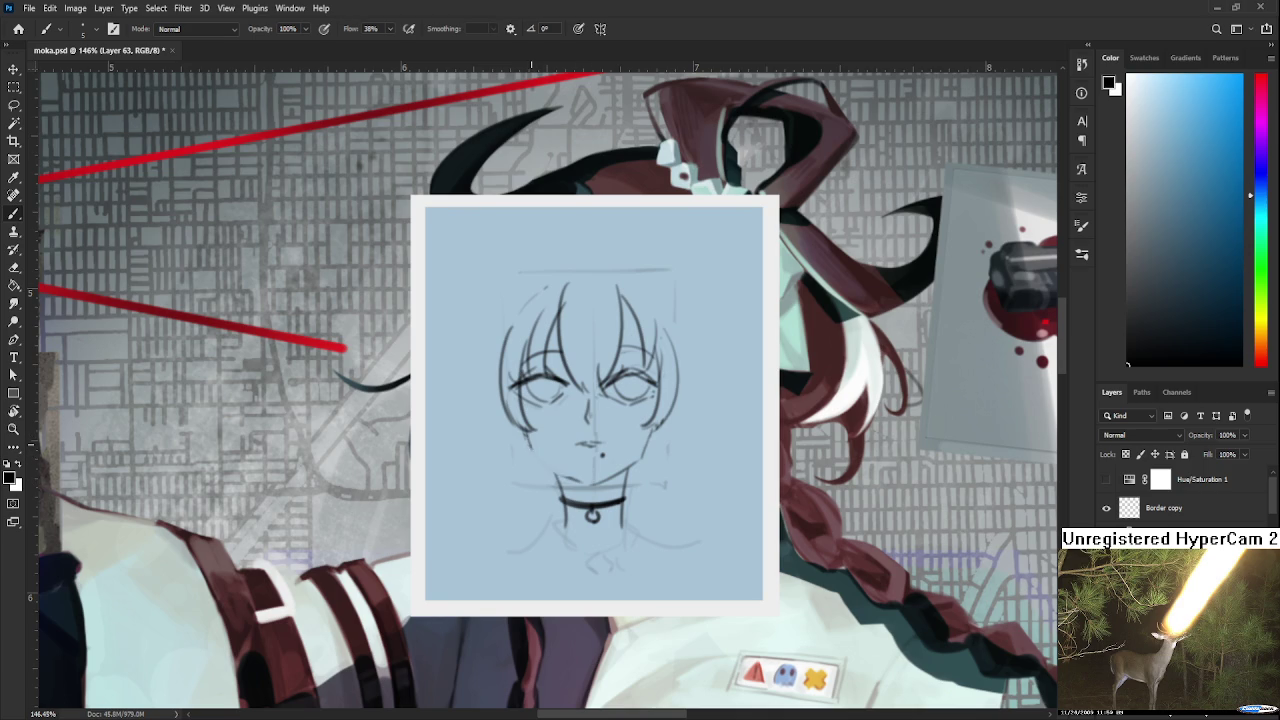
Pan toward the top of the portrait and add a short stroke to the left hair.
drag(598, 483, 590, 555)
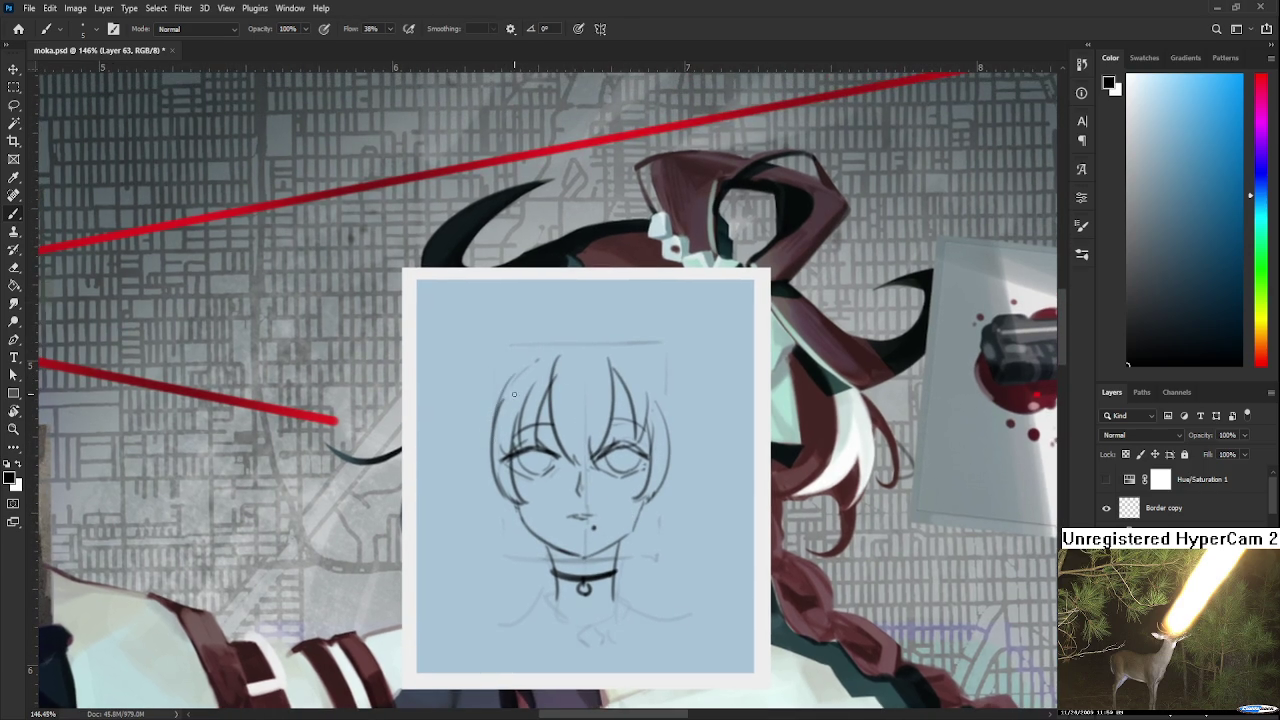
mouse_move(528, 400)
mouse_down()
mouse_move(507, 428)
mouse_move(523, 423)
mouse_move(540, 366)
mouse_move(548, 386)
mouse_move(536, 394)
mouse_up()
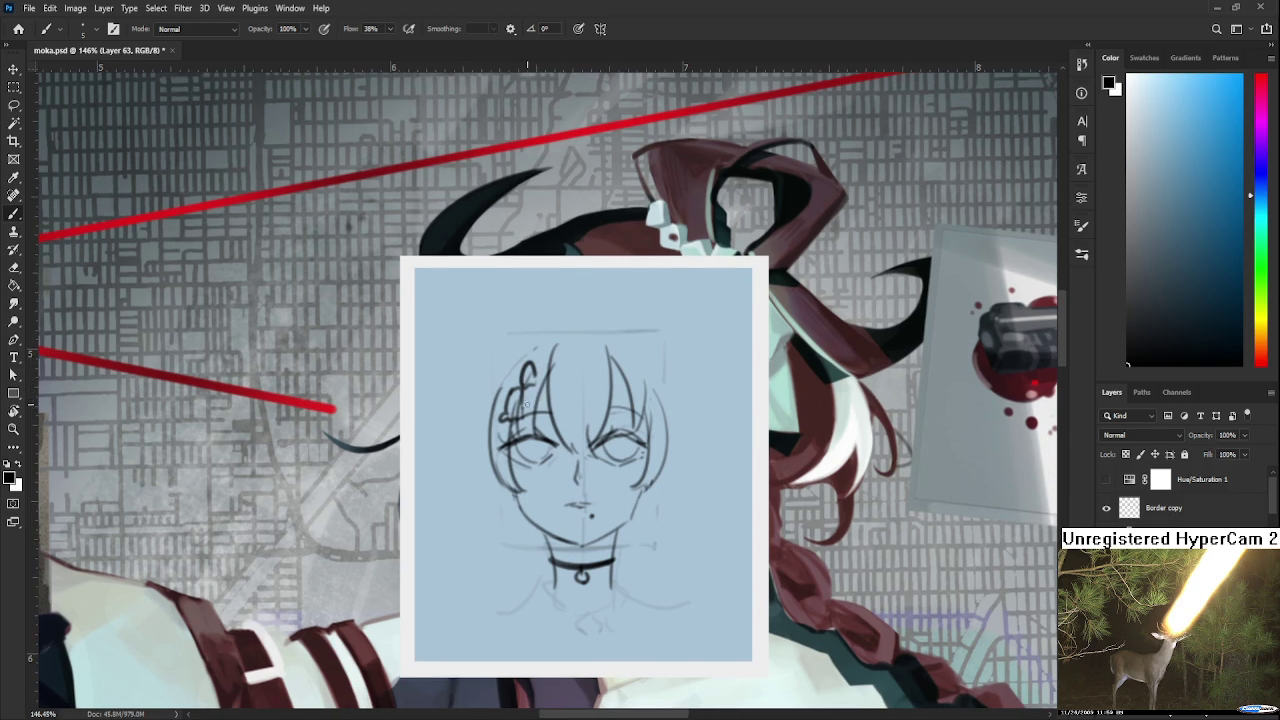
mouse_move(627, 395)
mouse_down()
mouse_move(621, 381)
mouse_move(640, 386)
mouse_move(640, 358)
mouse_up()
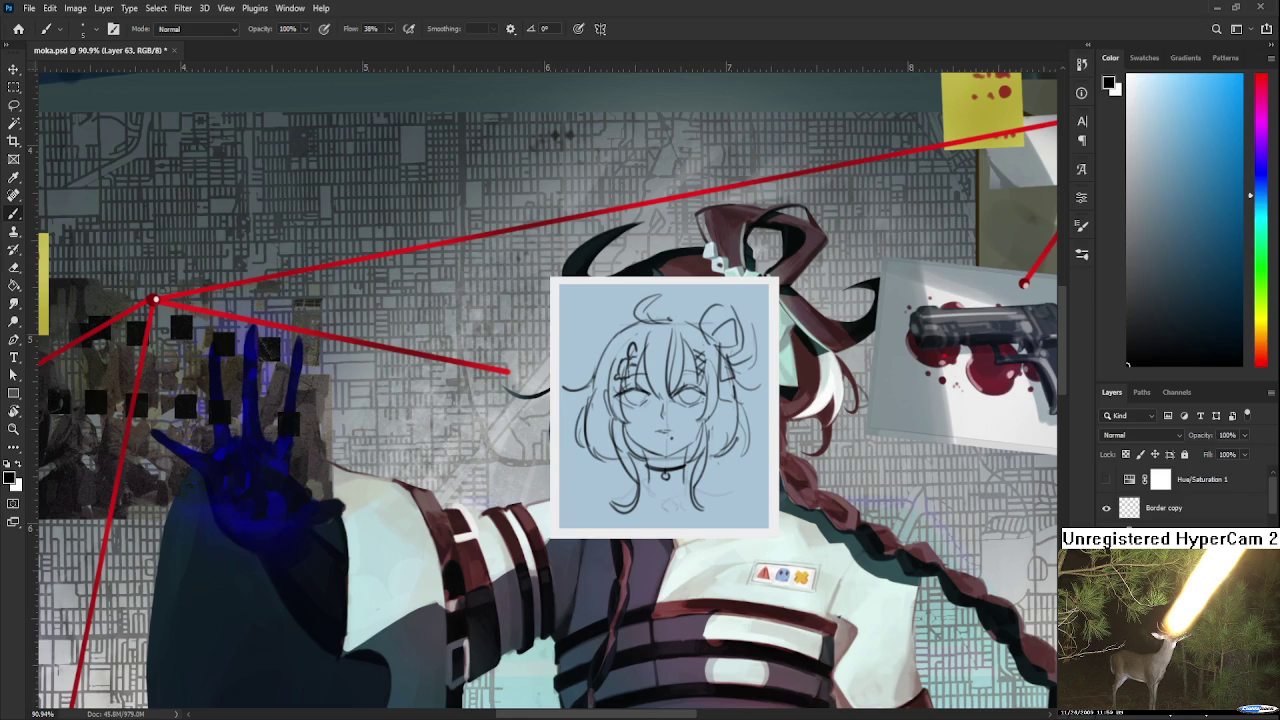
Adjust the sketch's placement with Free Transform.
key(ctrl+z)
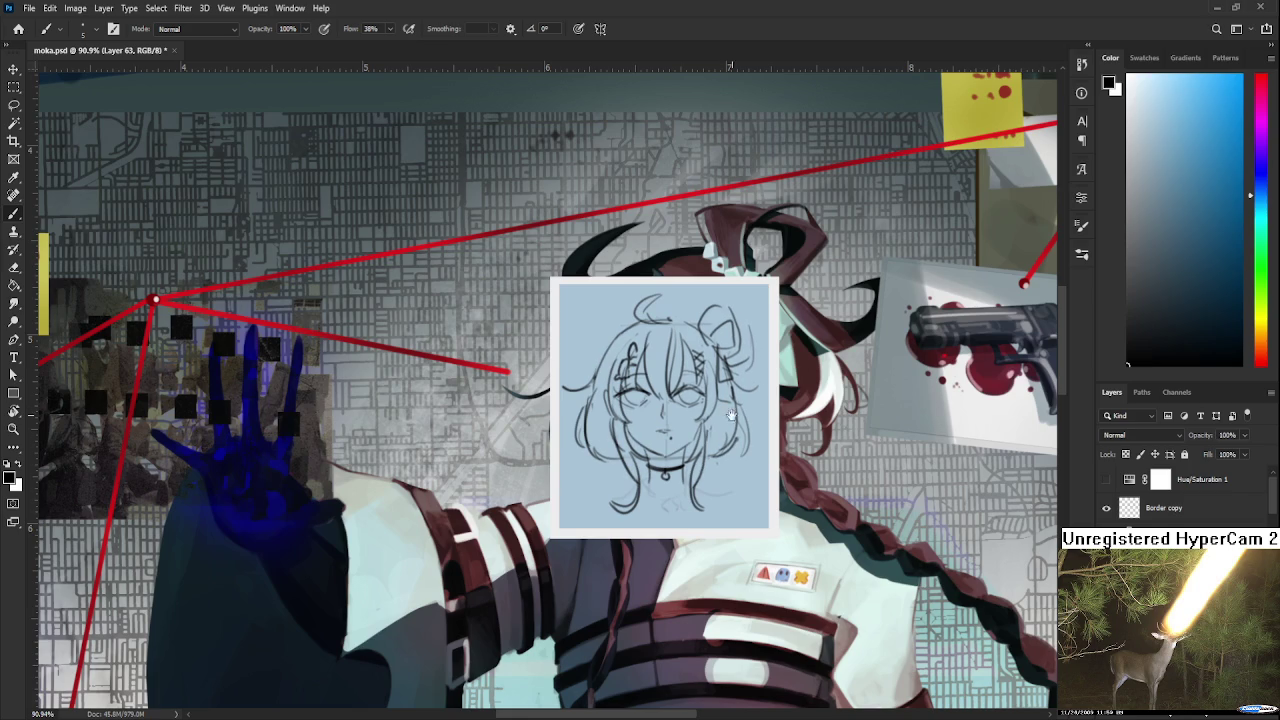
key(ctrl+t)
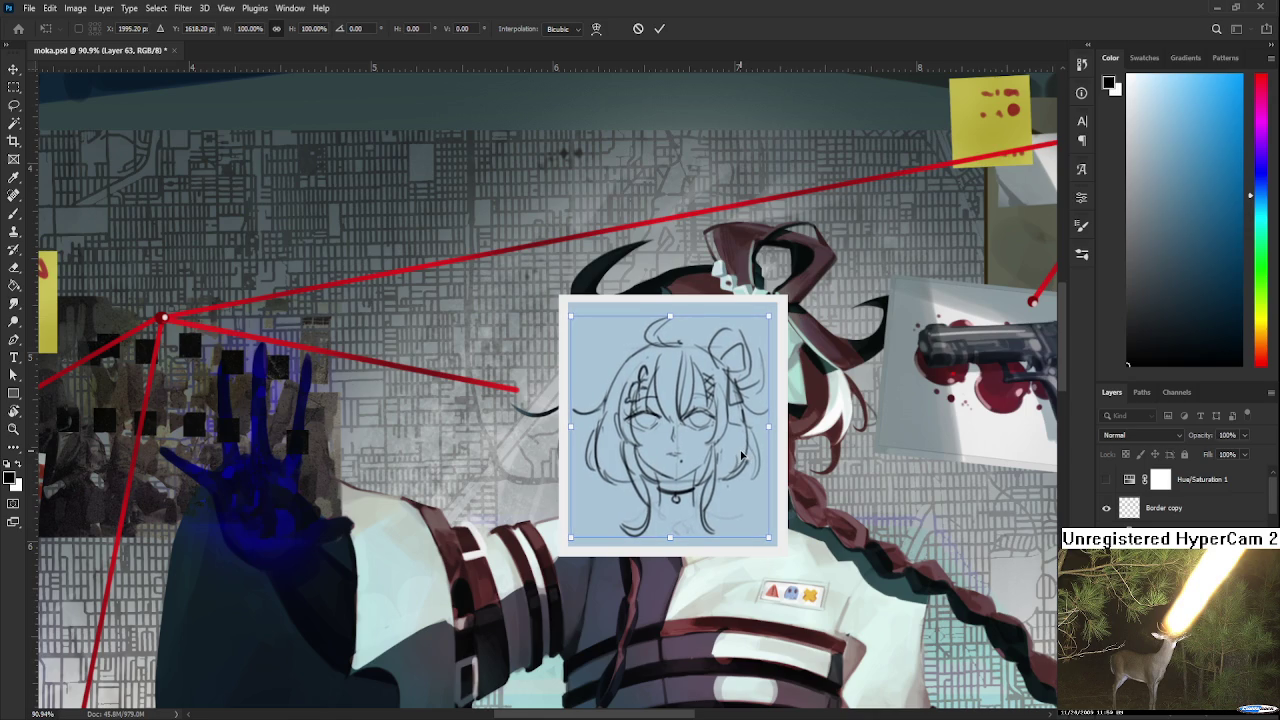
key(Return)
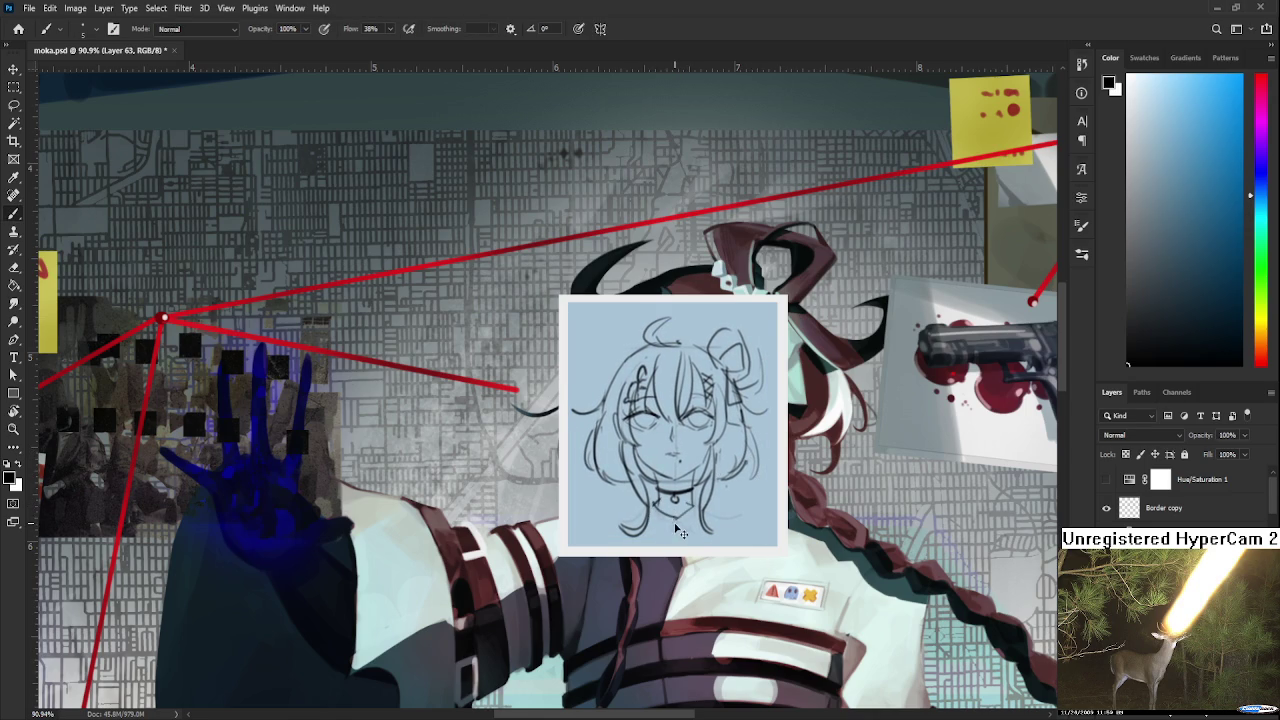
Sketch a collar and a small tie below the choker.
drag(673, 521, 668, 528)
drag(716, 520, 716, 542)
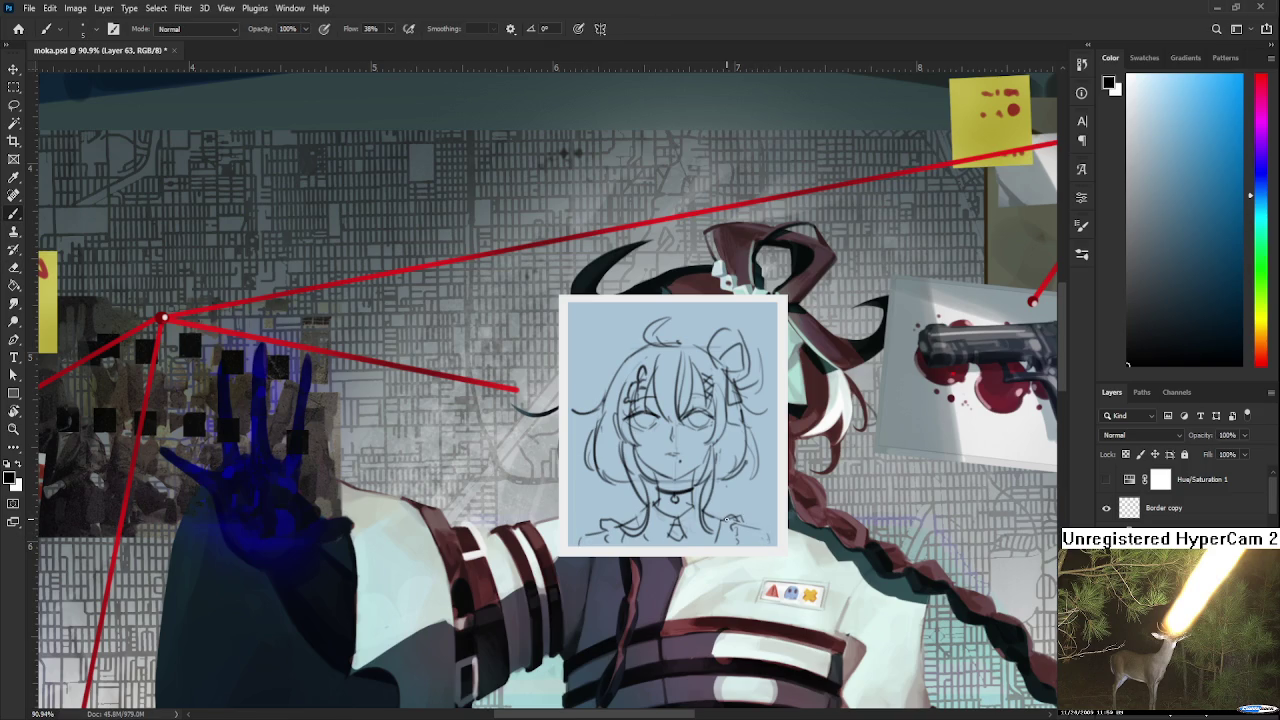
key(e)
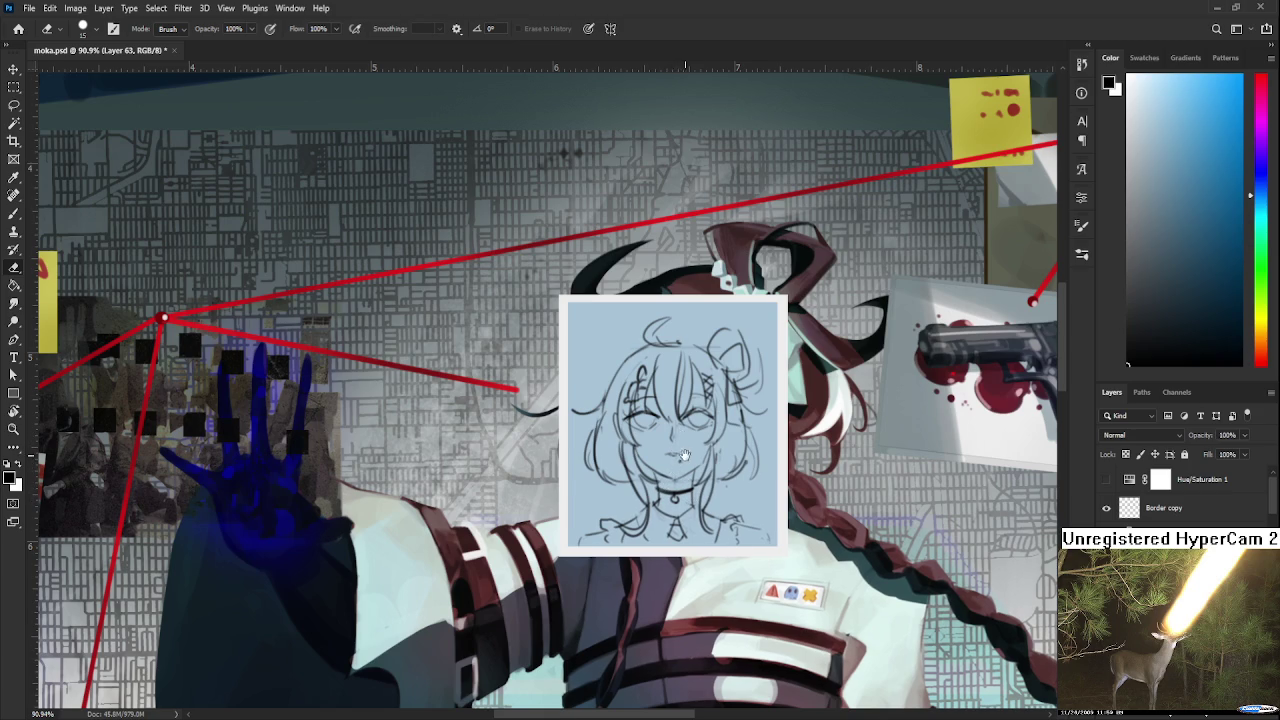
scroll(680, 462, up, 2)
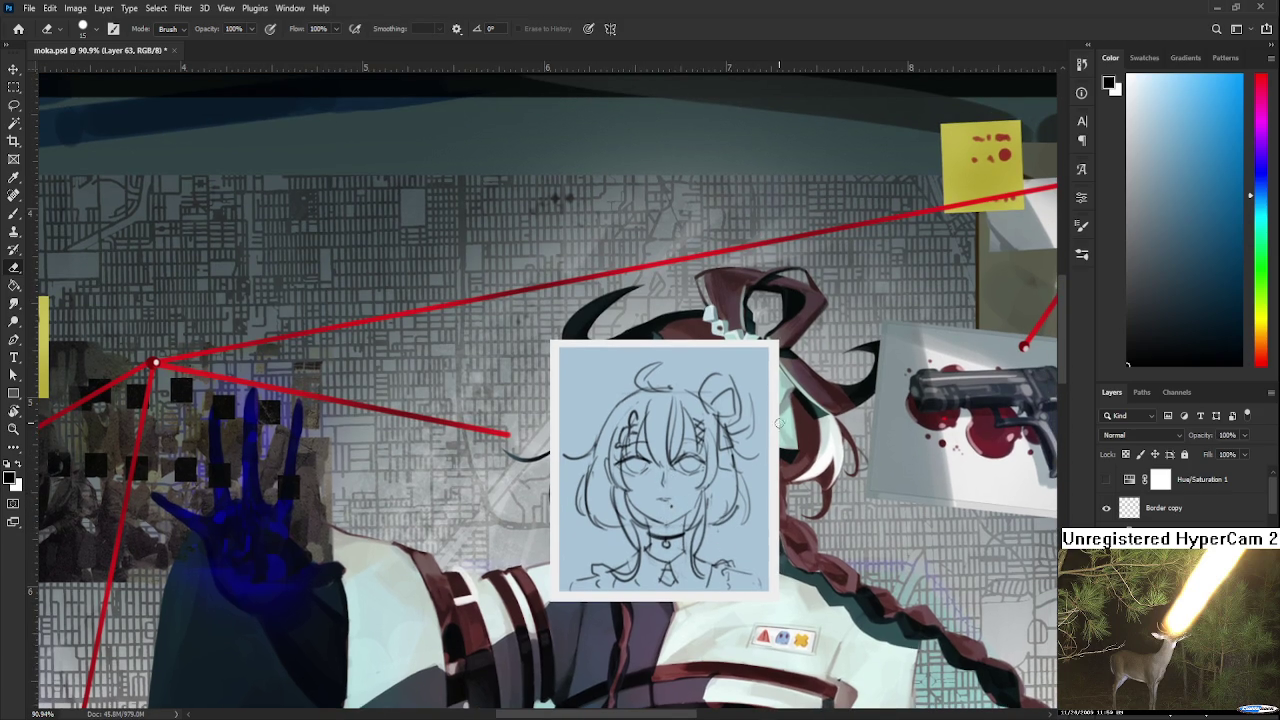
Warp the sketch, slanting its left edge inward and pushing the face and hair lines.
key(ctrl+t)
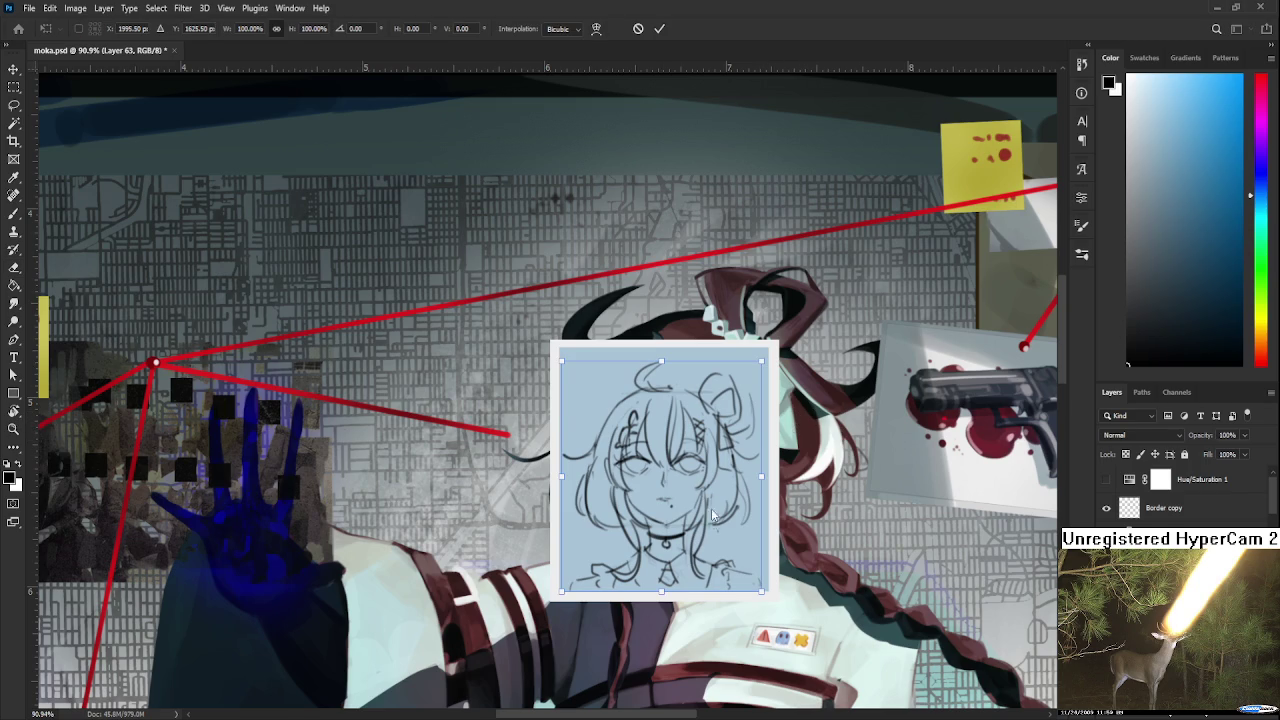
drag(622, 388, 611, 416)
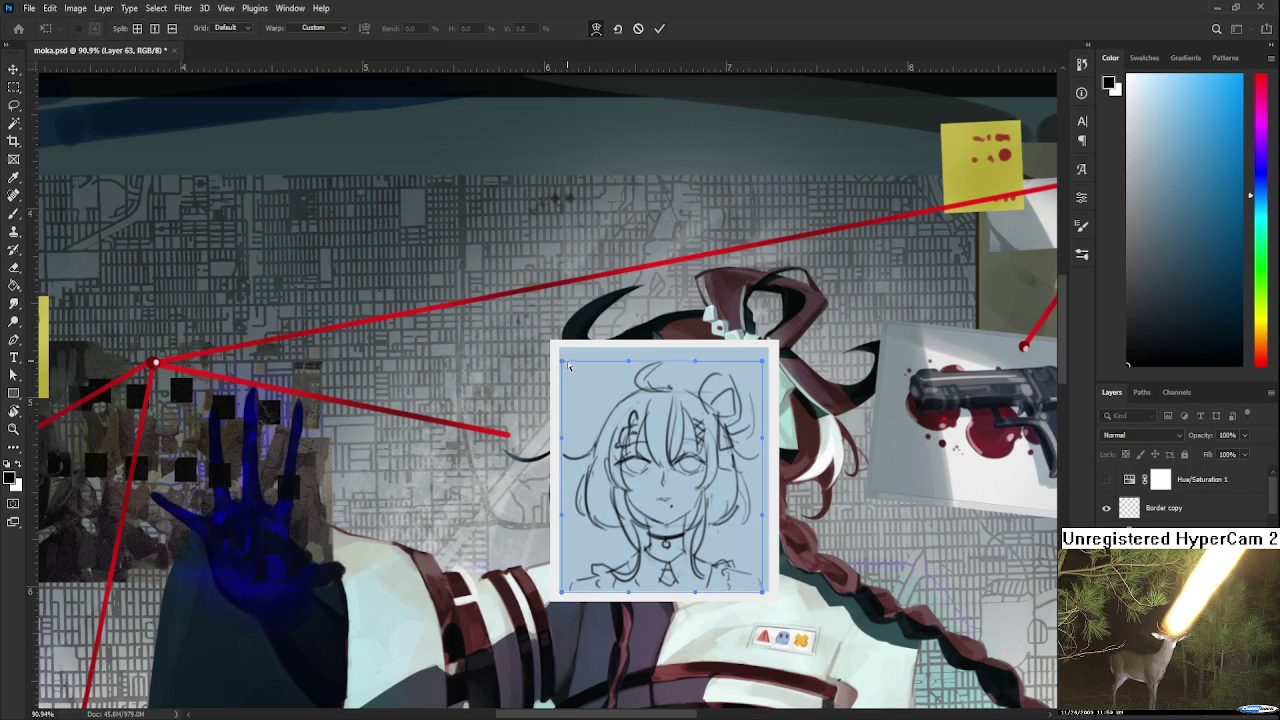
drag(570, 366, 574, 369)
drag(598, 418, 628, 428)
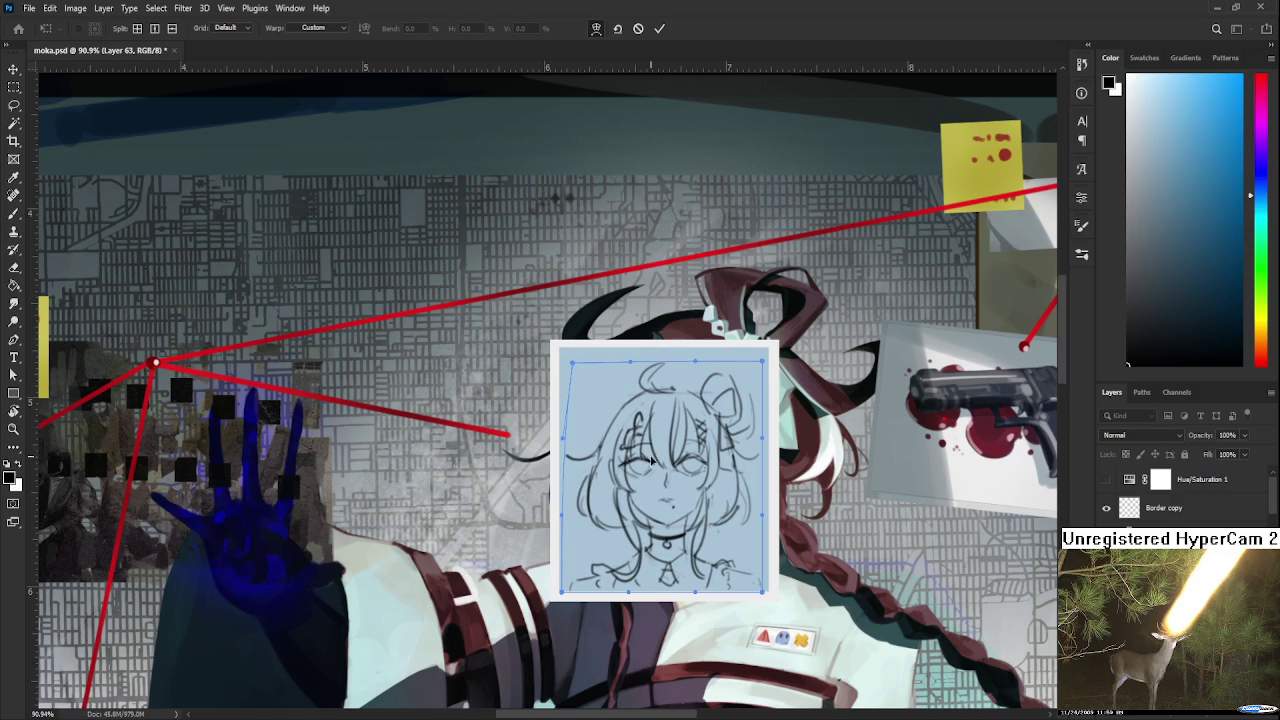
drag(721, 415, 719, 418)
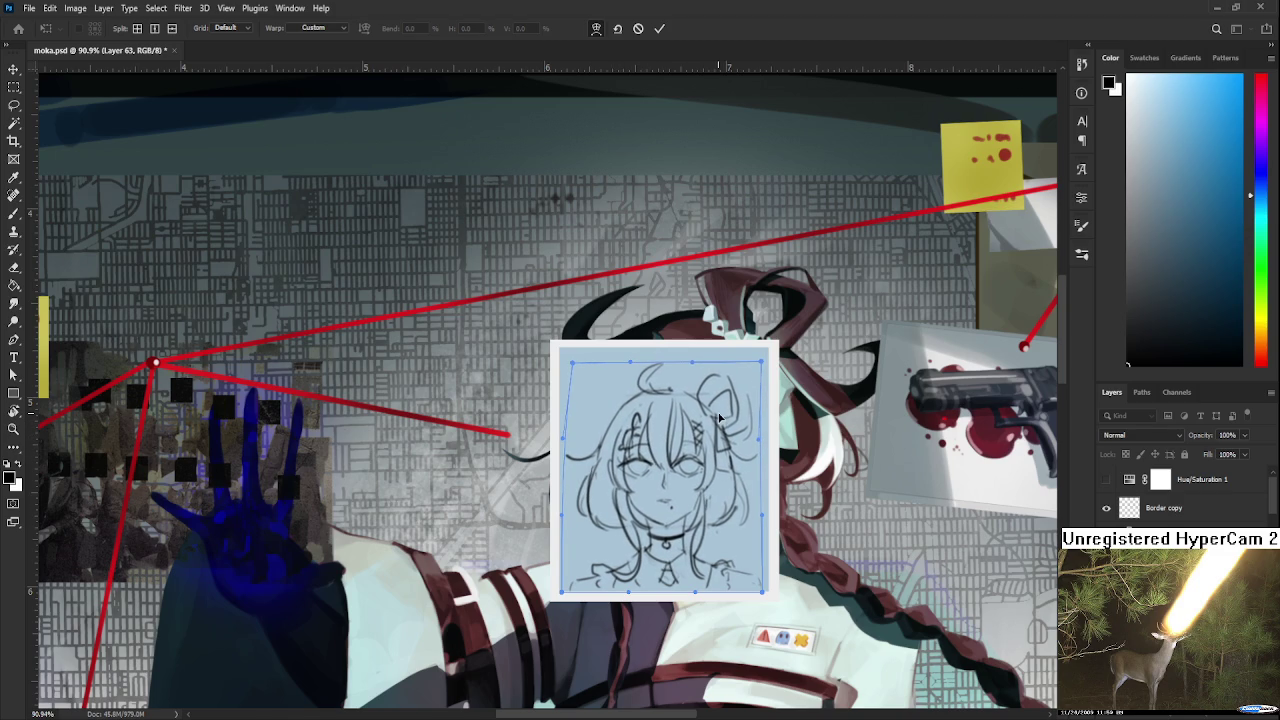
Fine-tune the hair and face warp, bulge the right edge outward, and commit.
drag(724, 420, 661, 442)
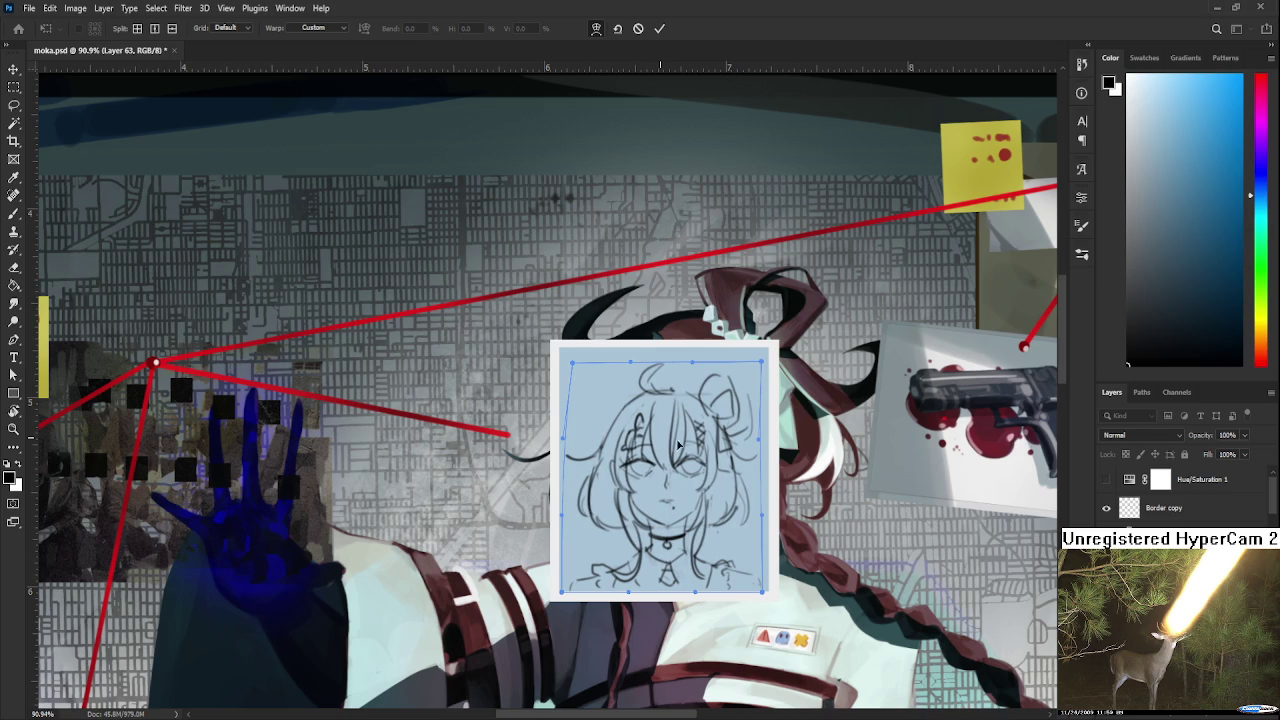
key(ctrl+z)
key(ctrl+shift+z)
drag(769, 519, 777, 520)
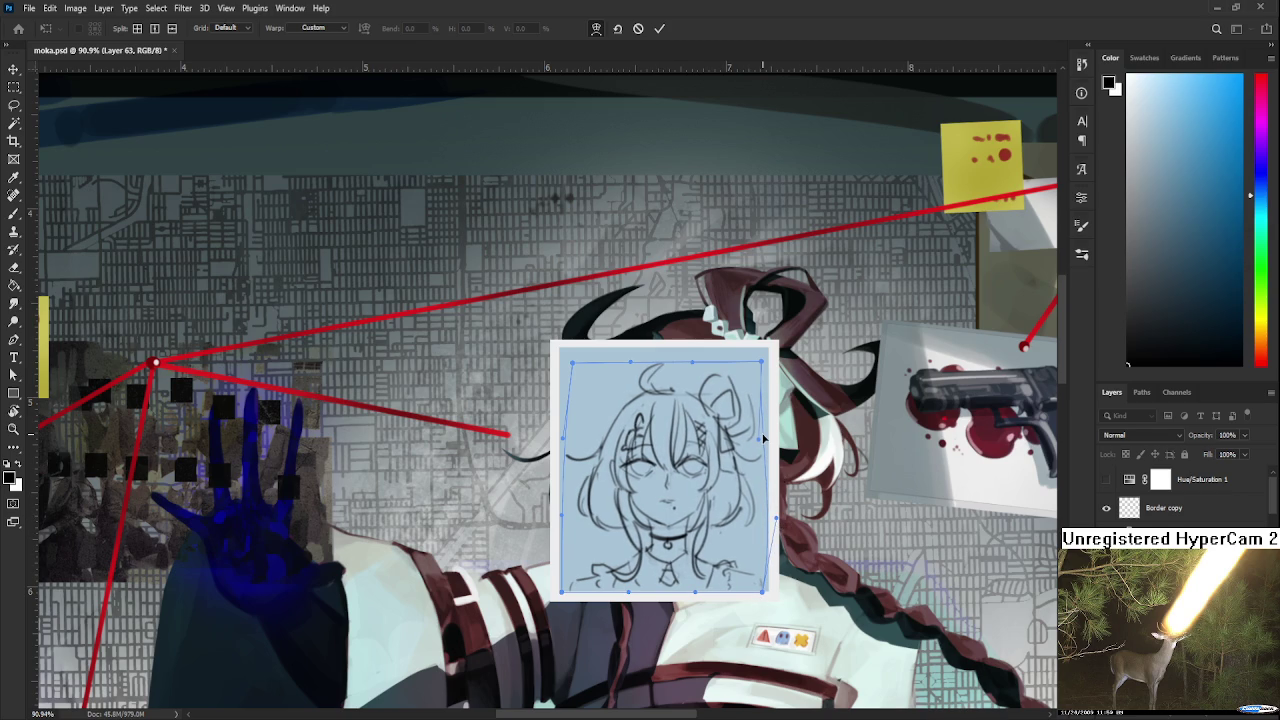
key(Return)
key(e)
scroll(770, 436, down, 5)
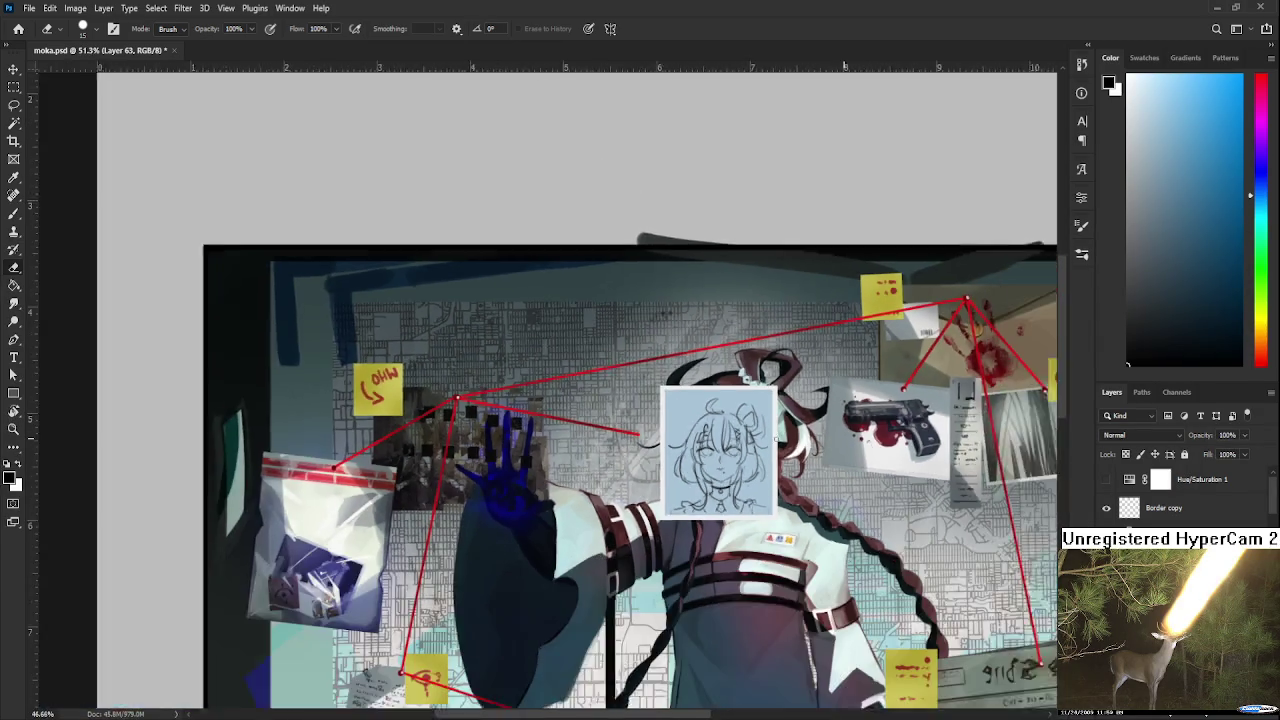
scroll(792, 438, up, 2)
scroll(792, 438, up, 2)
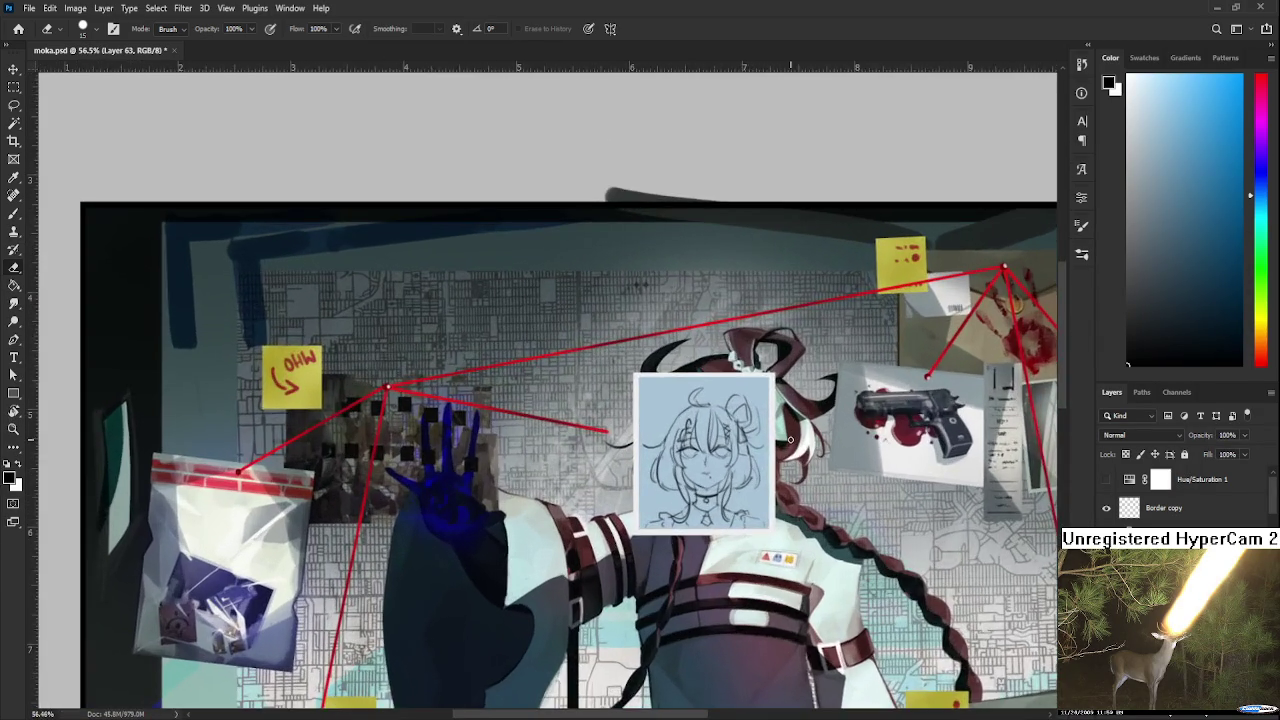
scroll(790, 442, up, 2)
scroll(771, 451, up, 1)
scroll(687, 491, up, 2)
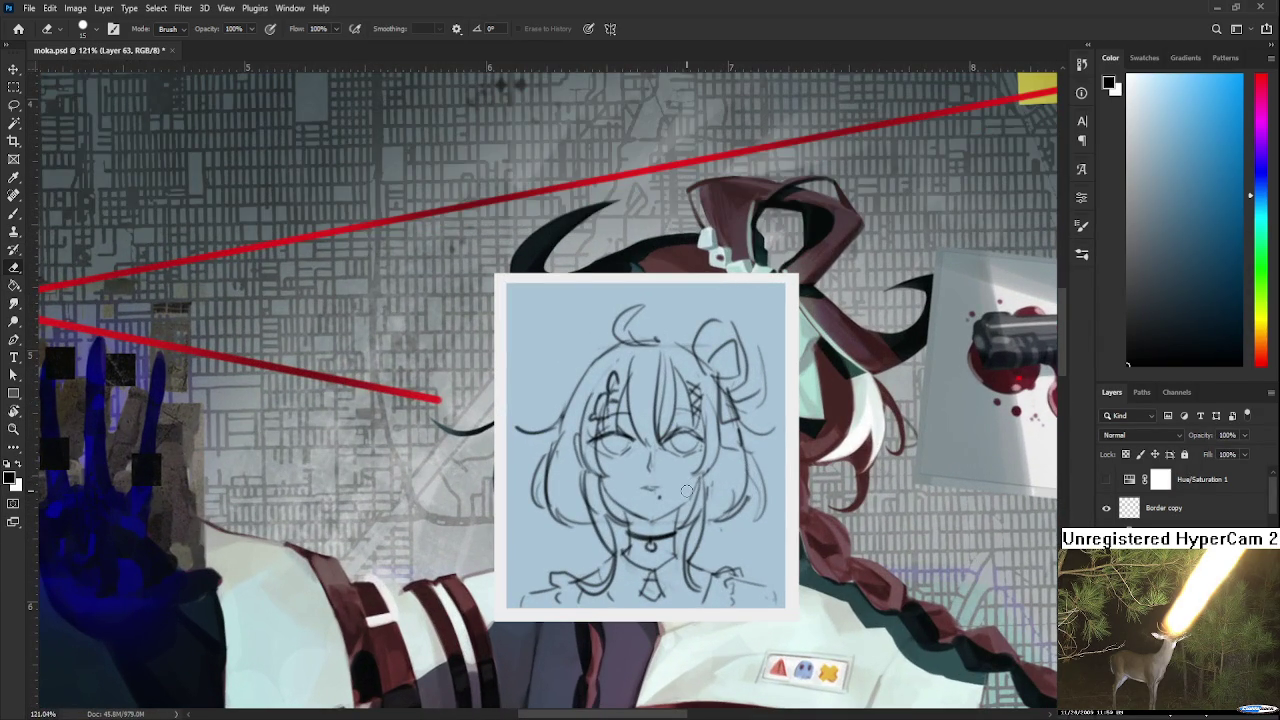
scroll(687, 491, down, 1)
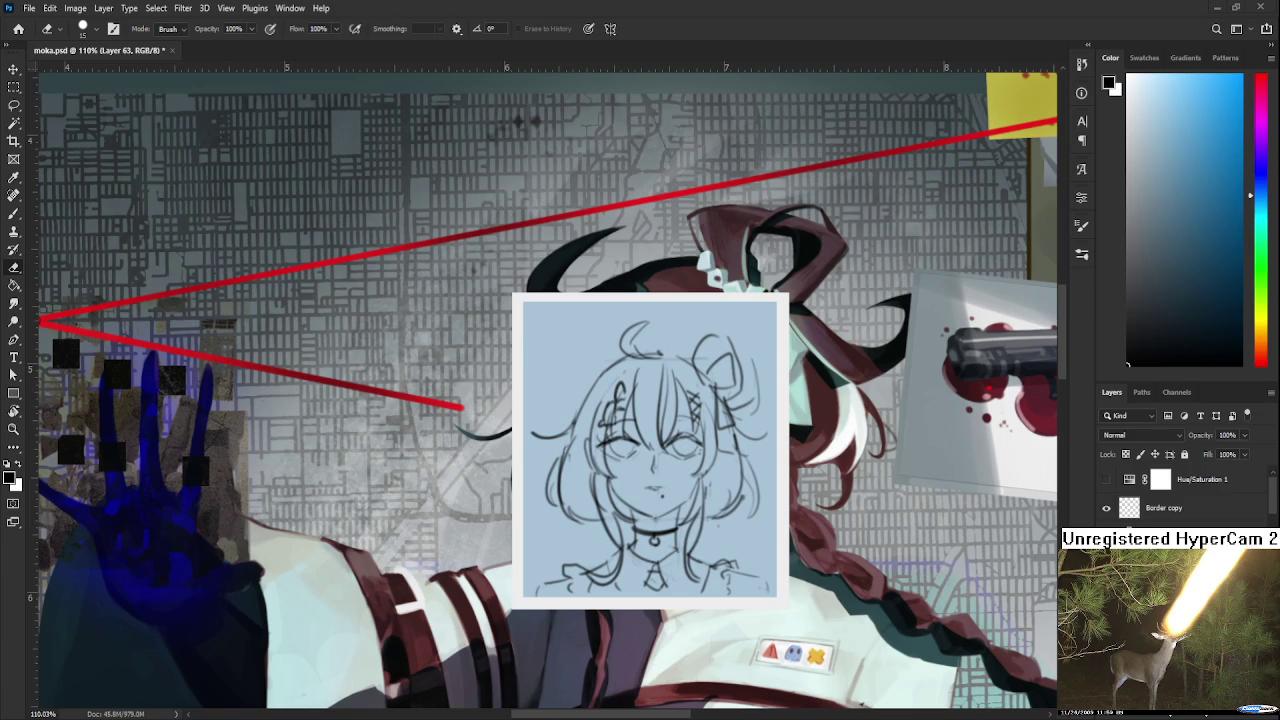
scroll(733, 420, down, 2)
scroll(733, 420, down, 2)
scroll(733, 420, down, 2)
scroll(733, 420, down, 1)
scroll(733, 420, down, 1)
scroll(733, 420, up, 2)
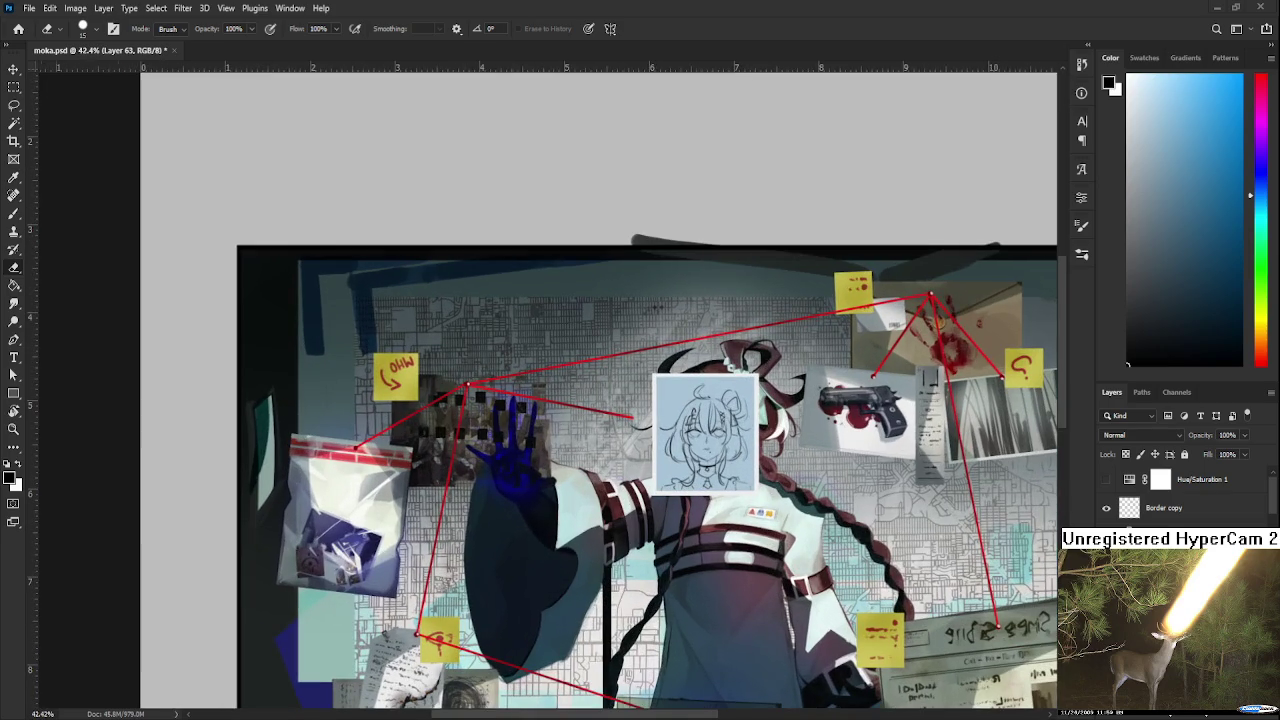
scroll(767, 413, down, 2)
scroll(640, 400, down, 2)
scroll(575, 351, up, 3)
scroll(900, 380, up, 1)
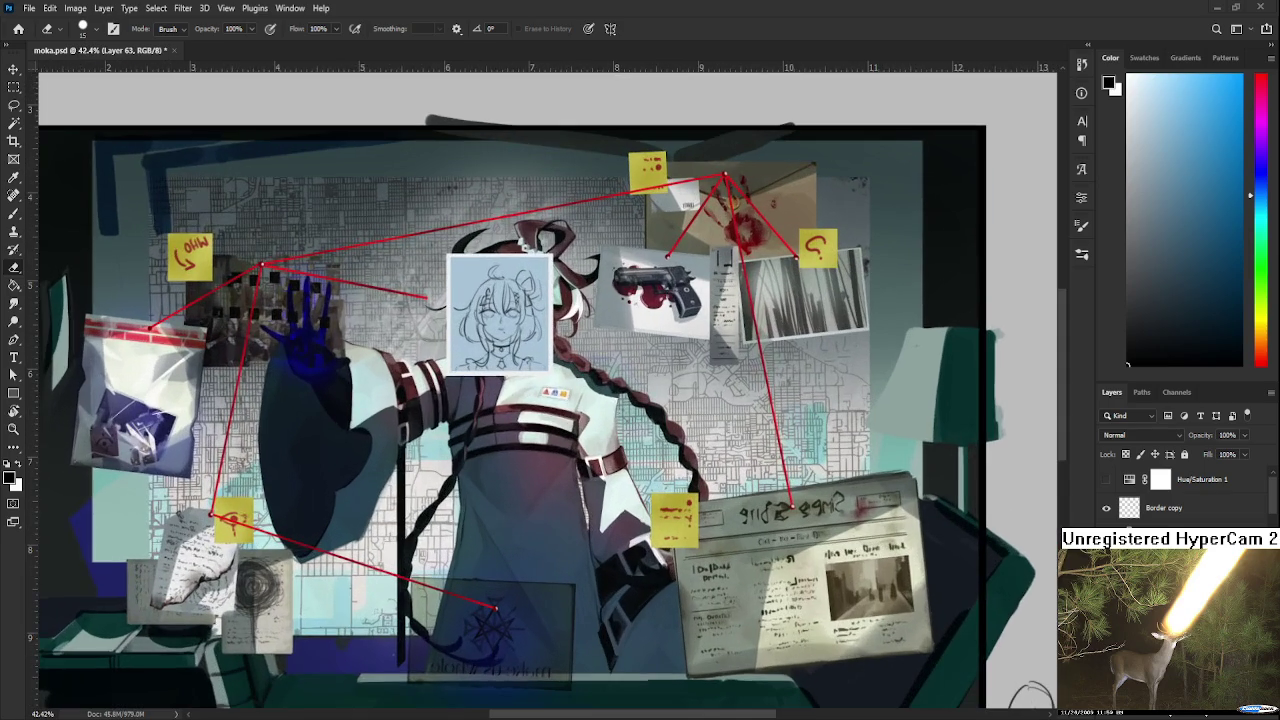
drag(563, 381, 726, 447)
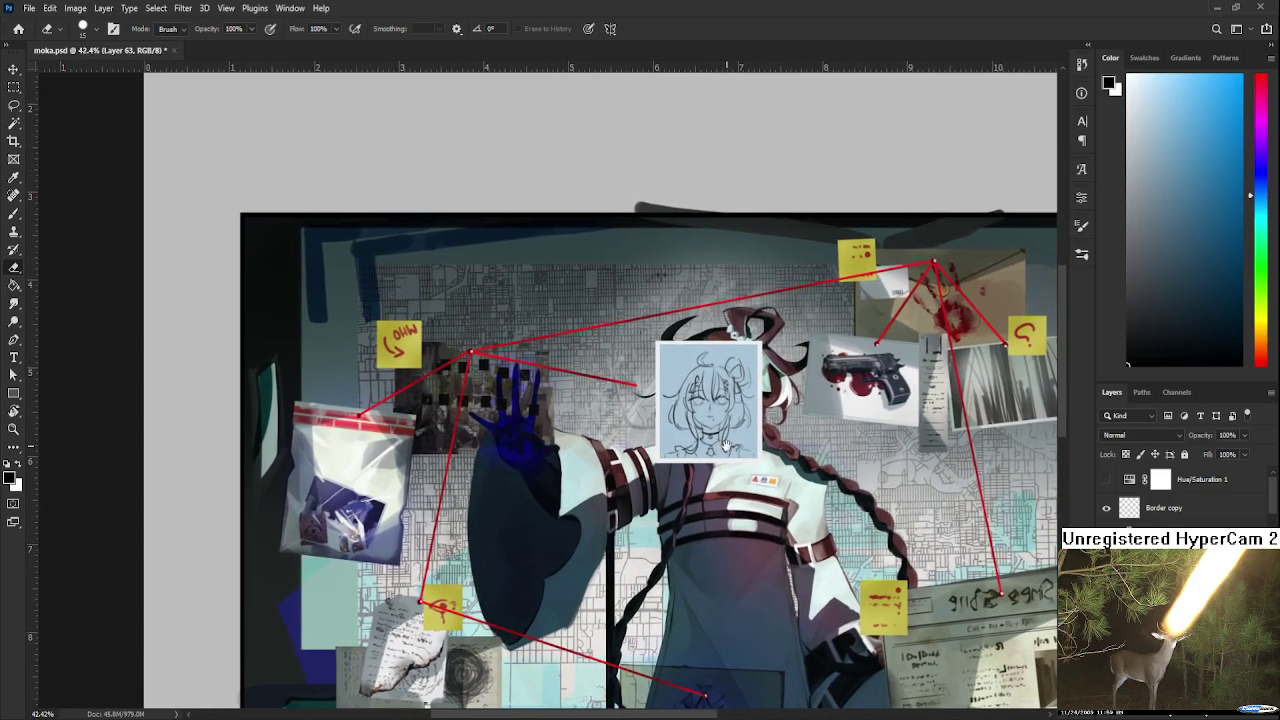
scroll(734, 376, up, 1)
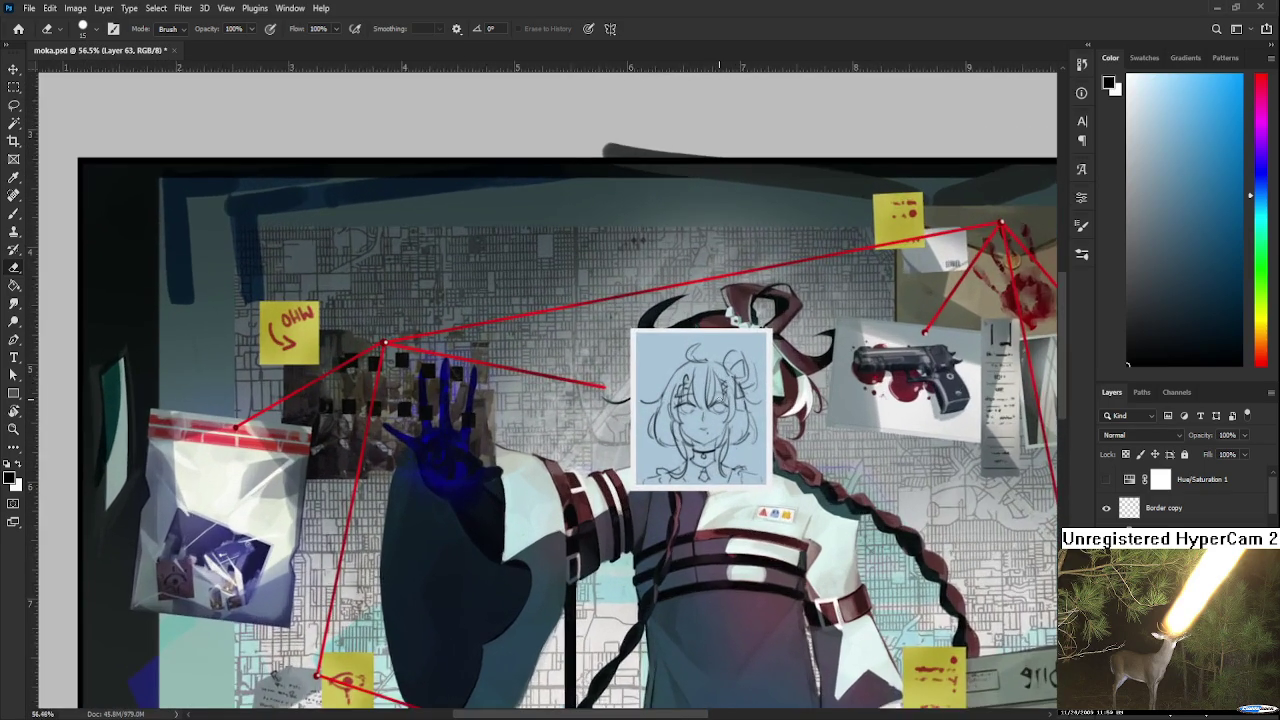
scroll(730, 380, up, 1)
scroll(720, 385, up, 1)
scroll(710, 390, up, 1)
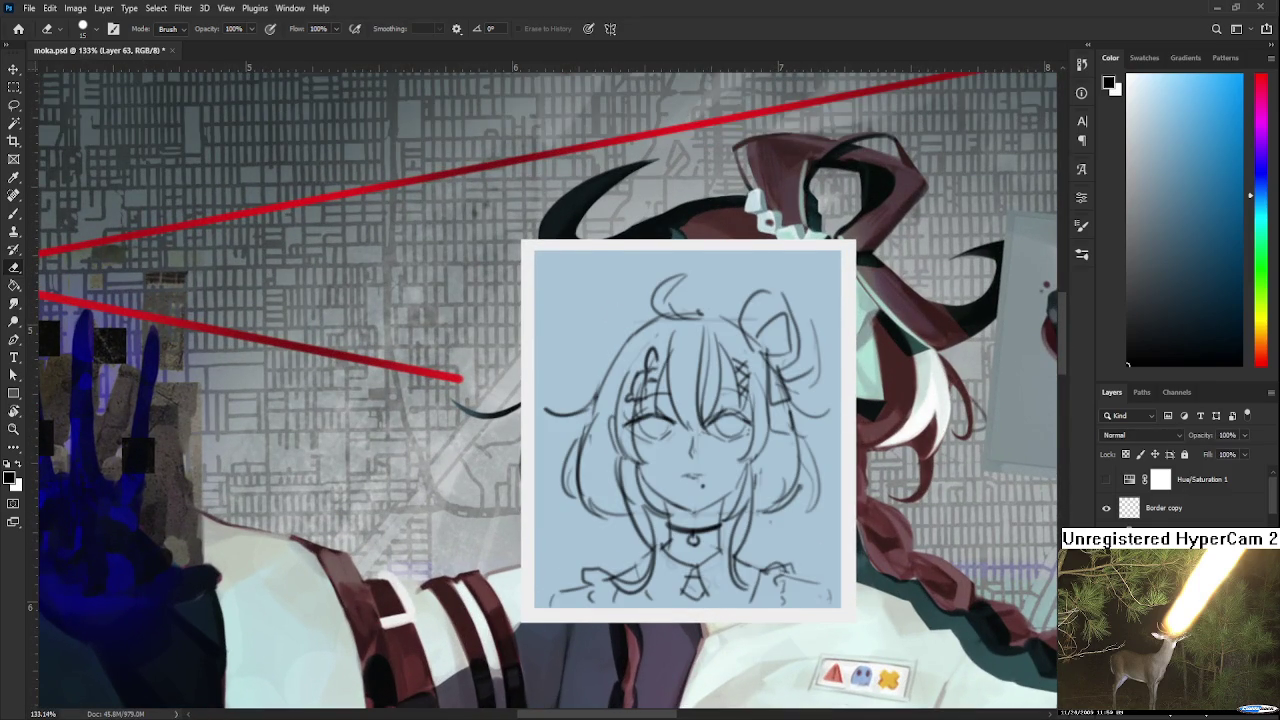
scroll(650, 428, up, 1)
key(b)
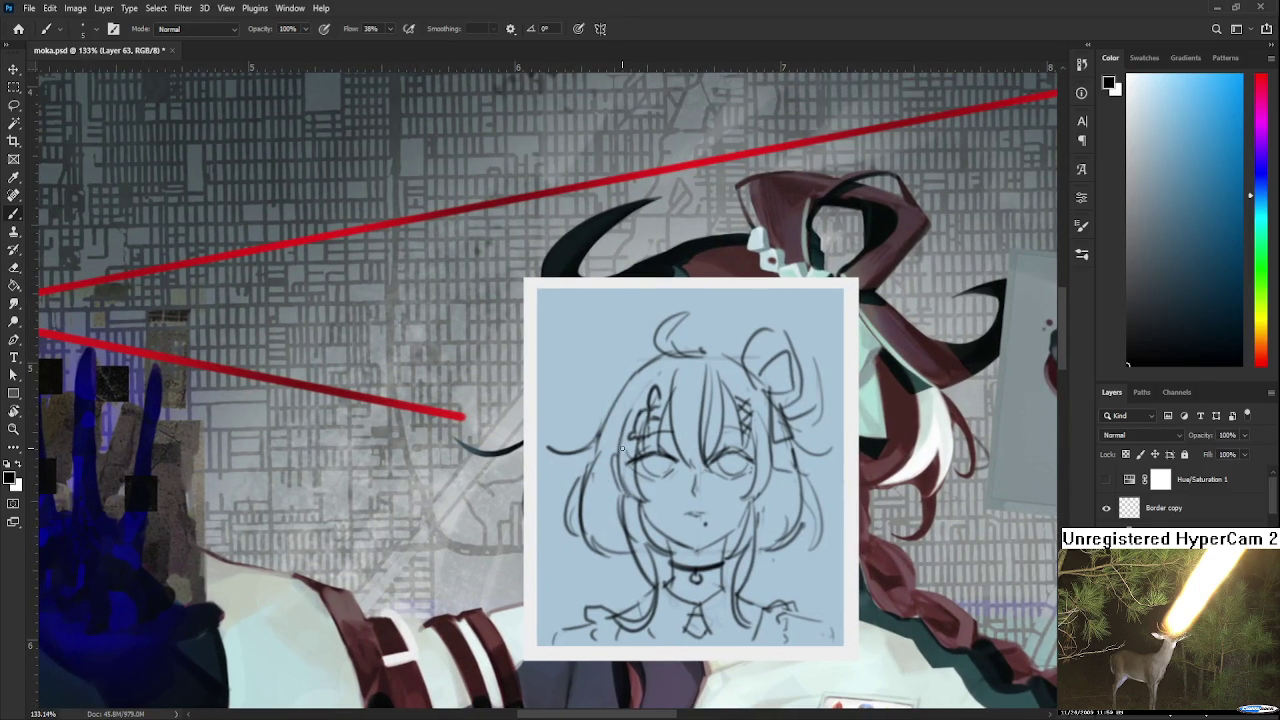
Paint black hair strokes down the left cheek, settling on a thinner curved stroke.
mouse_move(598, 460)
mouse_down()
mouse_move(590, 525)
mouse_move(612, 545)
mouse_up()
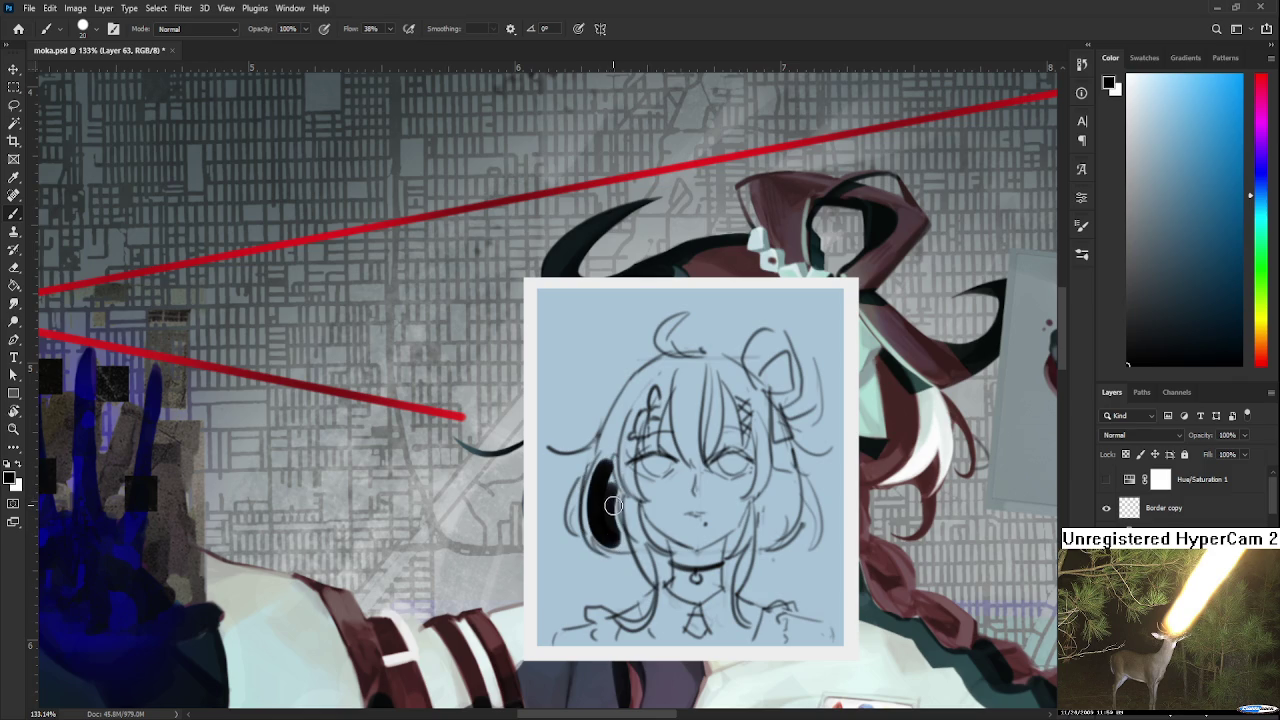
key(ctrl+z)
key(ctrl+z)
mouse_move(598, 465)
mouse_down()
mouse_move(602, 545)
mouse_move(612, 540)
mouse_up()
drag(605, 495, 630, 550)
key(ctrl+z)
key(ctrl+z)
mouse_move(598, 445)
mouse_down()
mouse_move(621, 509)
mouse_move(610, 425)
mouse_move(652, 366)
mouse_move(605, 440)
mouse_up()
Thicken the left strand's inner edge and extend it down toward the collar.
drag(633, 398, 626, 496)
mouse_move(632, 442)
mouse_down()
mouse_move(634, 504)
mouse_move(615, 470)
mouse_move(640, 540)
mouse_up()
key(e)
key(b)
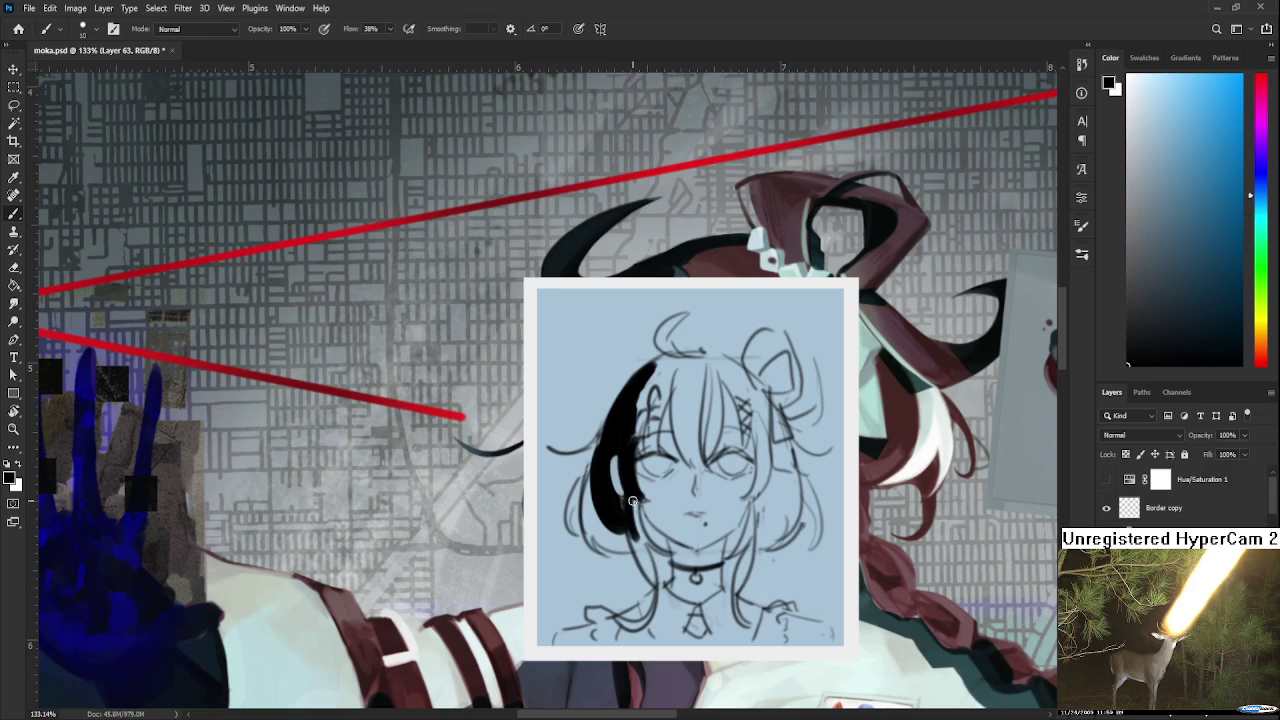
drag(634, 490, 648, 578)
mouse_move(632, 526)
mouse_down()
mouse_move(655, 592)
mouse_move(662, 527)
mouse_move(638, 568)
mouse_move(658, 548)
mouse_move(636, 494)
mouse_move(662, 536)
mouse_move(680, 502)
mouse_up()
Trim the left strand, then fill it and add a curl above the head.
key(e)
key(b)
key(e)
key(b)
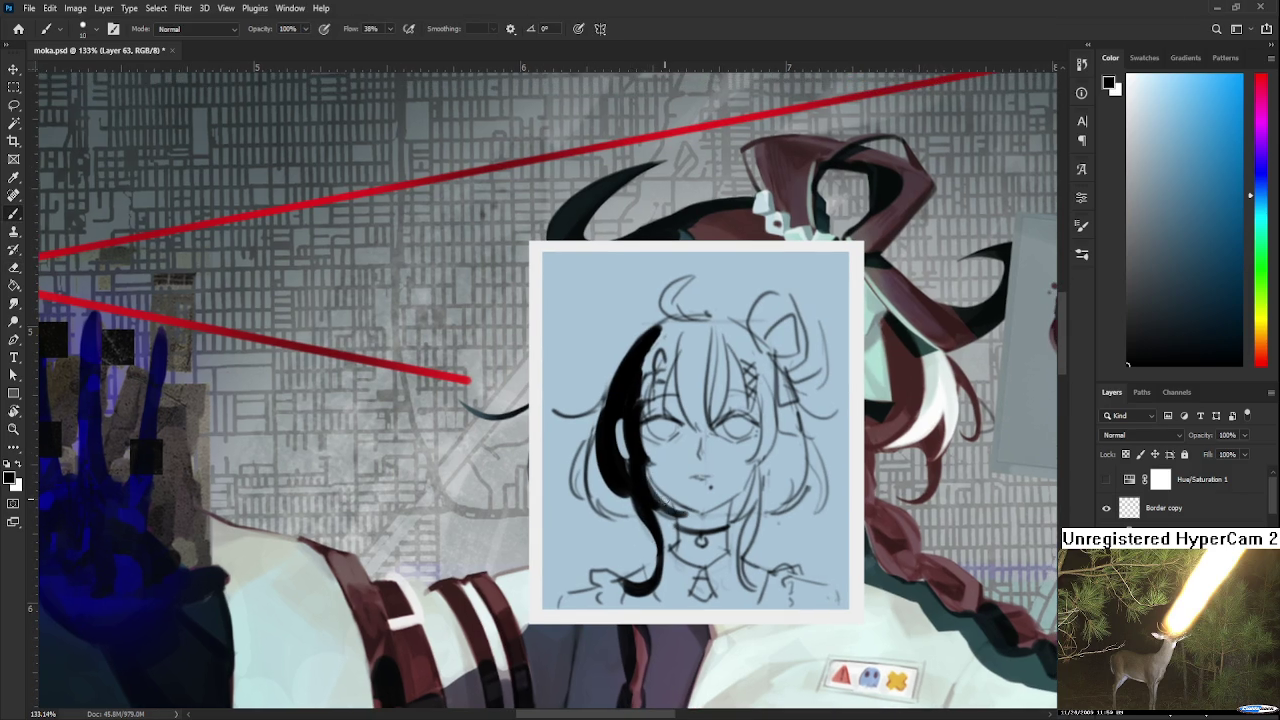
key(e)
mouse_move(662, 358)
mouse_down()
mouse_move(636, 500)
mouse_move(658, 410)
mouse_move(644, 452)
mouse_move(628, 456)
mouse_move(644, 404)
mouse_move(638, 434)
mouse_up()
key(b)
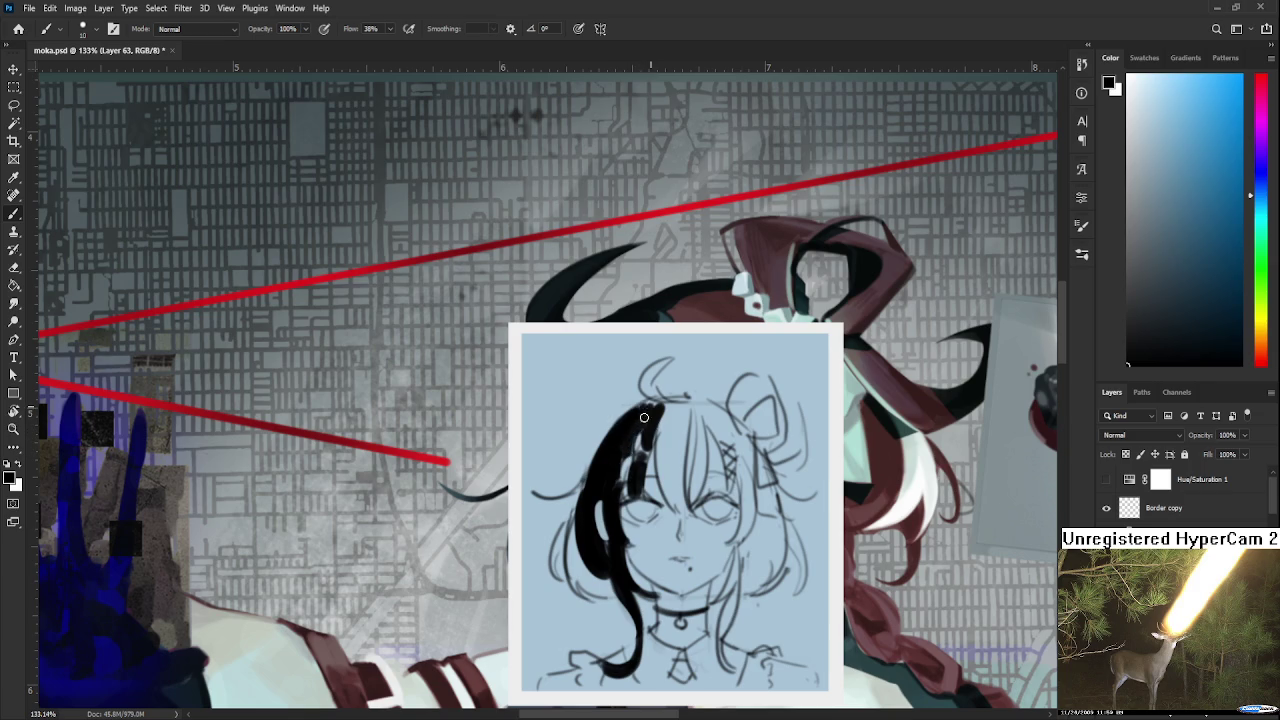
mouse_move(674, 355)
mouse_down()
mouse_move(641, 389)
mouse_move(648, 404)
mouse_up()
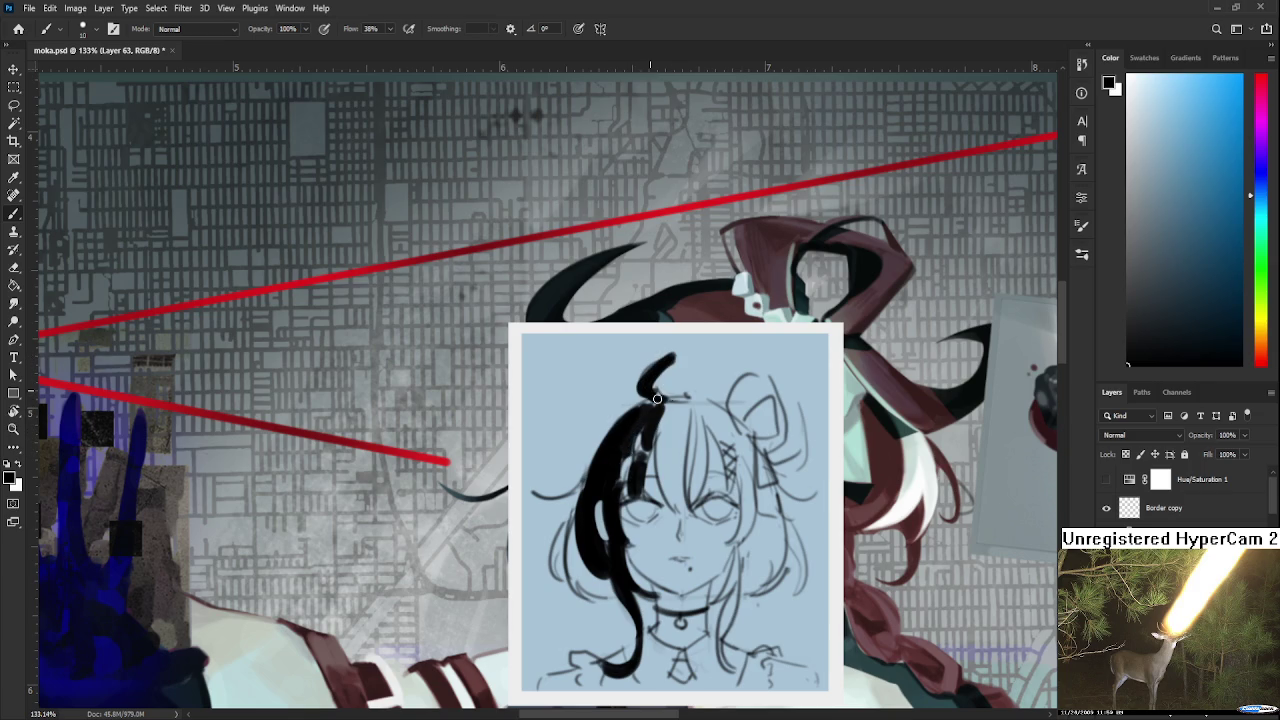
key(e)
mouse_move(684, 358)
mouse_down()
mouse_move(656, 396)
mouse_move(648, 388)
mouse_move(694, 400)
mouse_move(690, 388)
mouse_move(651, 396)
mouse_move(662, 402)
mouse_up()
Reshape the hooked curl and trim its upper tip.
key(b)
key(e)
key(b)
key(e)
mouse_move(680, 354)
mouse_down()
mouse_move(660, 392)
mouse_move(674, 376)
mouse_up()
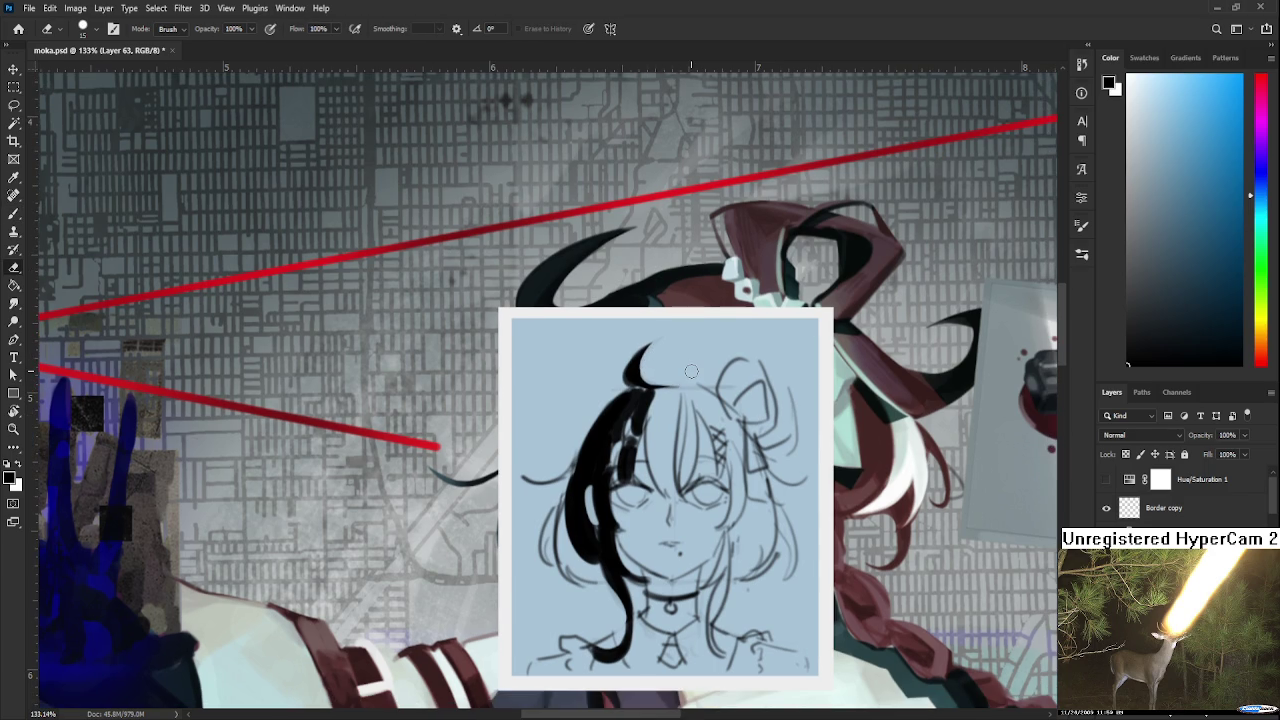
scroll(691, 371, down, 2)
scroll(691, 371, up, 1)
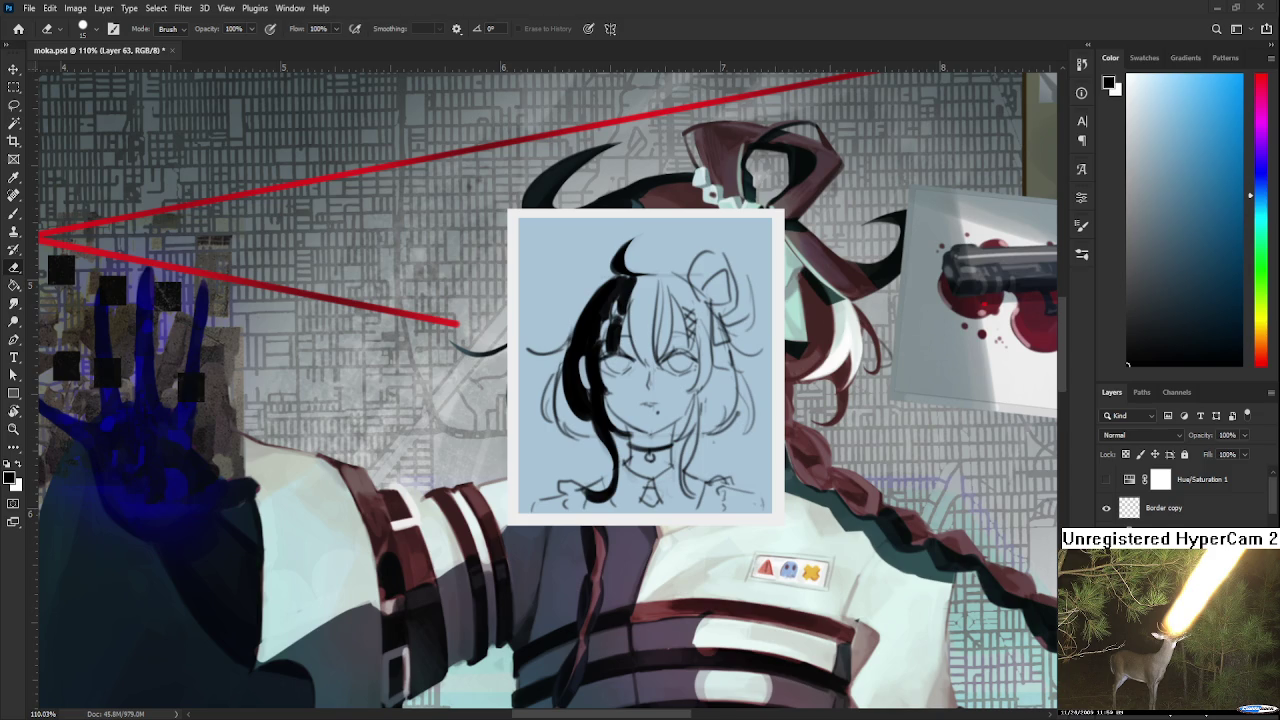
scroll(712, 314, up, 1)
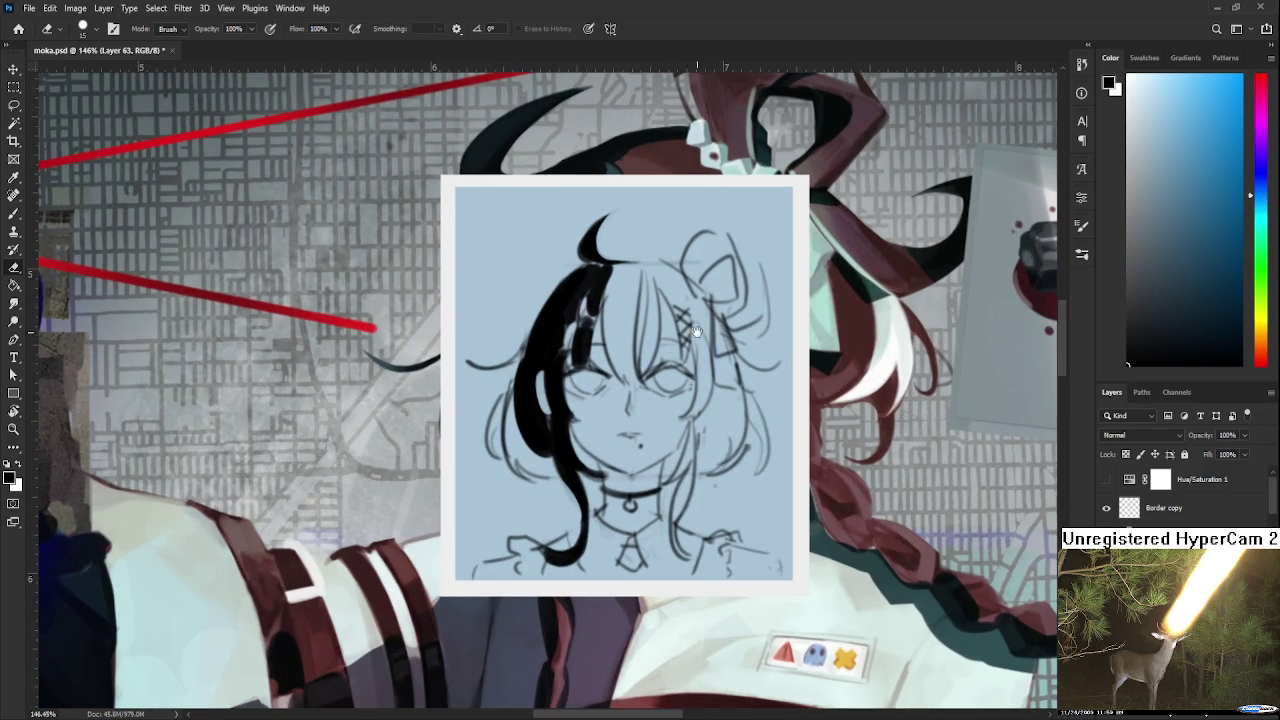
Paint black strands toward the right and down the centre with an enlarged brush.
scroll(712, 314, up, 1)
key(b)
mouse_move(610, 363)
mouse_down()
mouse_move(688, 361)
mouse_move(631, 367)
mouse_move(648, 458)
mouse_up()
key(])
key(ctrl+z)
drag(632, 358, 652, 478)
key(ctrl+z)
Redraw the central bang with a smaller brush and thicken it down to the face.
key(bracketleft)
drag(648, 362, 652, 474)
drag(656, 412, 665, 487)
key(ctrl+z)
drag(660, 356, 661, 486)
drag(670, 358, 676, 462)
key(ctrl+z)
drag(670, 358, 656, 484)
Ink a strand curving right from the crown, the bun outline and strands below it.
drag(672, 368, 704, 394)
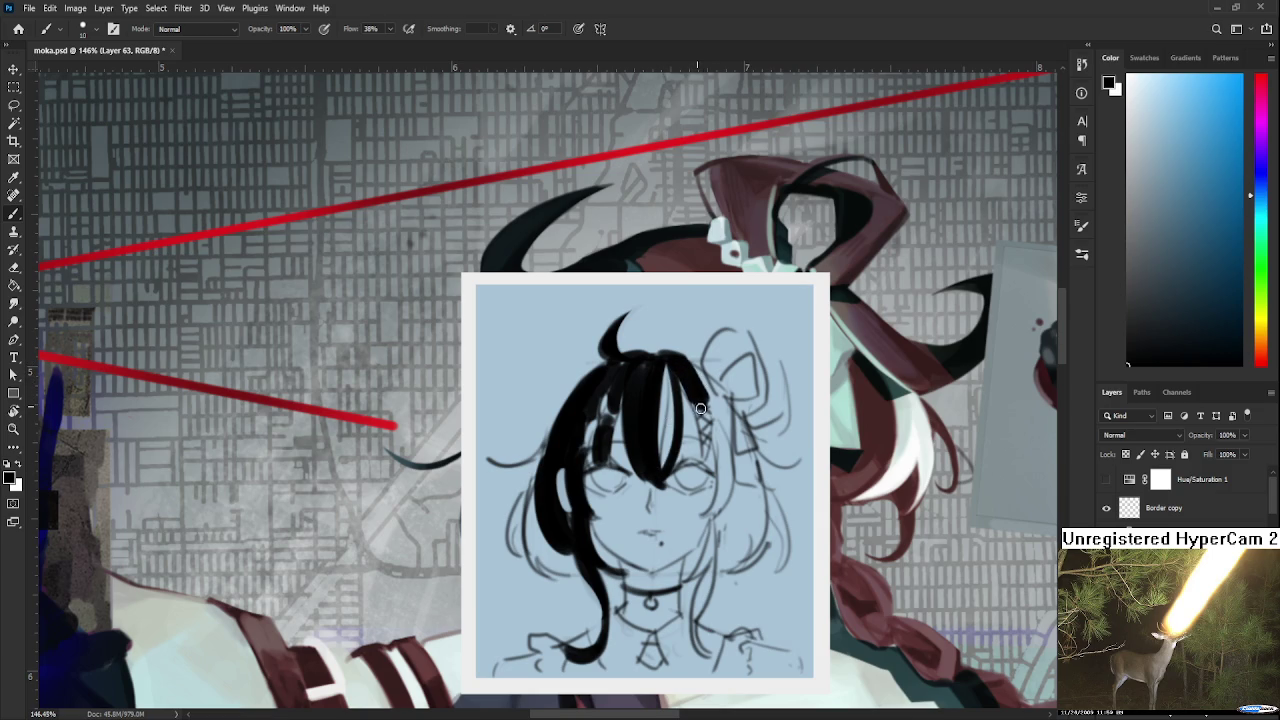
mouse_move(701, 372)
mouse_down()
mouse_move(737, 405)
mouse_move(730, 336)
mouse_move(714, 370)
mouse_move(712, 358)
mouse_move(752, 340)
mouse_move(764, 396)
mouse_up()
key(ctrl+z)
mouse_move(756, 340)
mouse_down()
mouse_move(768, 400)
mouse_move(728, 400)
mouse_move(730, 428)
mouse_up()
scroll(716, 404, down, 1)
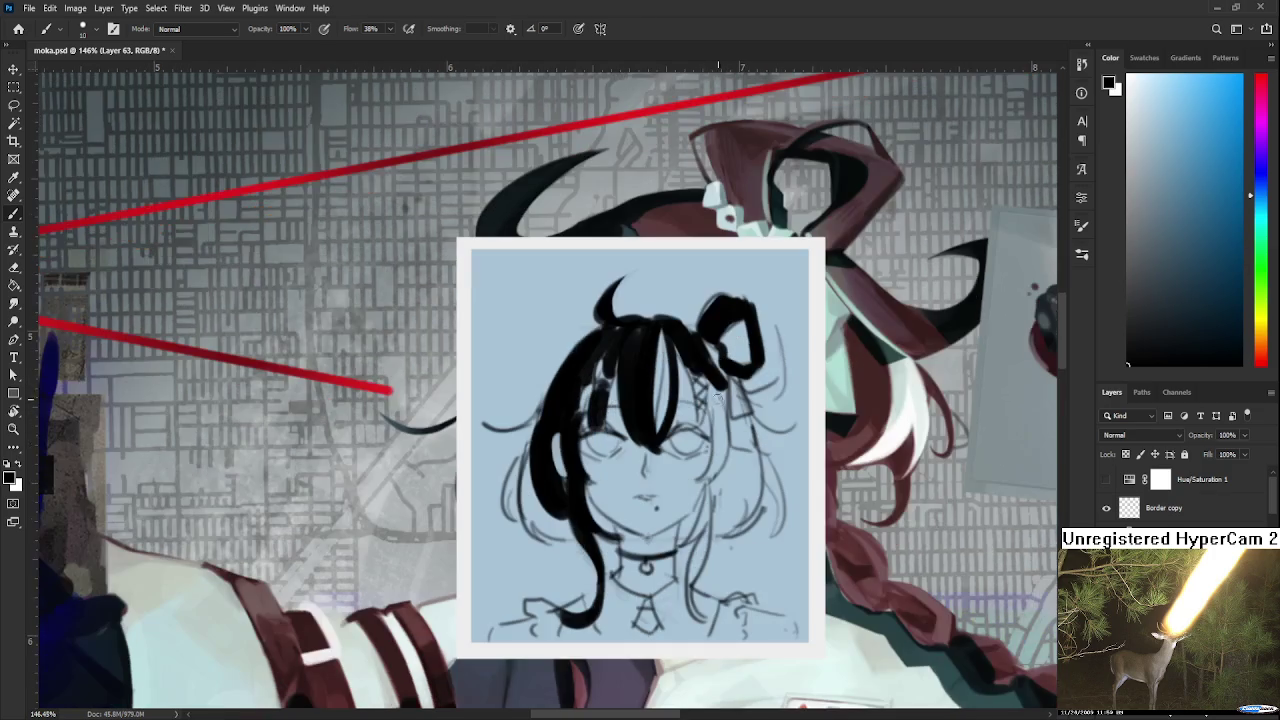
drag(713, 385, 718, 478)
mouse_move(720, 416)
mouse_down()
mouse_move(698, 486)
mouse_move(723, 412)
mouse_up()
Repaint the central strand and fill the remaining gap in it.
key(e)
drag(718, 450, 685, 504)
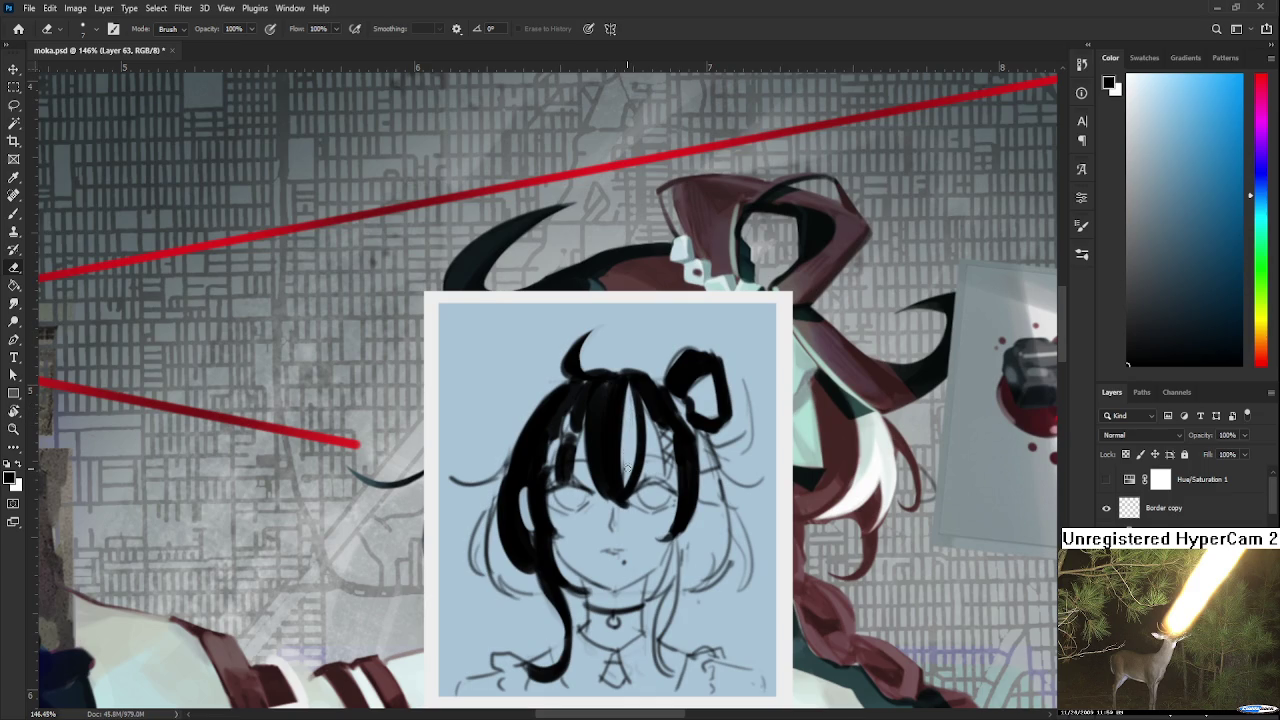
key(b)
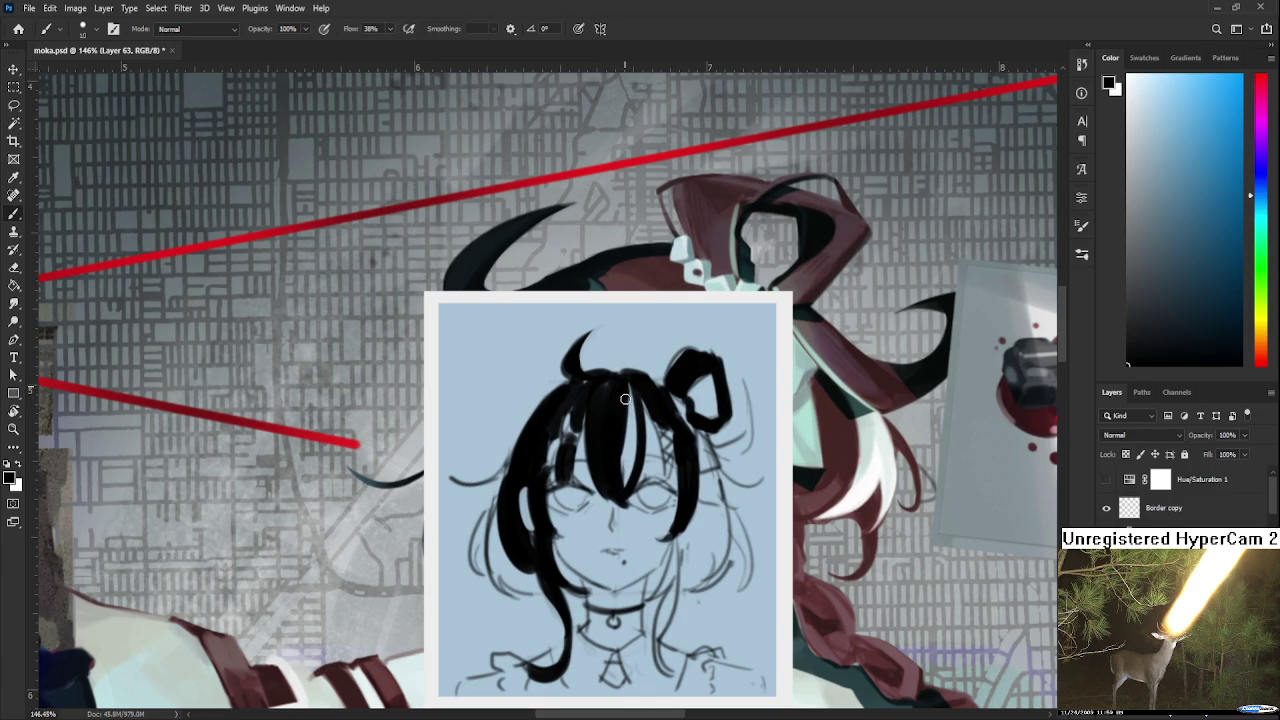
drag(636, 395, 621, 483)
key(e)
key(b)
key(ctrl+z)
drag(633, 467, 628, 494)
Paint a hair strand down the right side of the face, then widen and extend it.
scroll(676, 447, down, 3)
drag(676, 430, 668, 552)
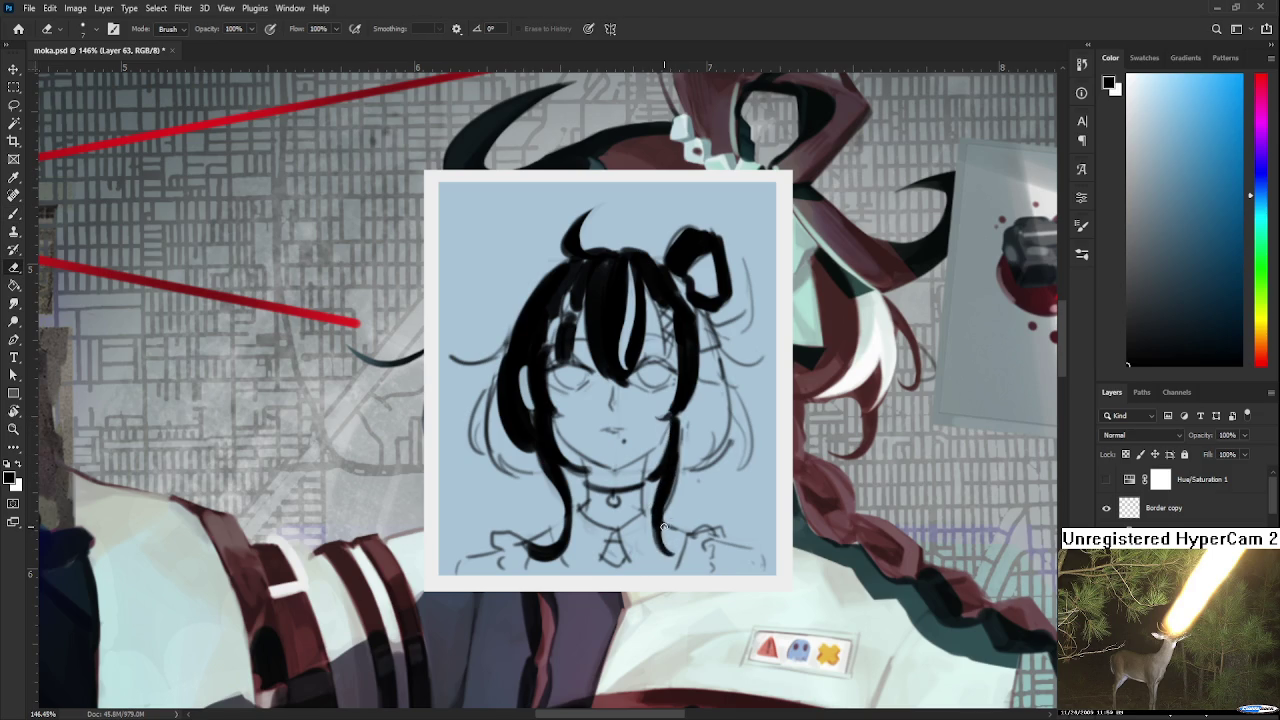
key(e)
drag(688, 497, 664, 549)
key(b)
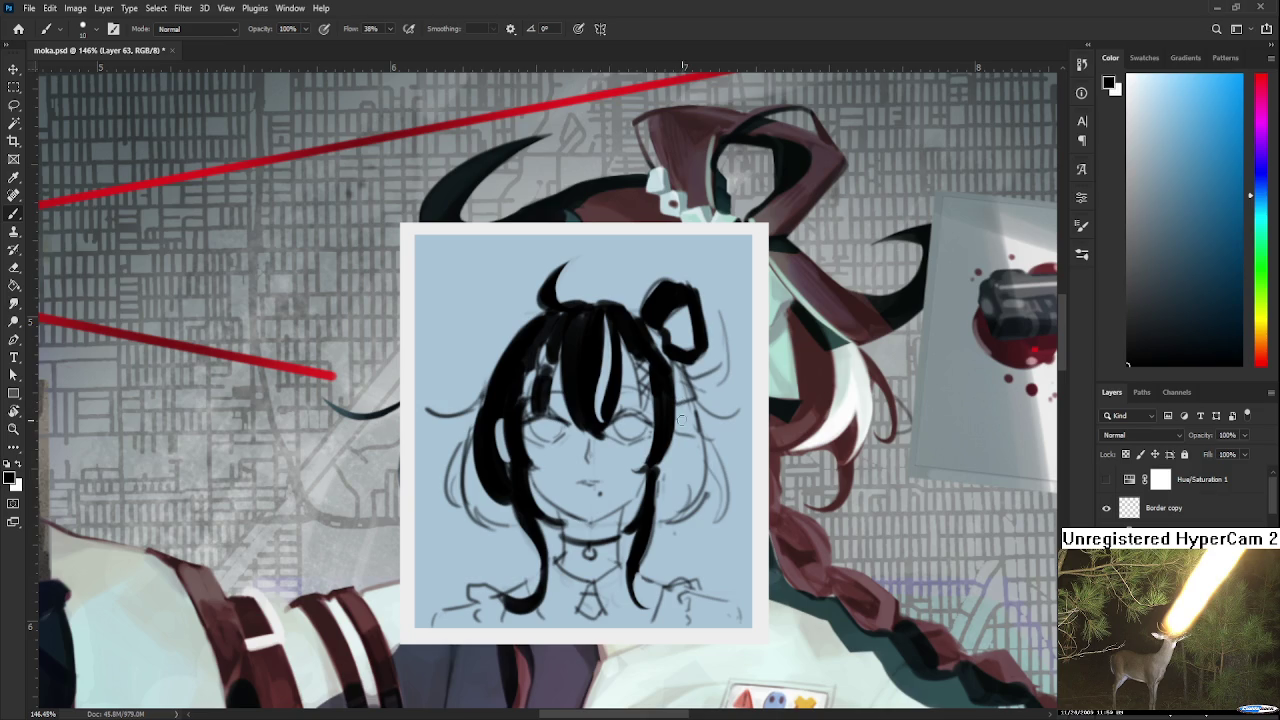
drag(668, 455, 658, 505)
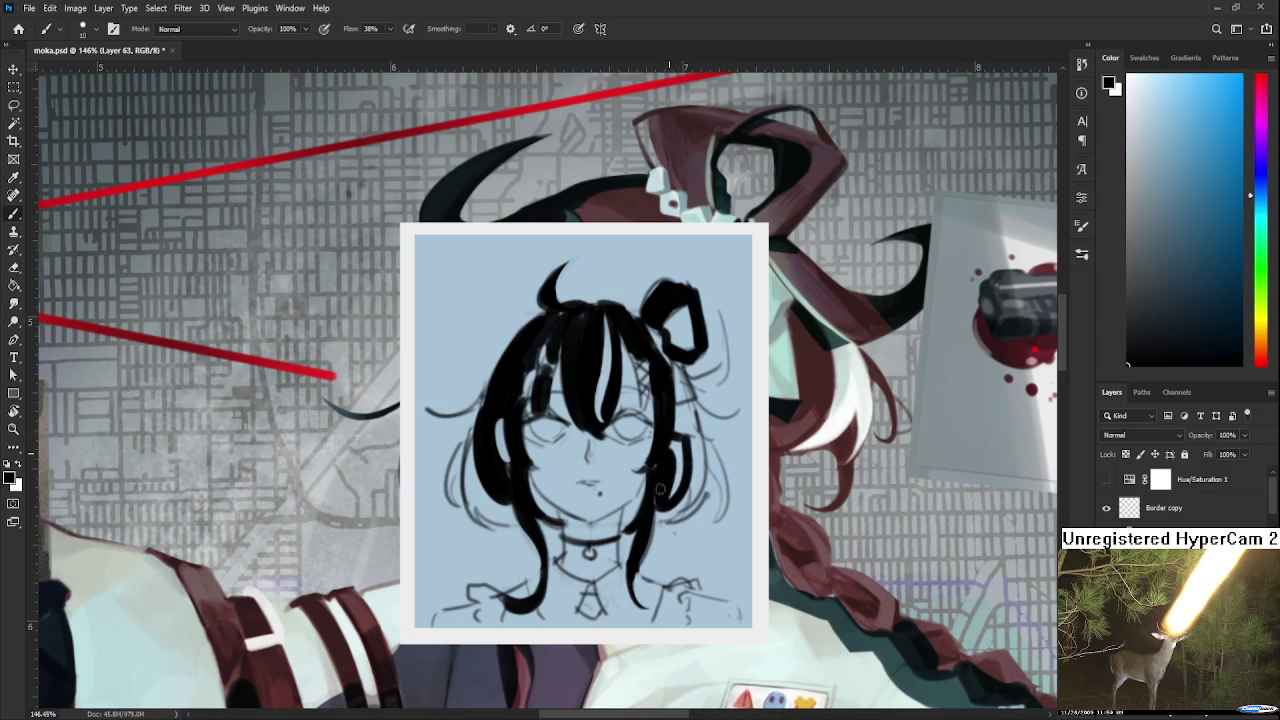
drag(688, 443, 677, 491)
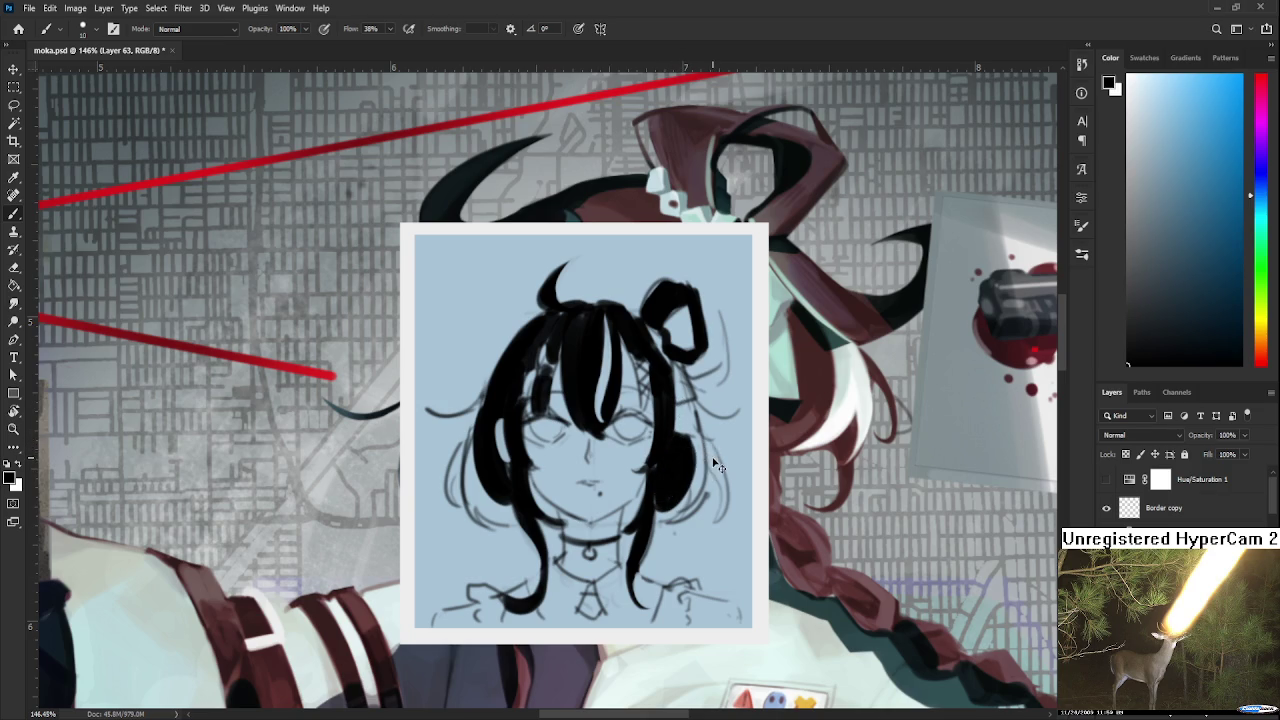
drag(705, 440, 721, 476)
Add a dark stroke beside the hair curl and erase part of the nearby strokes.
key(e)
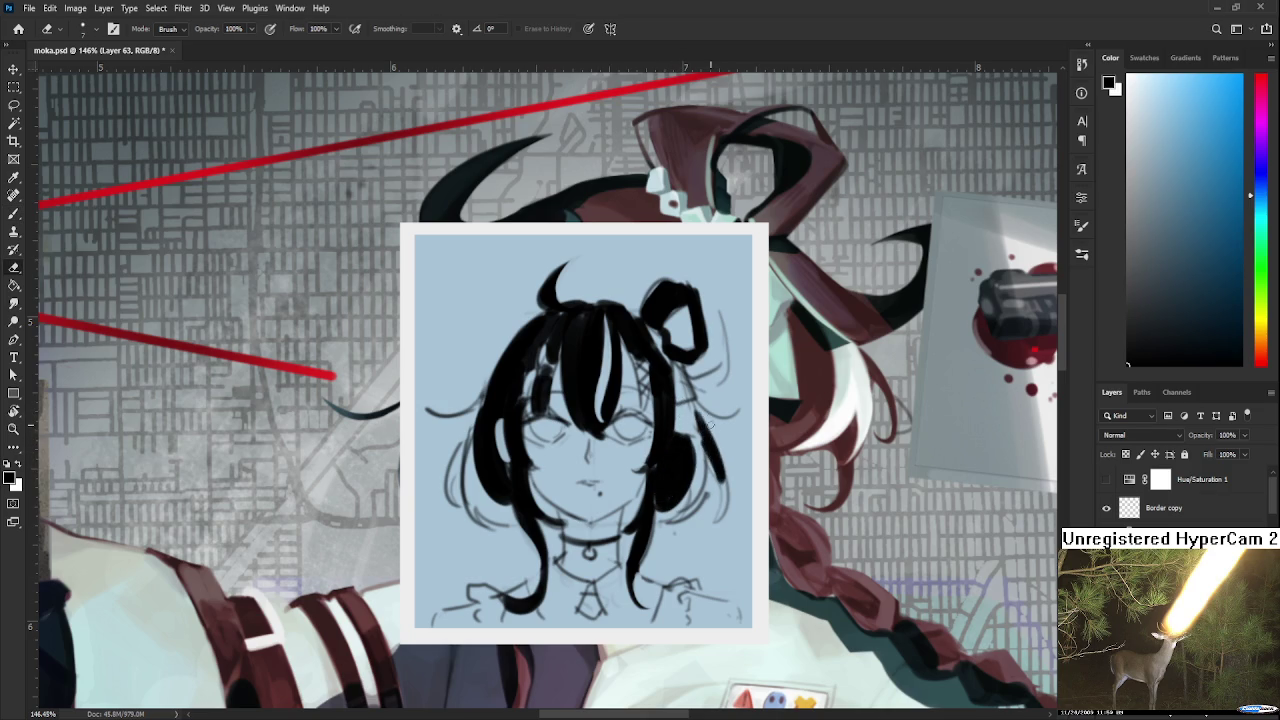
scroll(721, 351, up, 2)
key(b)
mouse_move(698, 444)
mouse_down()
mouse_move(730, 419)
mouse_move(732, 450)
mouse_up()
key(e)
mouse_move(738, 372)
mouse_down()
mouse_move(740, 440)
mouse_move(720, 452)
mouse_move(759, 339)
mouse_move(782, 398)
mouse_move(790, 380)
mouse_up()
key(b)
key(e)
key(b)
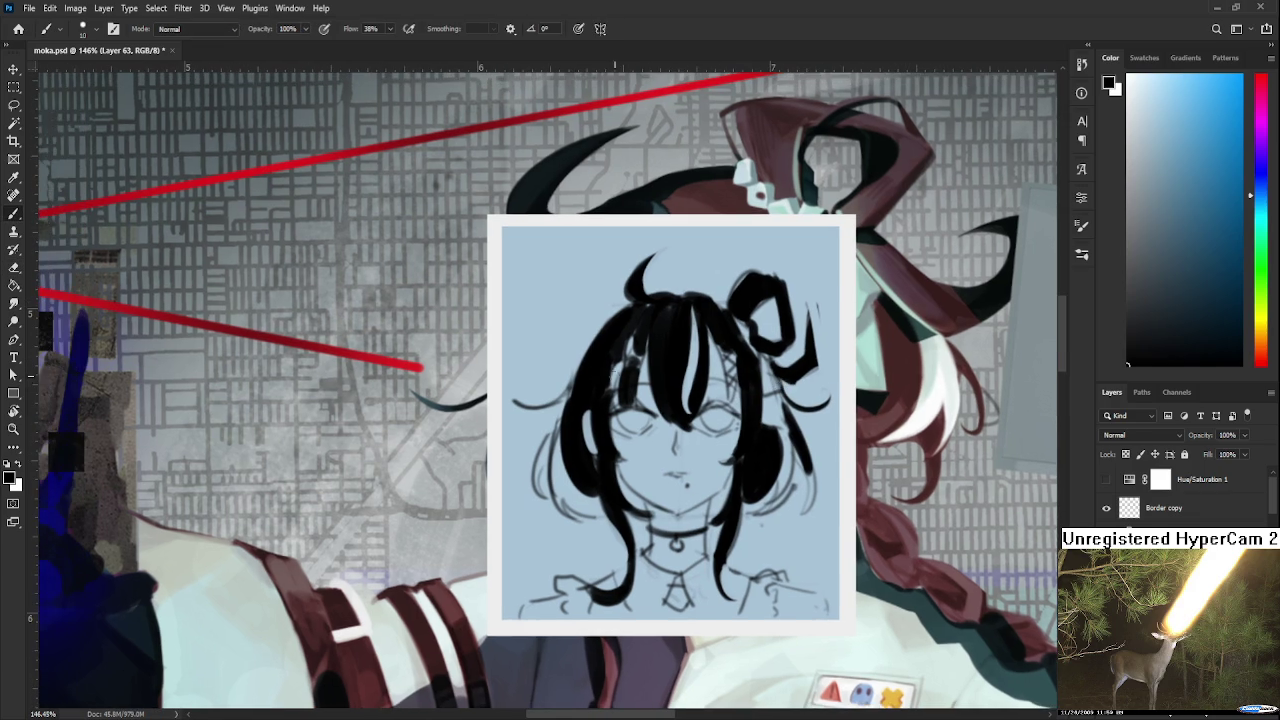
Add dark strokes along the left hair edge.
drag(592, 388, 536, 397)
key(e)
drag(642, 422, 604, 418)
key(b)
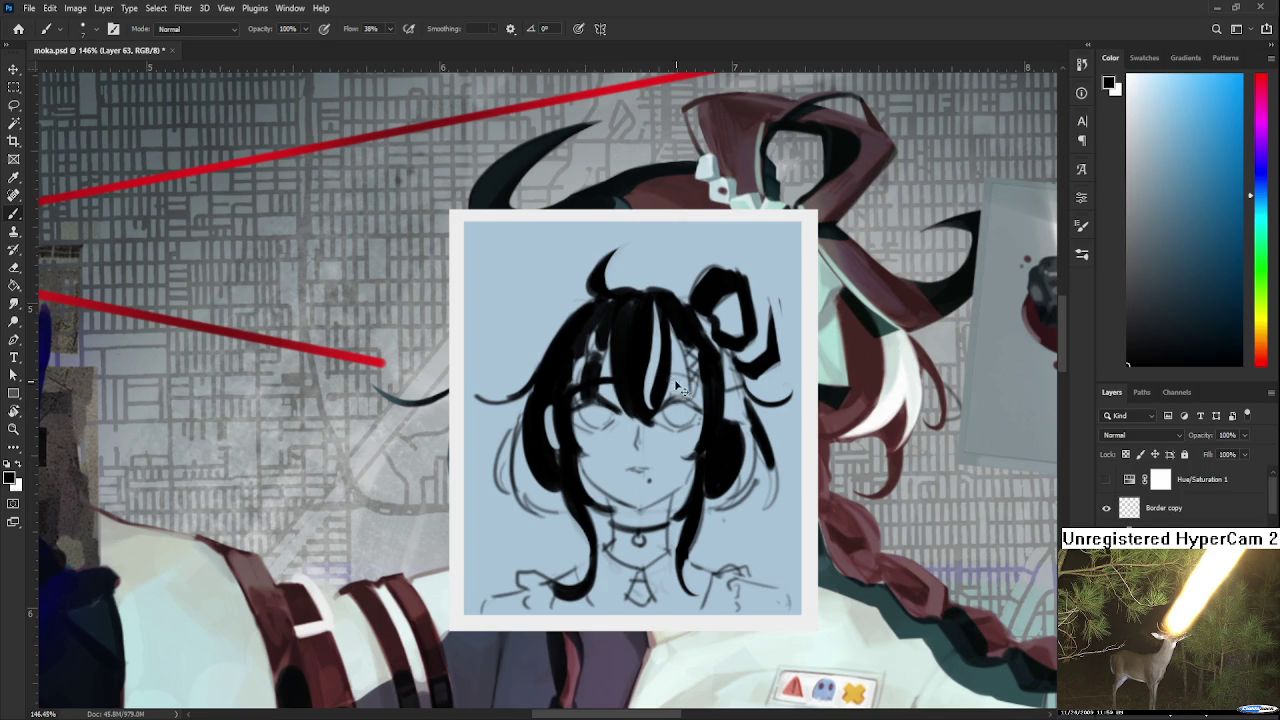
Sketch a faint curved line along the portrait's chin and recenter the sketch.
mouse_move(698, 462)
mouse_down()
mouse_move(641, 463)
mouse_move(690, 437)
mouse_move(624, 448)
mouse_up()
key(ctrl+z)
key(e)
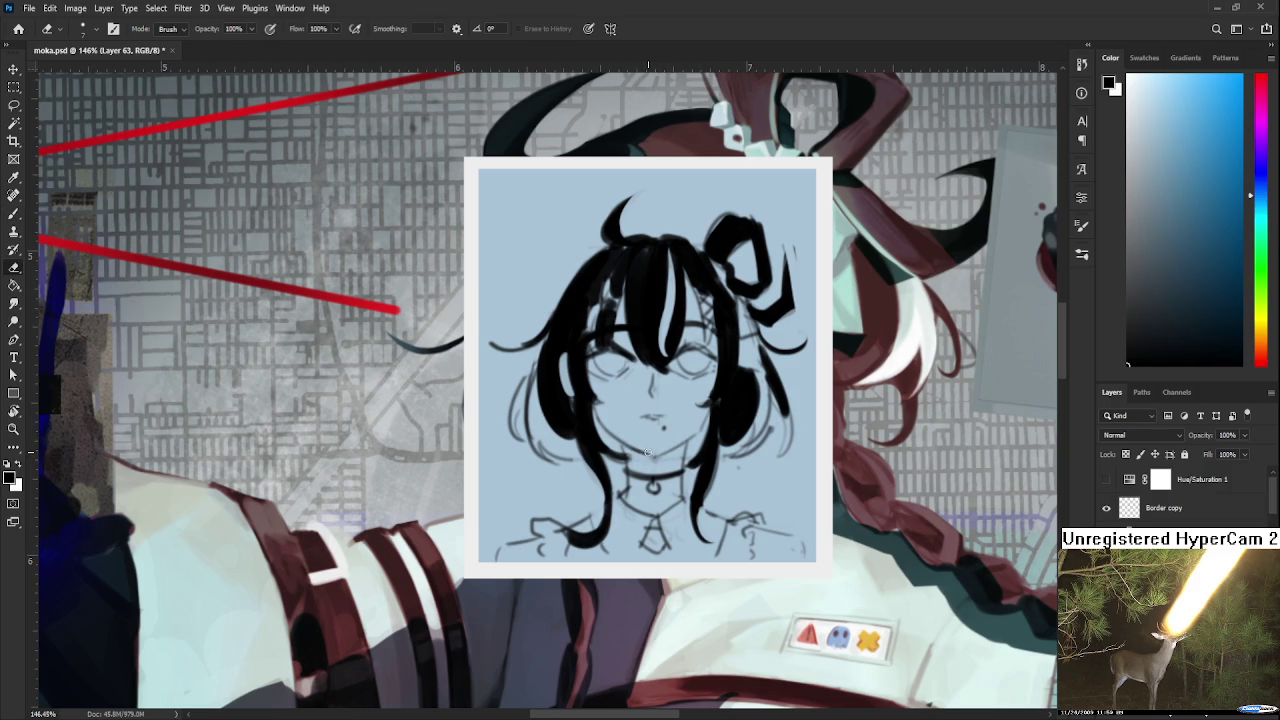
key(b)
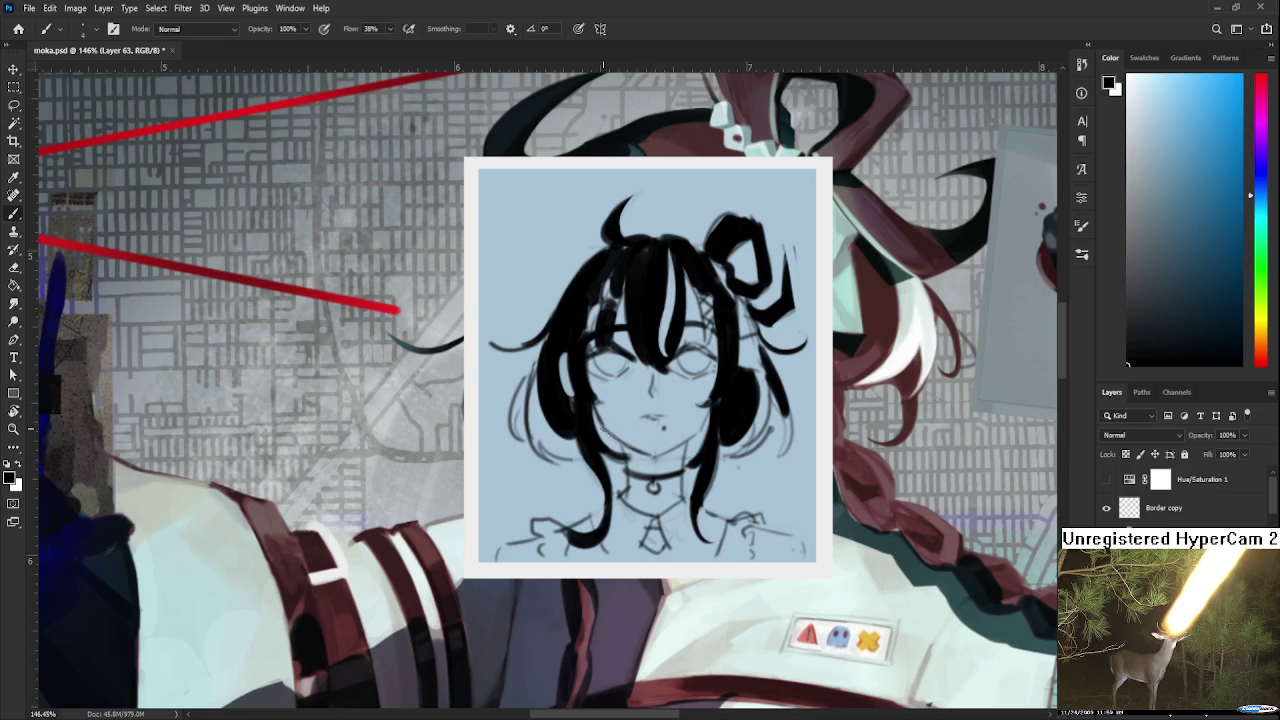
drag(688, 437, 652, 458)
drag(693, 435, 700, 500)
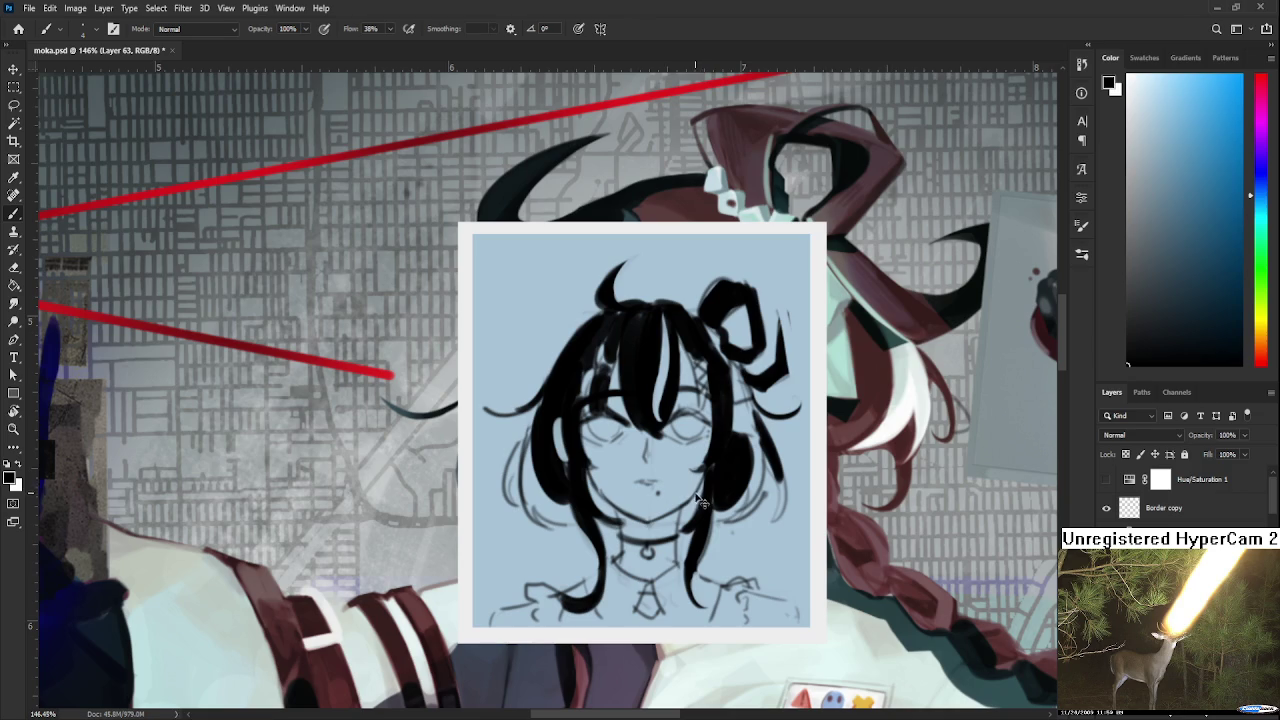
scroll(695, 480, up, 1)
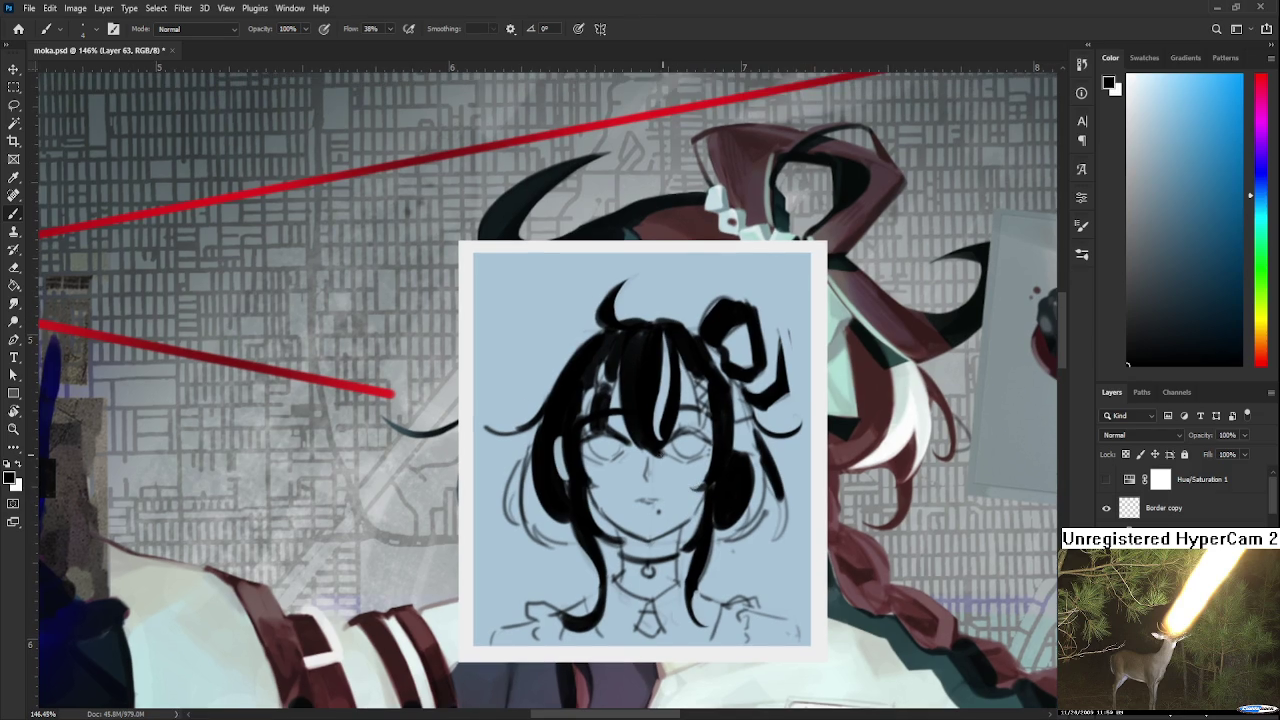
scroll(647, 460, up, 1)
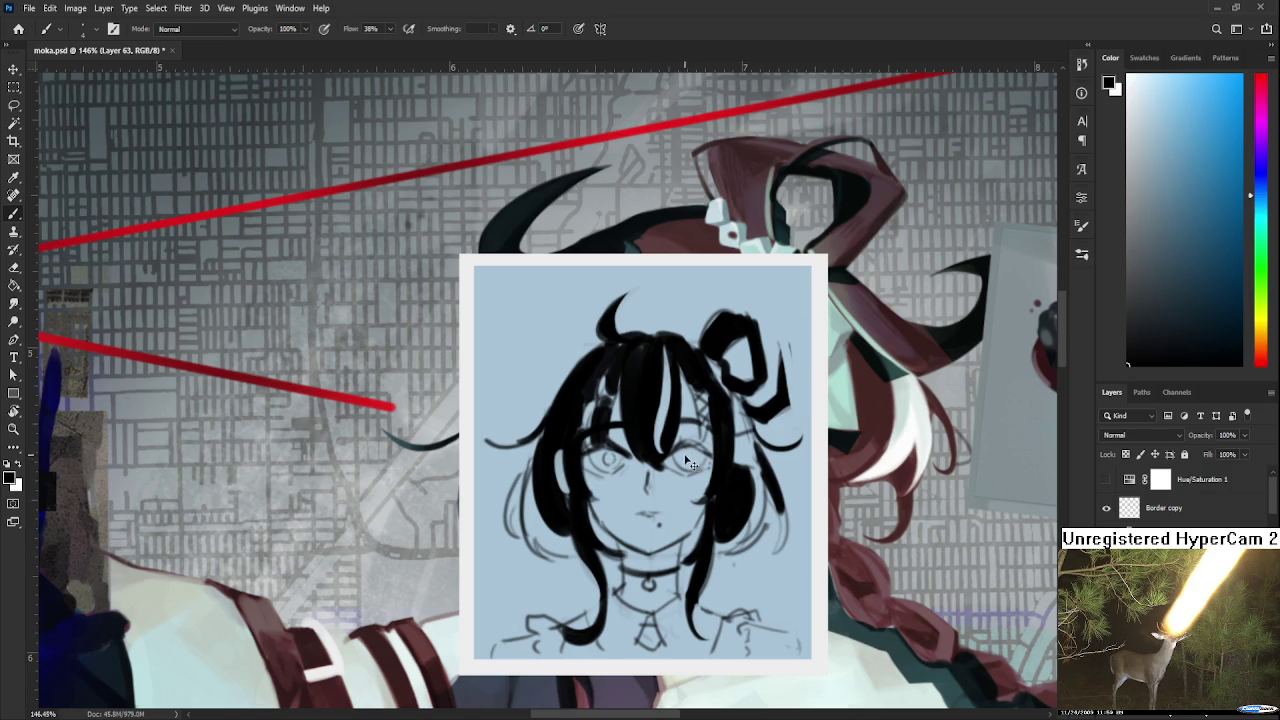
Erase the old pupils, redraw both eye outlines, fill the right pupil and darken its upper lid.
drag(686, 462, 649, 460)
drag(593, 461, 622, 453)
drag(675, 450, 680, 456)
drag(686, 453, 689, 458)
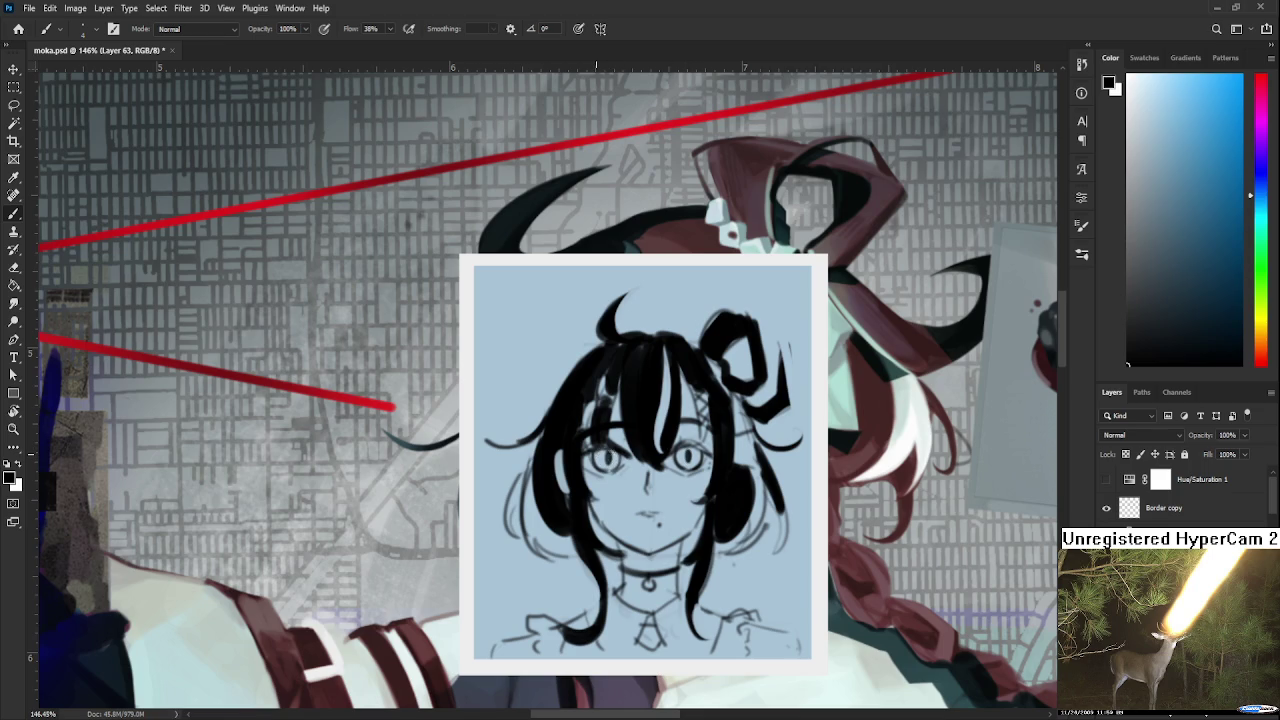
drag(677, 450, 698, 453)
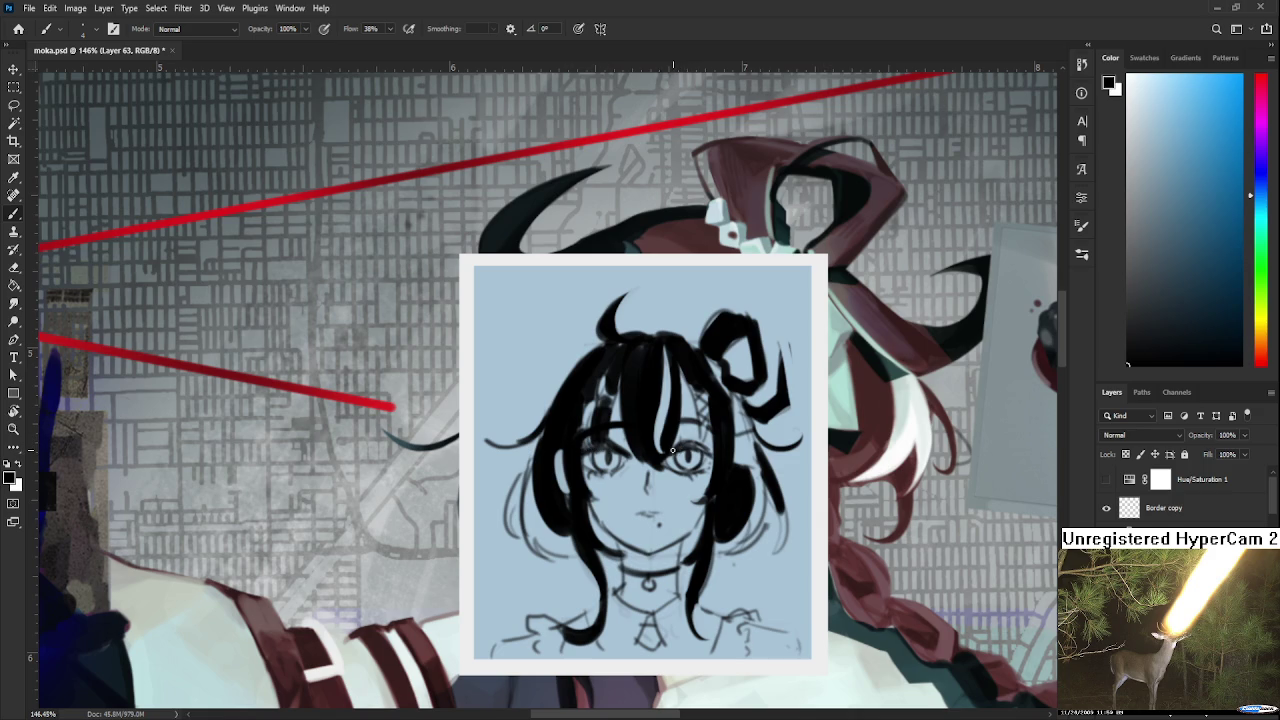
key(e)
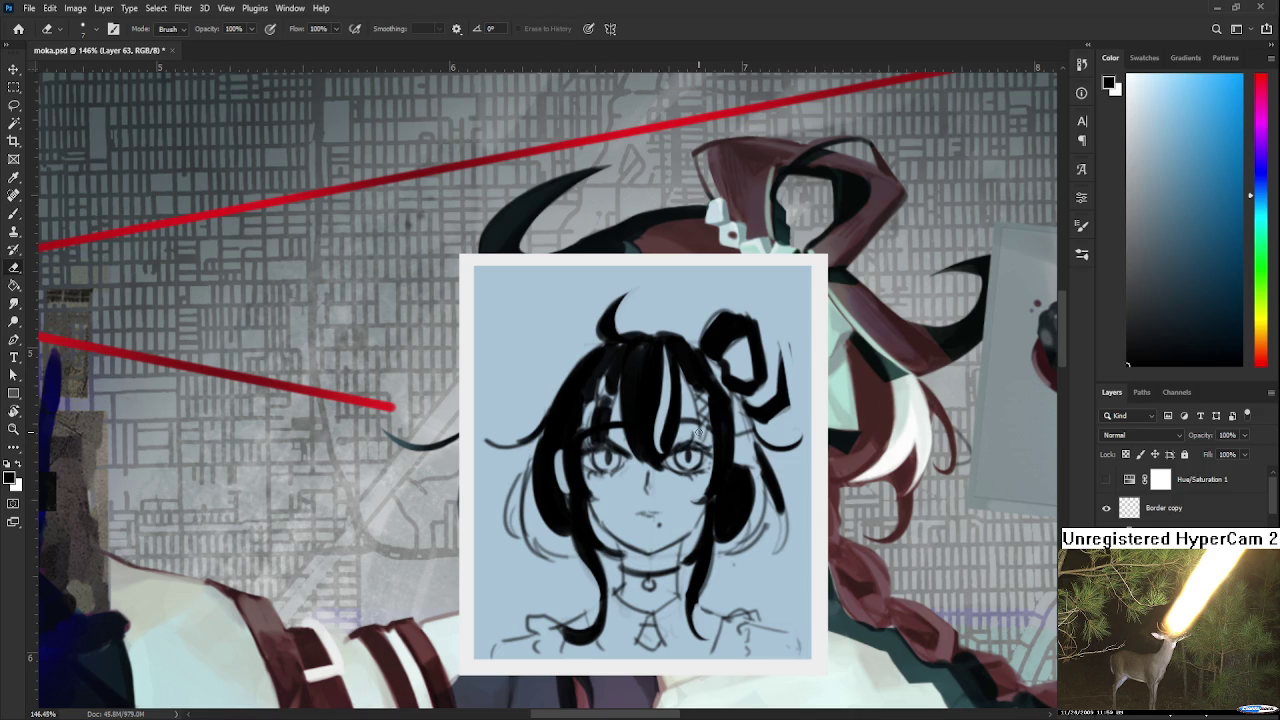
Darken a hair strand and erase a white XX clip shape into it.
key(b)
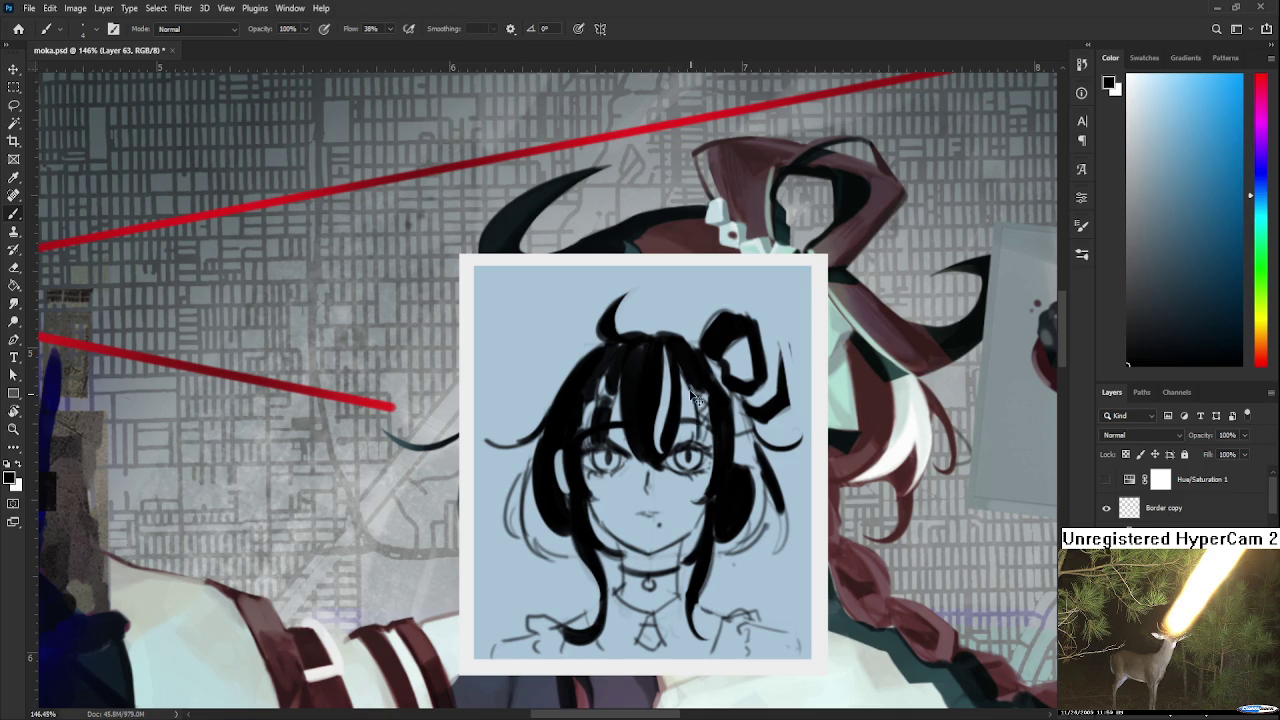
drag(704, 427, 703, 441)
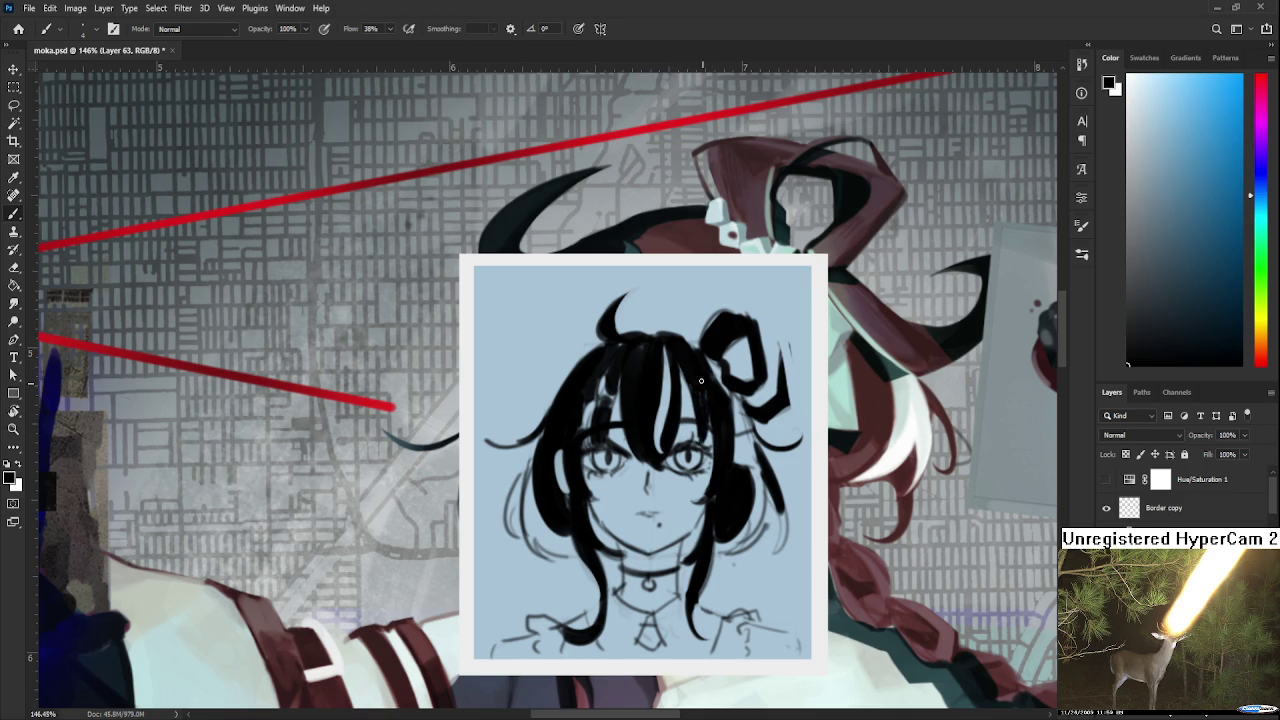
key(e)
mouse_move(690, 395)
mouse_down()
mouse_move(712, 425)
mouse_move(697, 432)
mouse_move(729, 401)
mouse_up()
key(b)
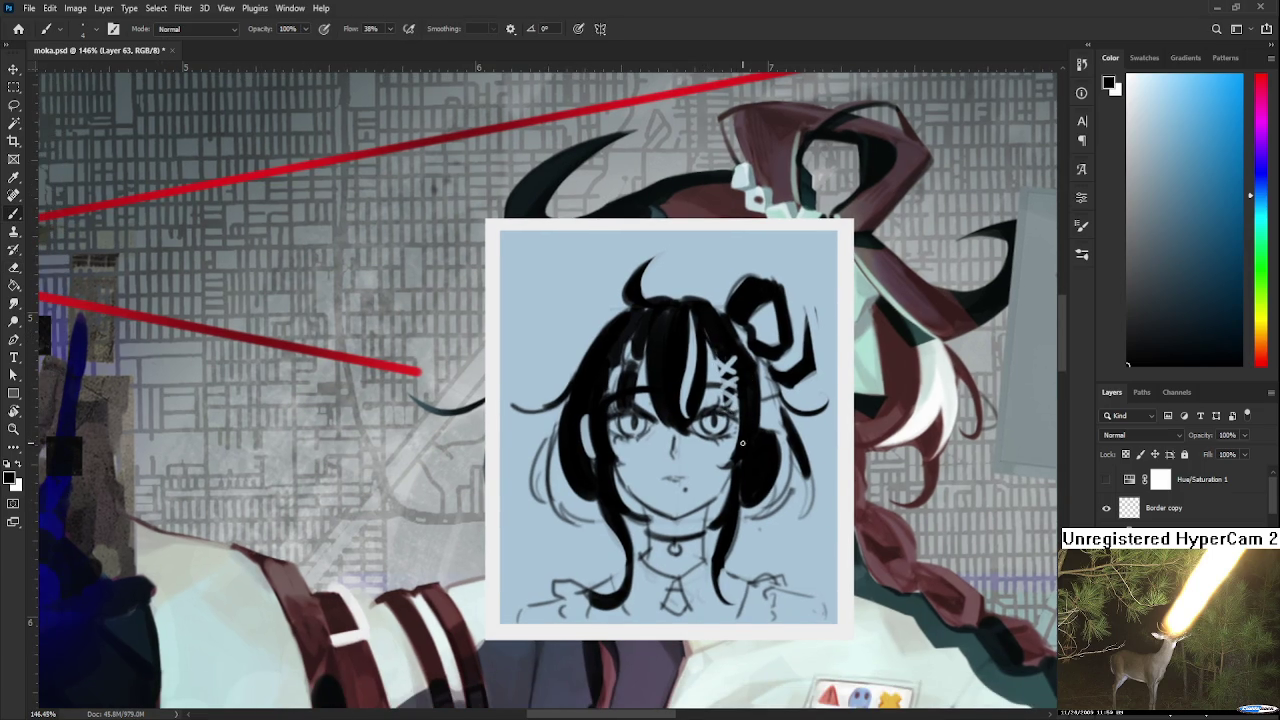
Ink the pendant under the collar darker and slightly larger.
drag(747, 426, 751, 410)
mouse_move(679, 499)
mouse_down()
mouse_move(687, 453)
mouse_move(662, 472)
mouse_move(689, 465)
mouse_move(686, 510)
mouse_move(698, 506)
mouse_move(683, 510)
mouse_up()
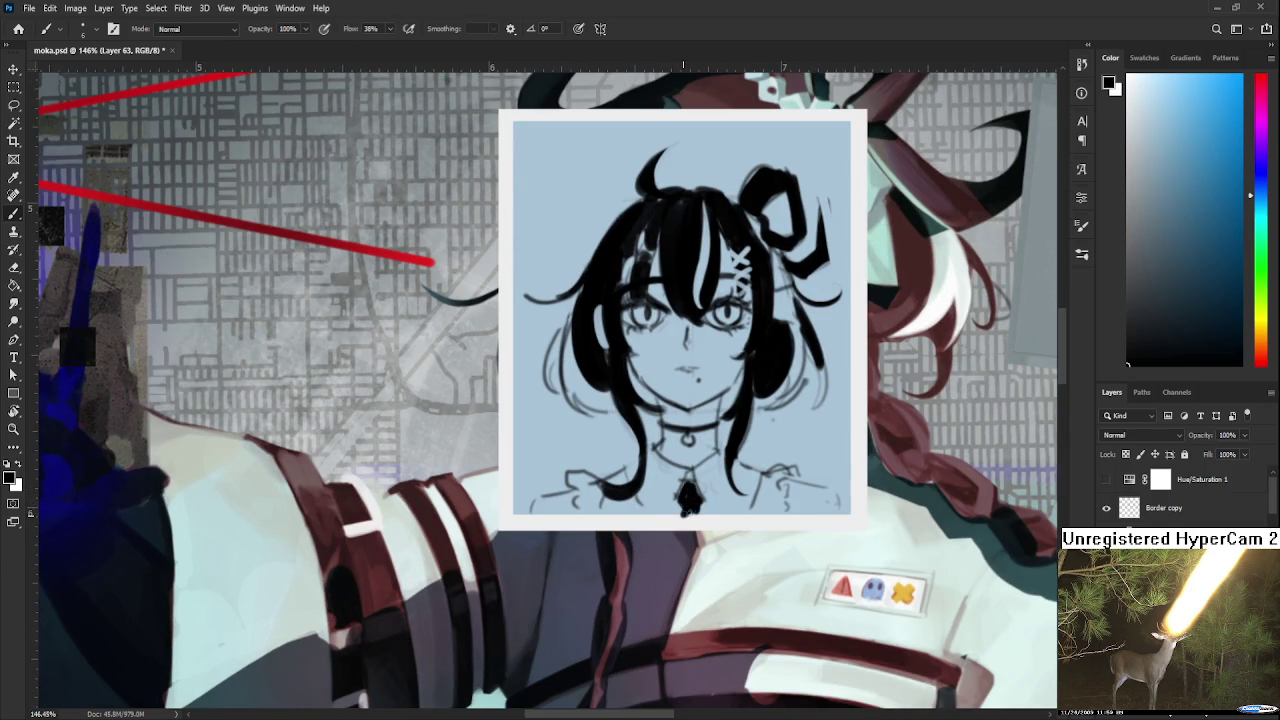
key(e)
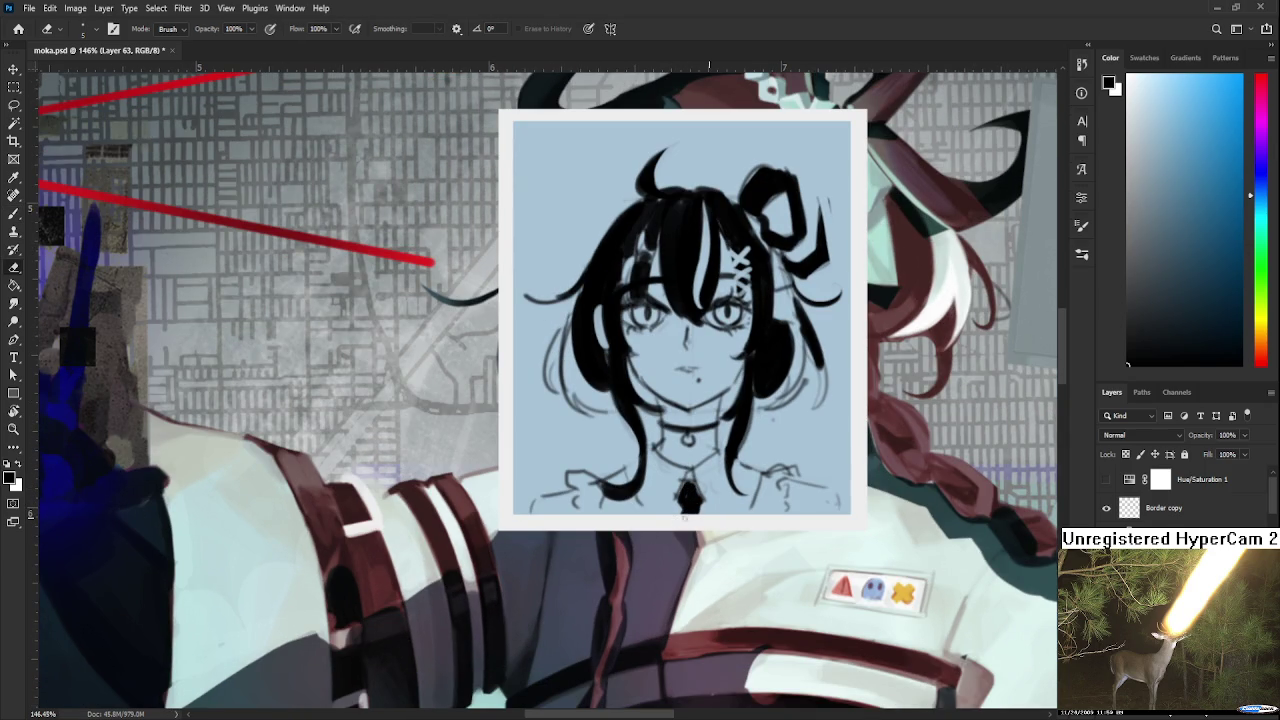
key(b)
drag(693, 486, 688, 485)
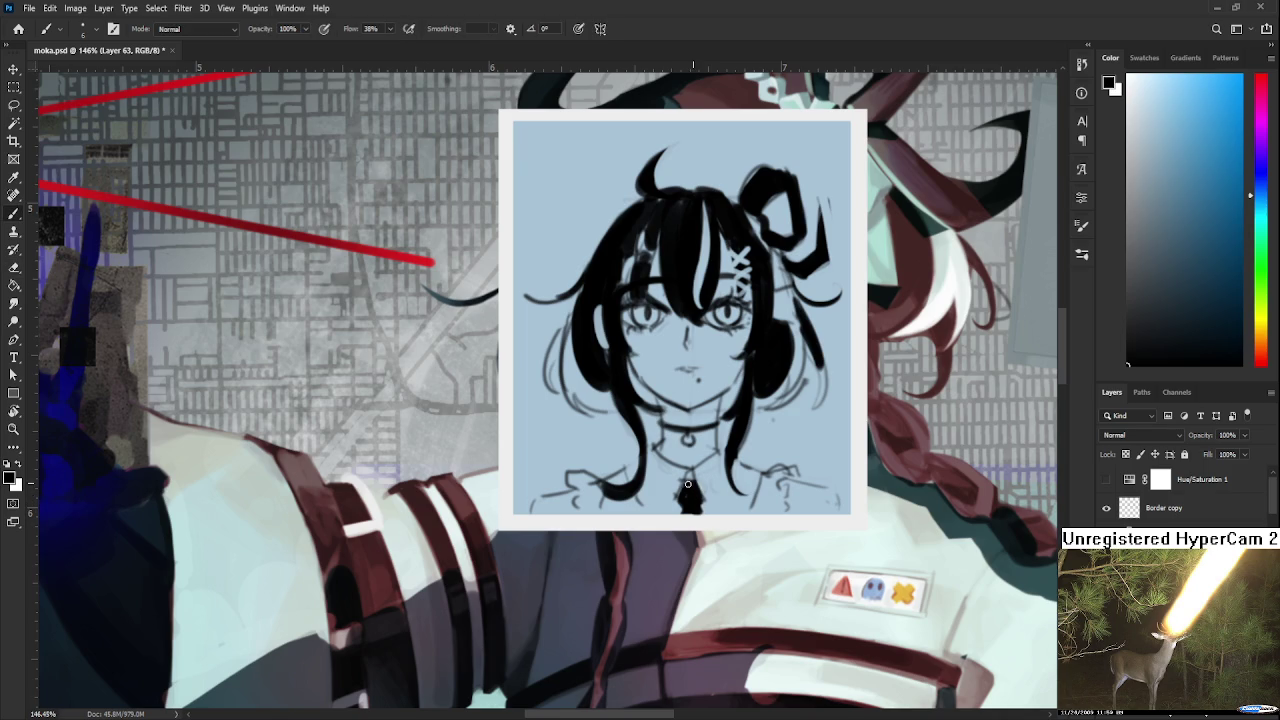
scroll(662, 363, down, 1)
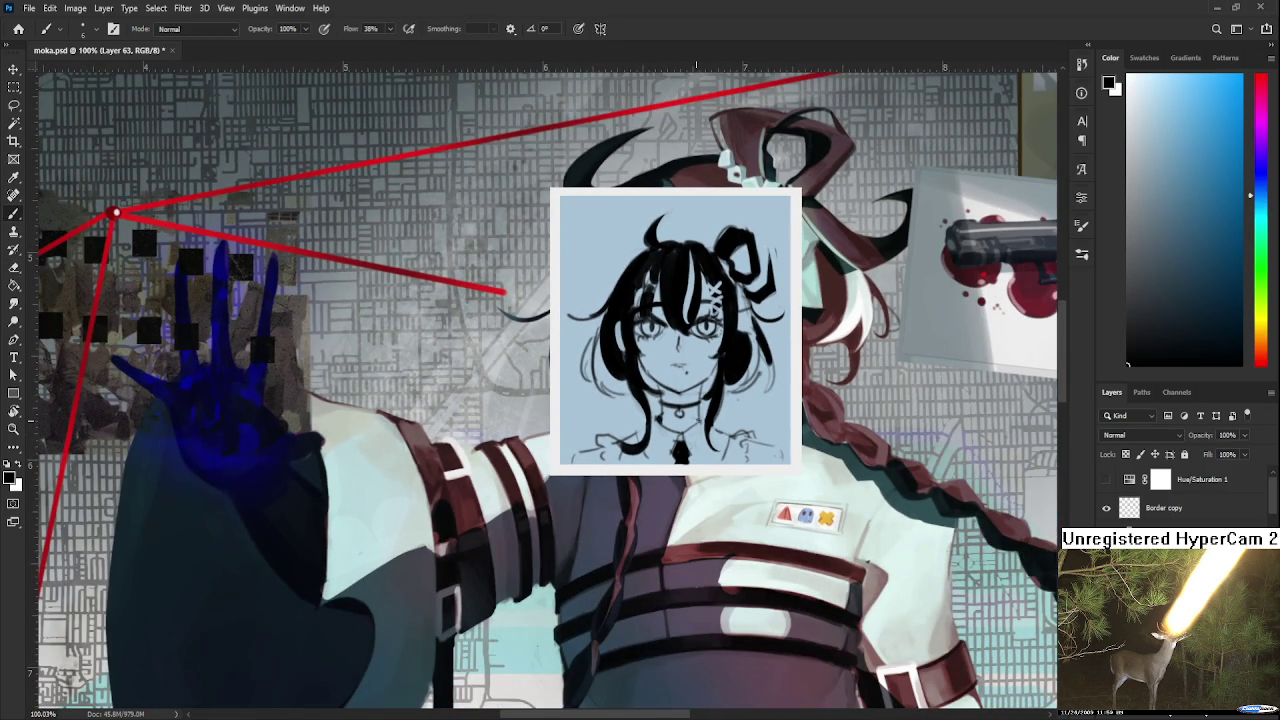
Zoom out to the full board, flip the canvas horizontally, and zoom back in on the portrait.
scroll(714, 415, down, 2)
scroll(735, 375, down, 1)
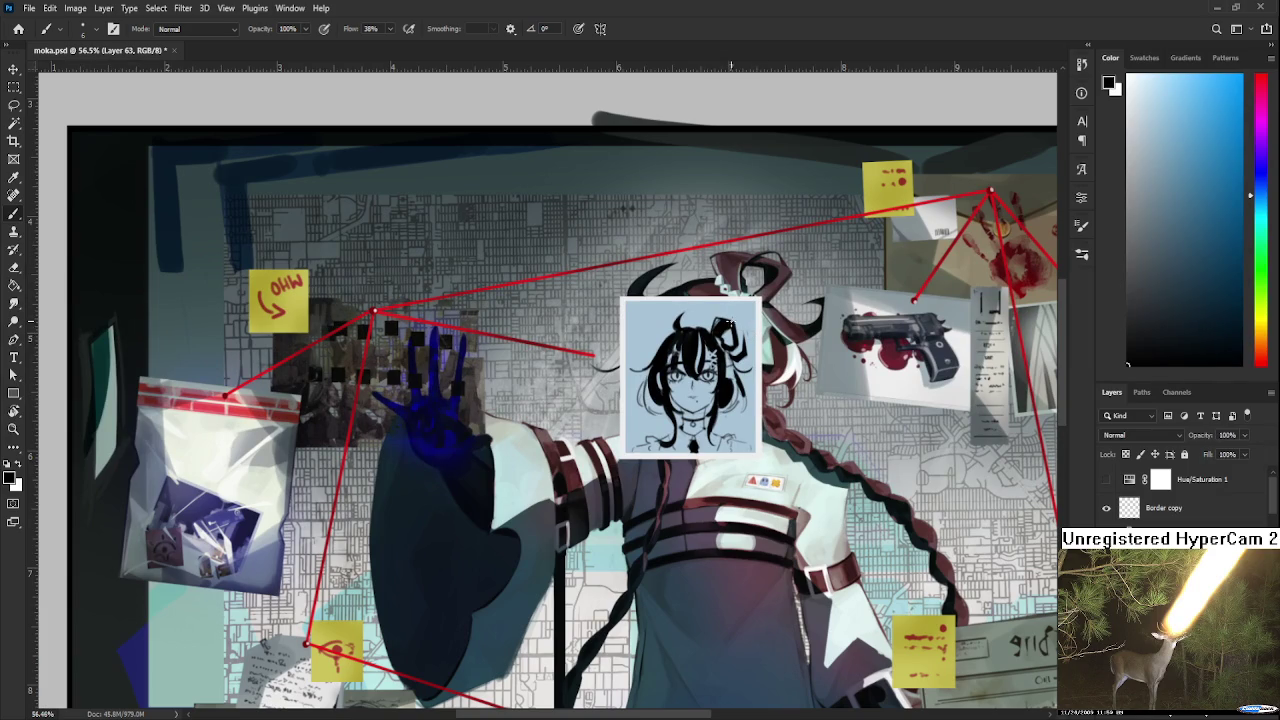
scroll(757, 330, down, 2)
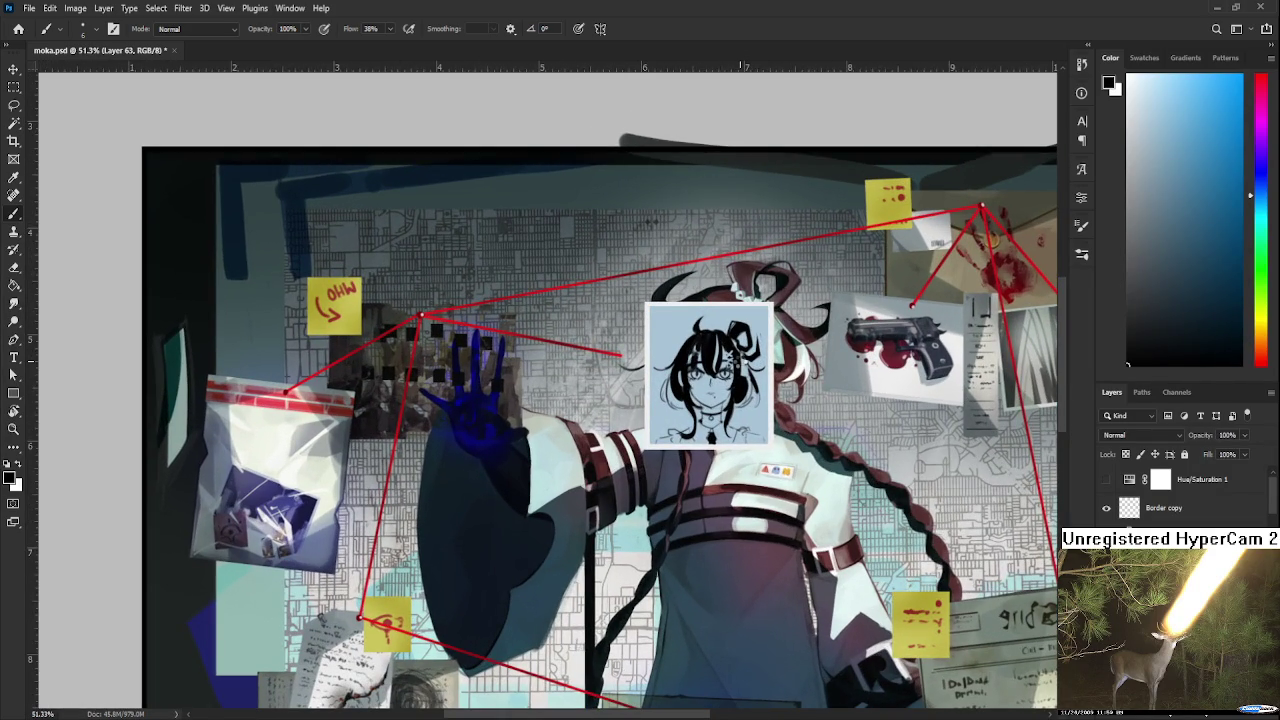
key(h)
scroll(716, 380, up, 4)
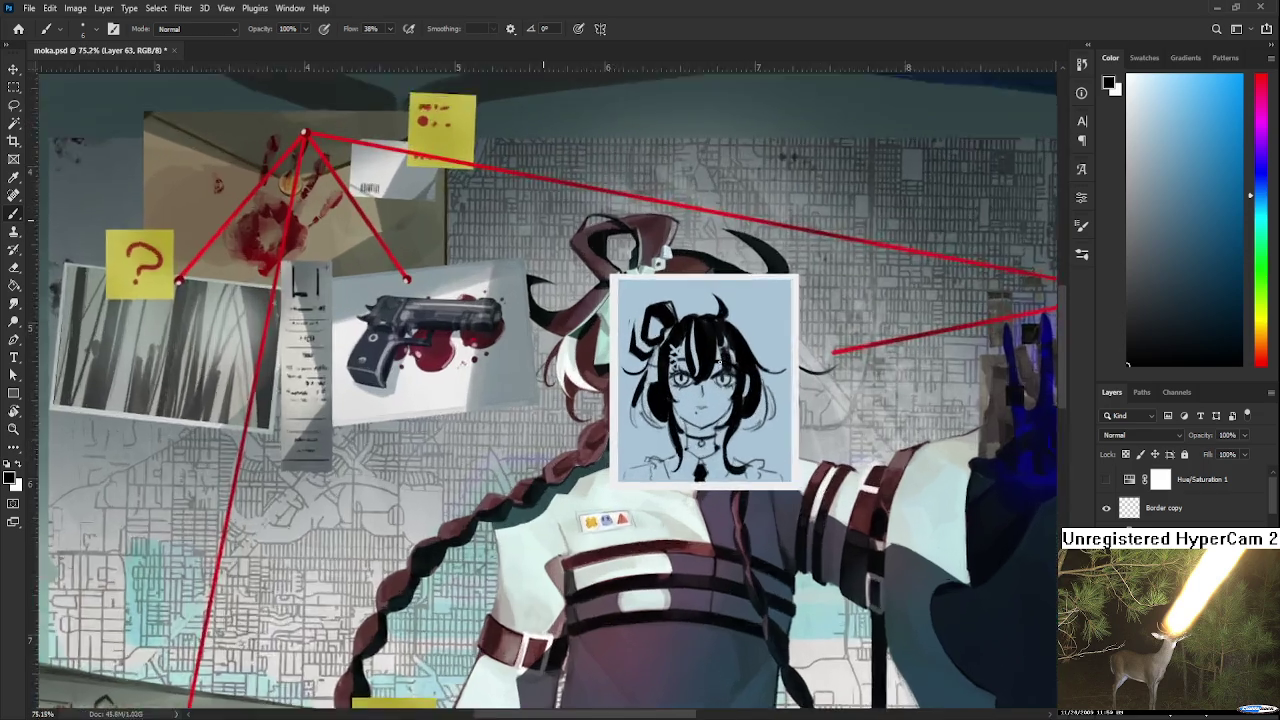
scroll(708, 490, up, 3)
scroll(708, 490, up, 1)
Ink the left edge of the hair bun and fill its gap with black.
mouse_move(559, 367)
mouse_down()
mouse_move(536, 352)
mouse_move(538, 430)
mouse_move(558, 432)
mouse_move(626, 374)
mouse_move(585, 445)
mouse_up()
key(ctrl+z)
mouse_move(604, 396)
mouse_down()
mouse_move(620, 380)
mouse_move(603, 444)
mouse_up()
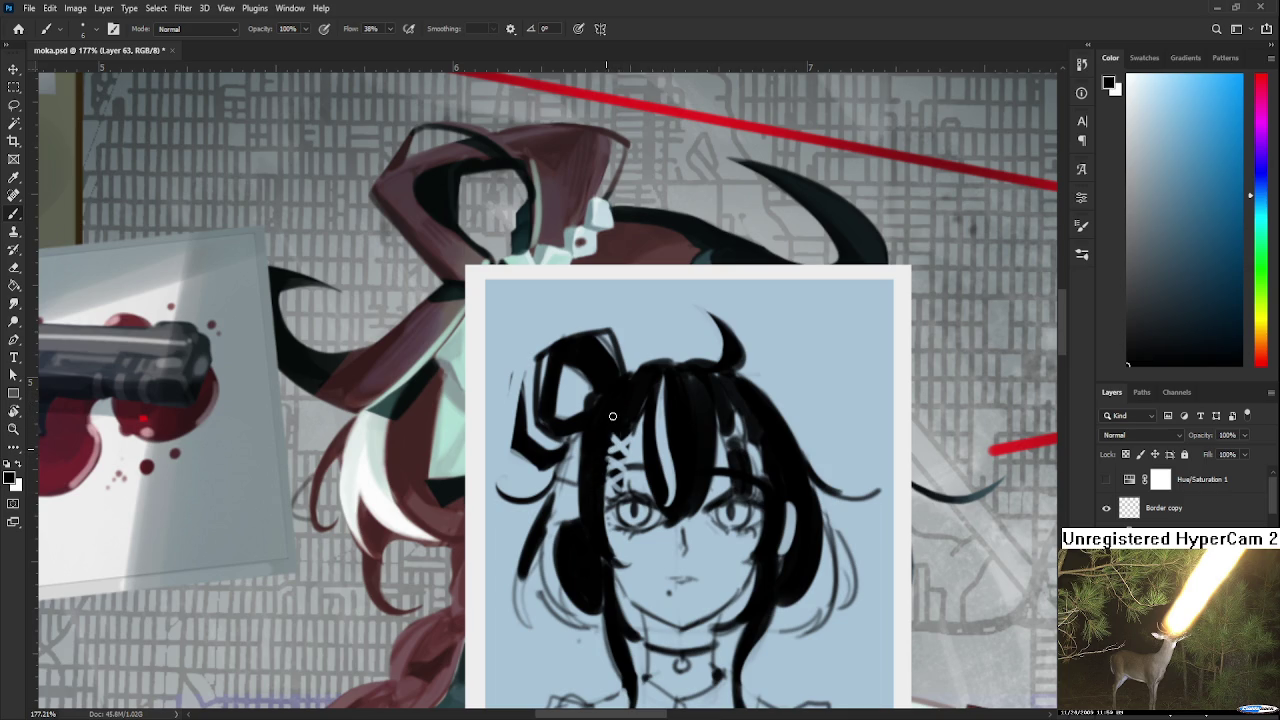
drag(598, 488, 605, 420)
Erase the stray sketch lines and leftover marks around the chin.
key(e)
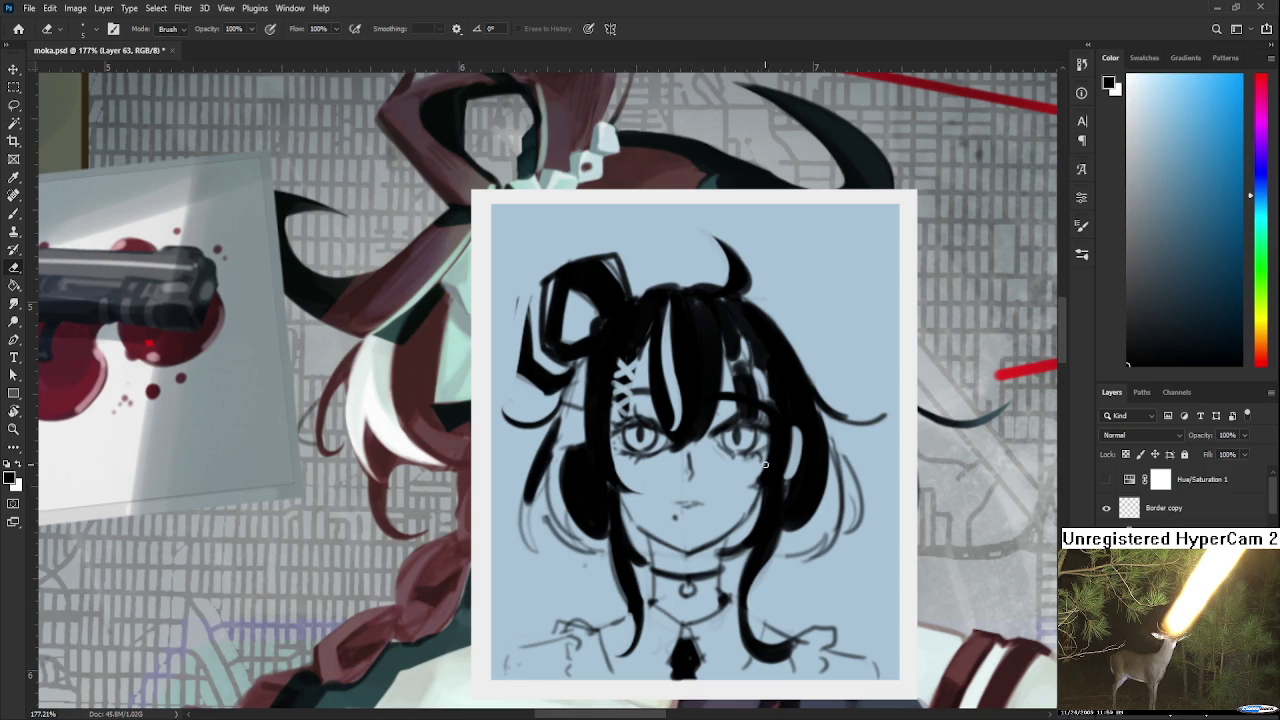
key(b)
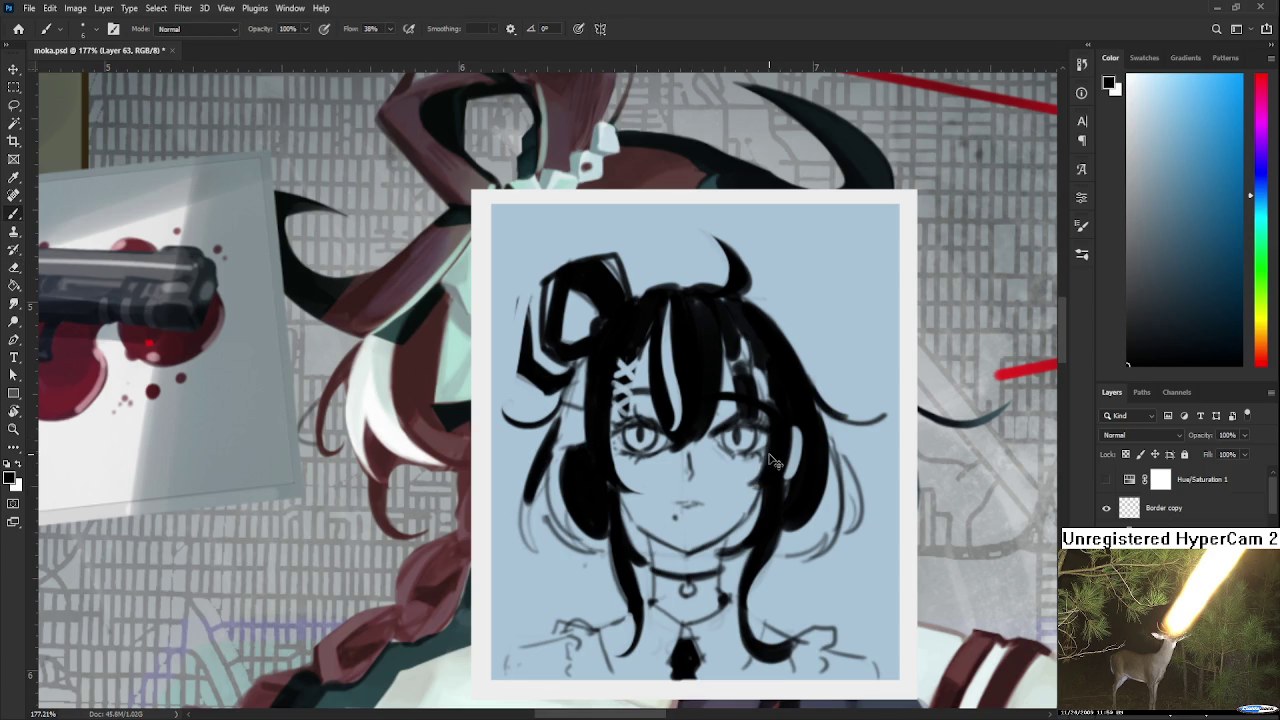
key(e)
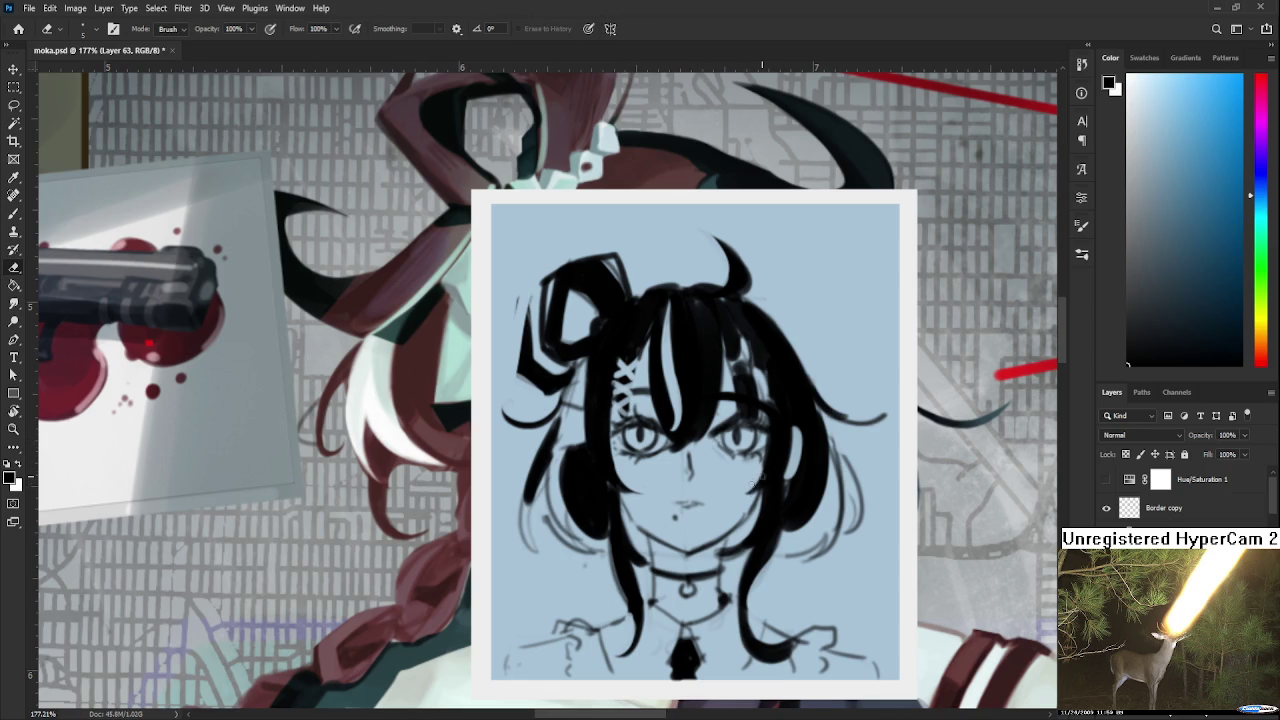
key(b)
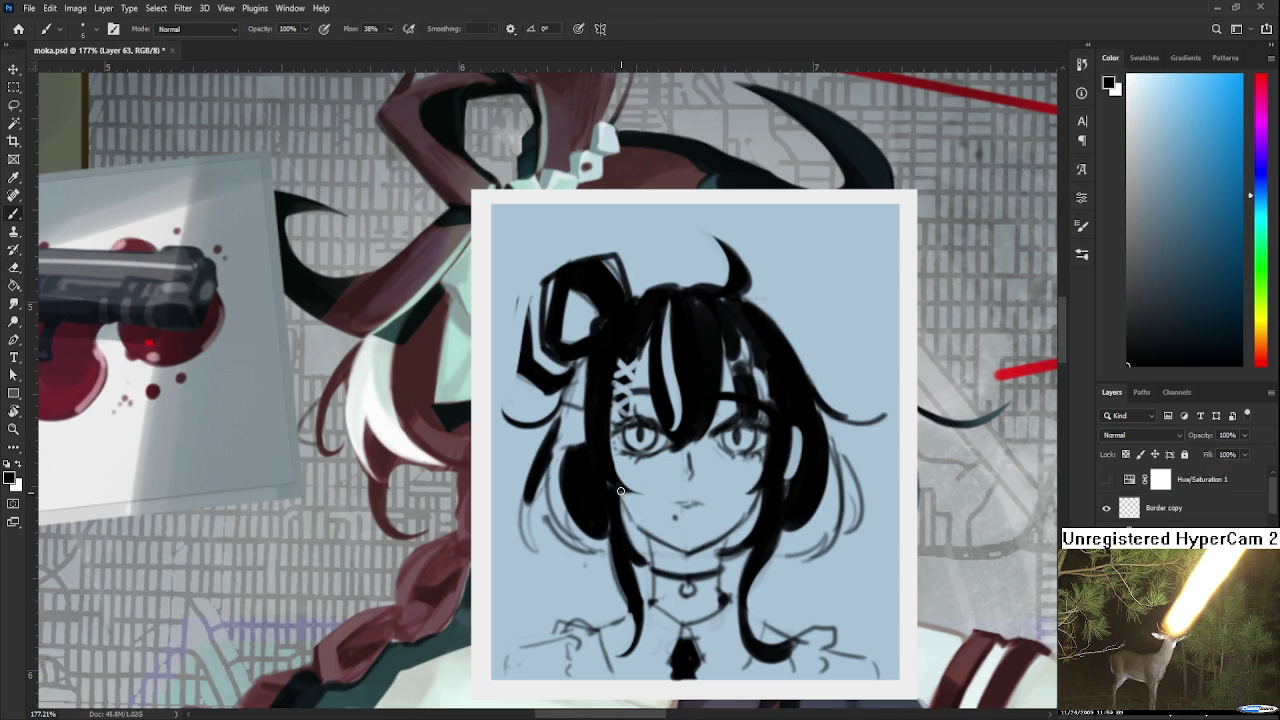
key(e)
drag(640, 522, 681, 541)
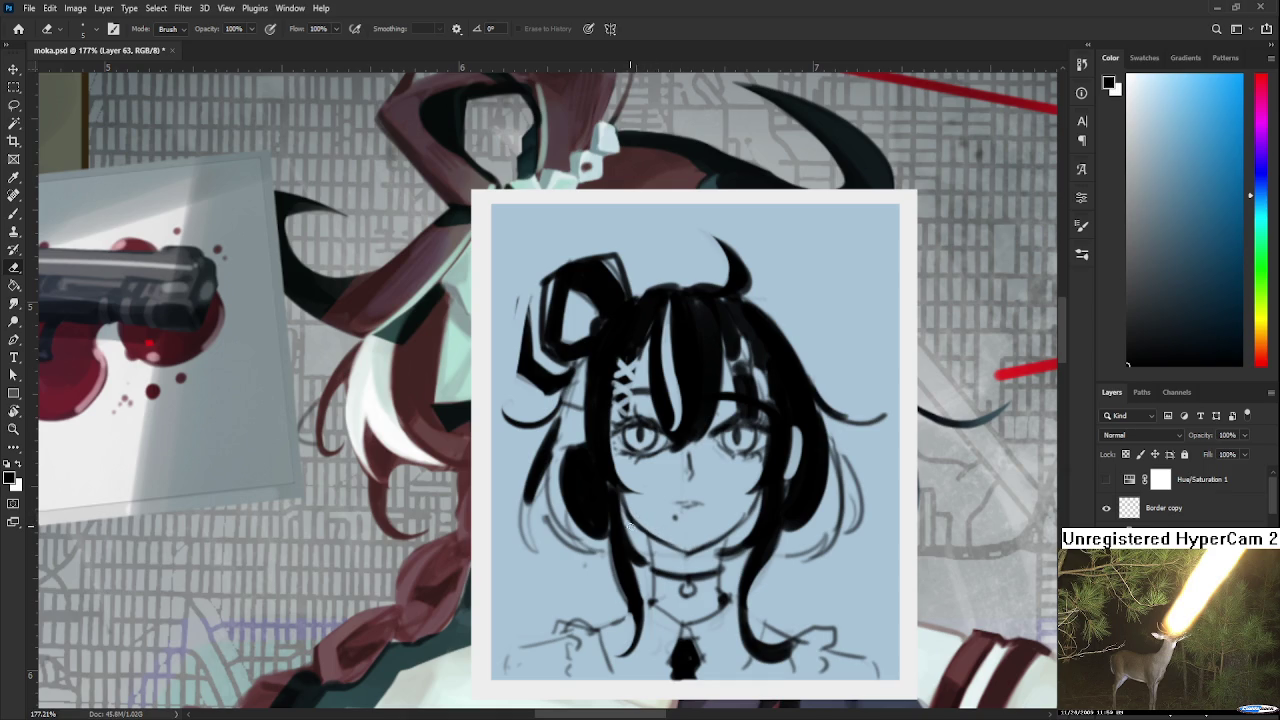
drag(631, 524, 648, 528)
drag(666, 526, 686, 559)
key(b)
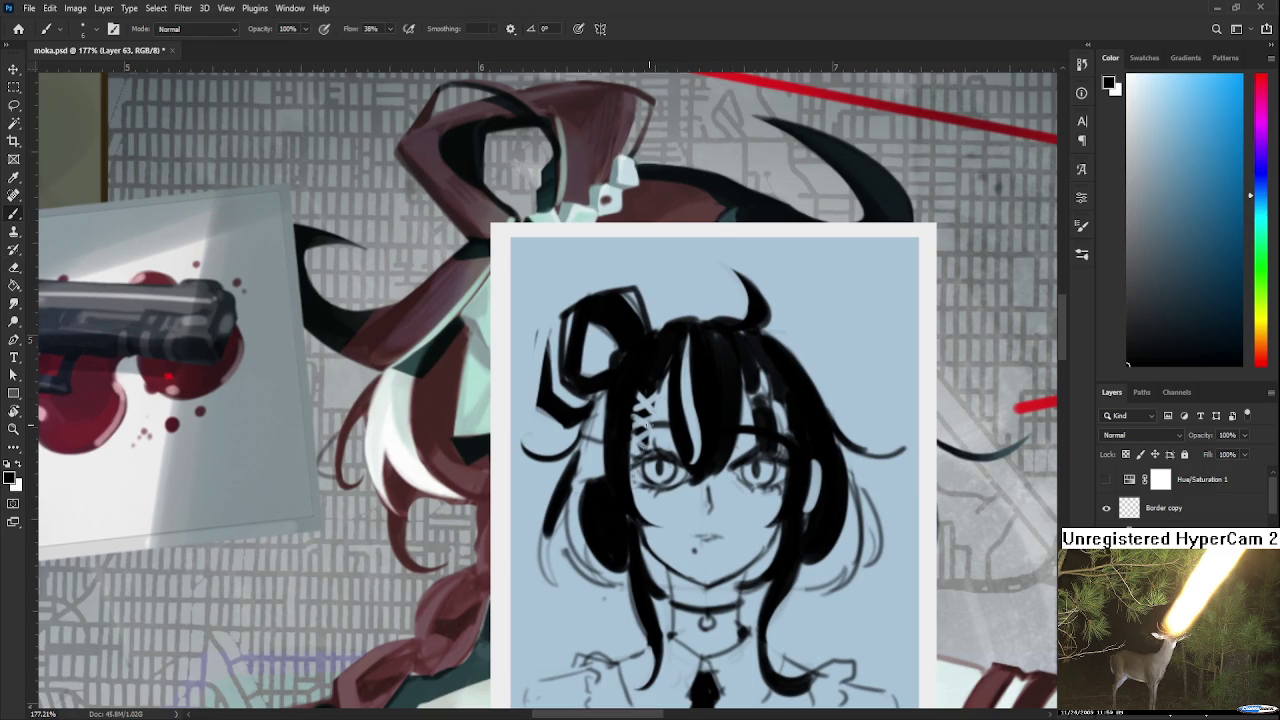
Zoom and pan around the portrait to review the cleaned-up face.
key(e)
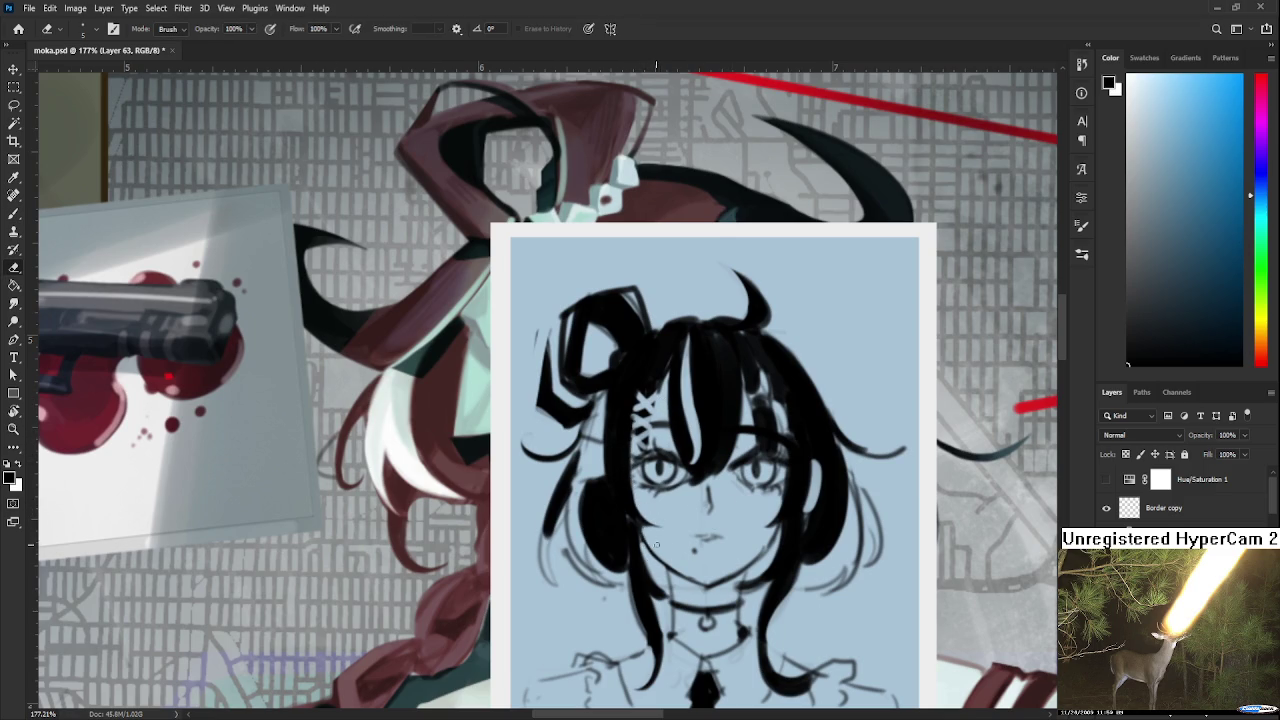
key(b)
drag(788, 501, 806, 439)
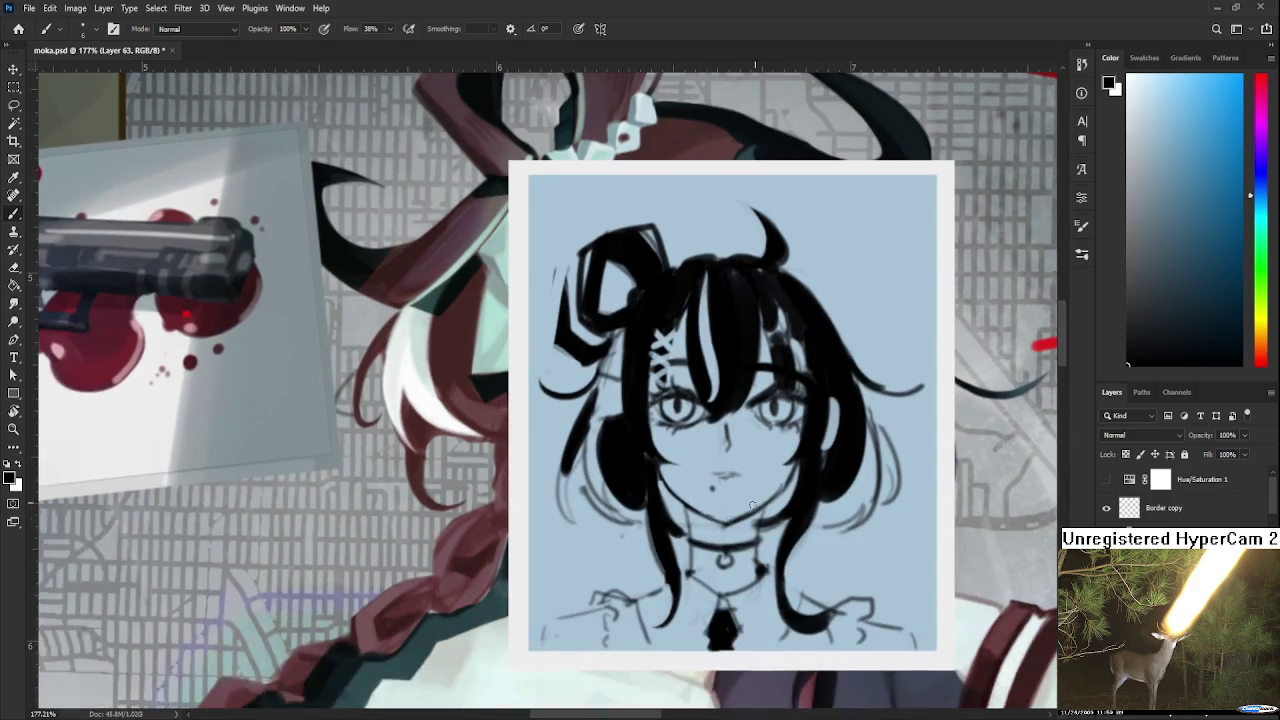
key(e)
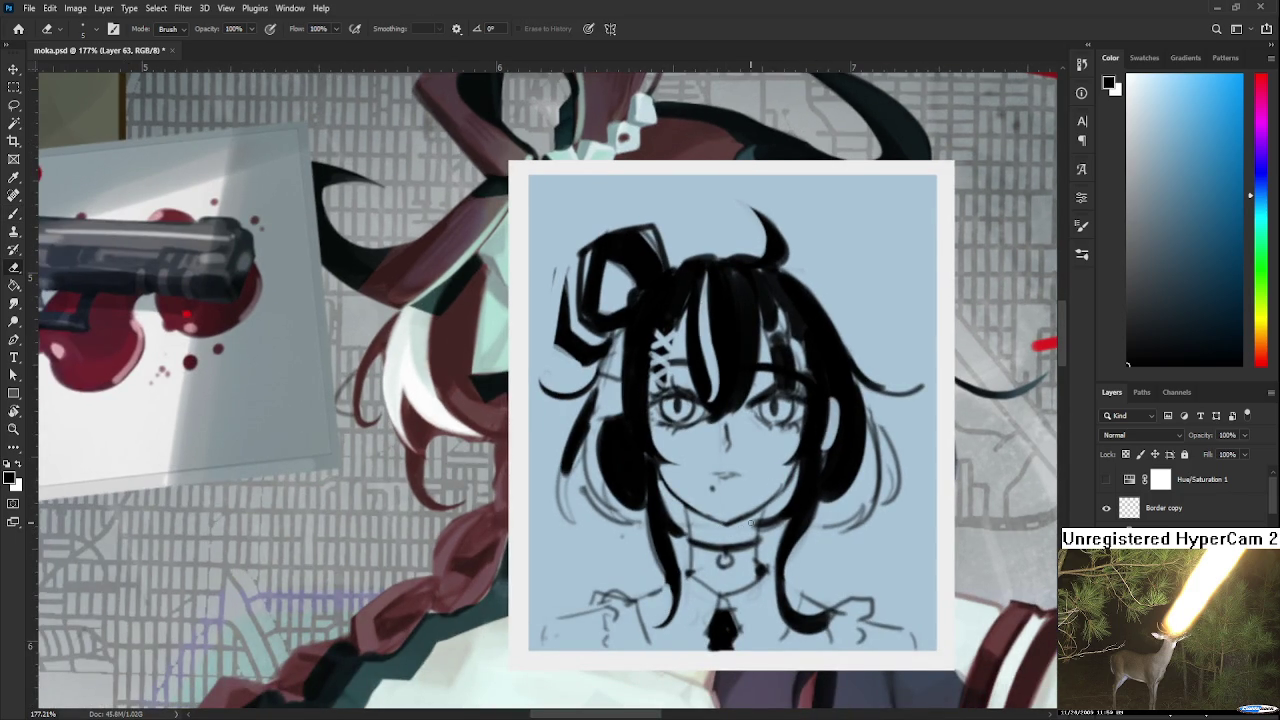
scroll(751, 522, down, 3)
scroll(751, 522, down, 2)
scroll(751, 522, down, 2)
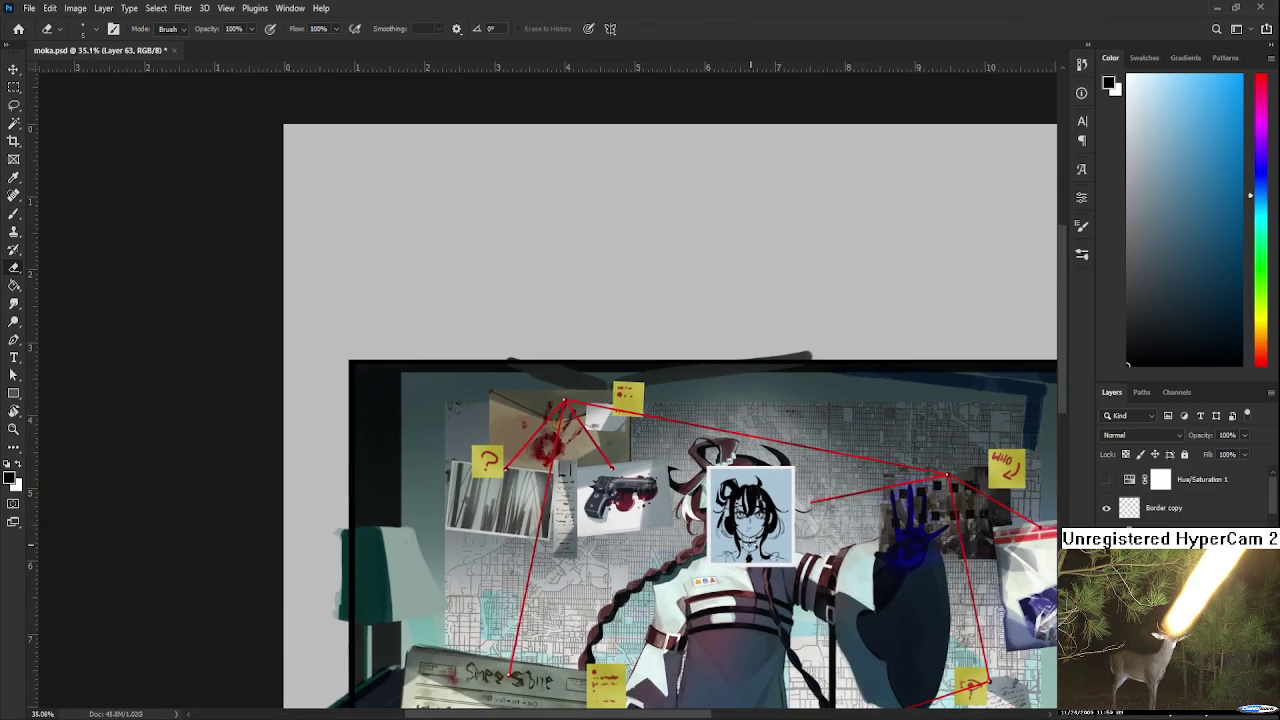
scroll(751, 522, up, 1)
scroll(751, 522, up, 2)
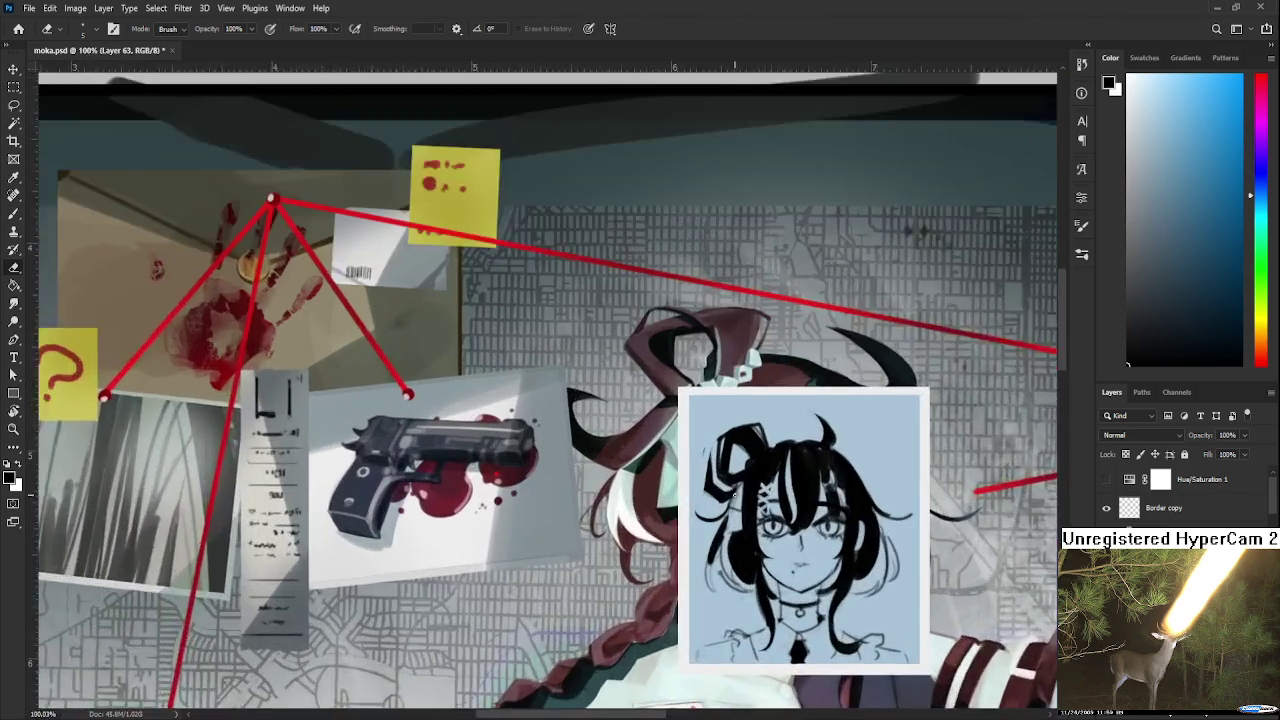
scroll(740, 500, up, 2)
scroll(700, 434, up, 1)
drag(700, 434, 678, 410)
key(b)
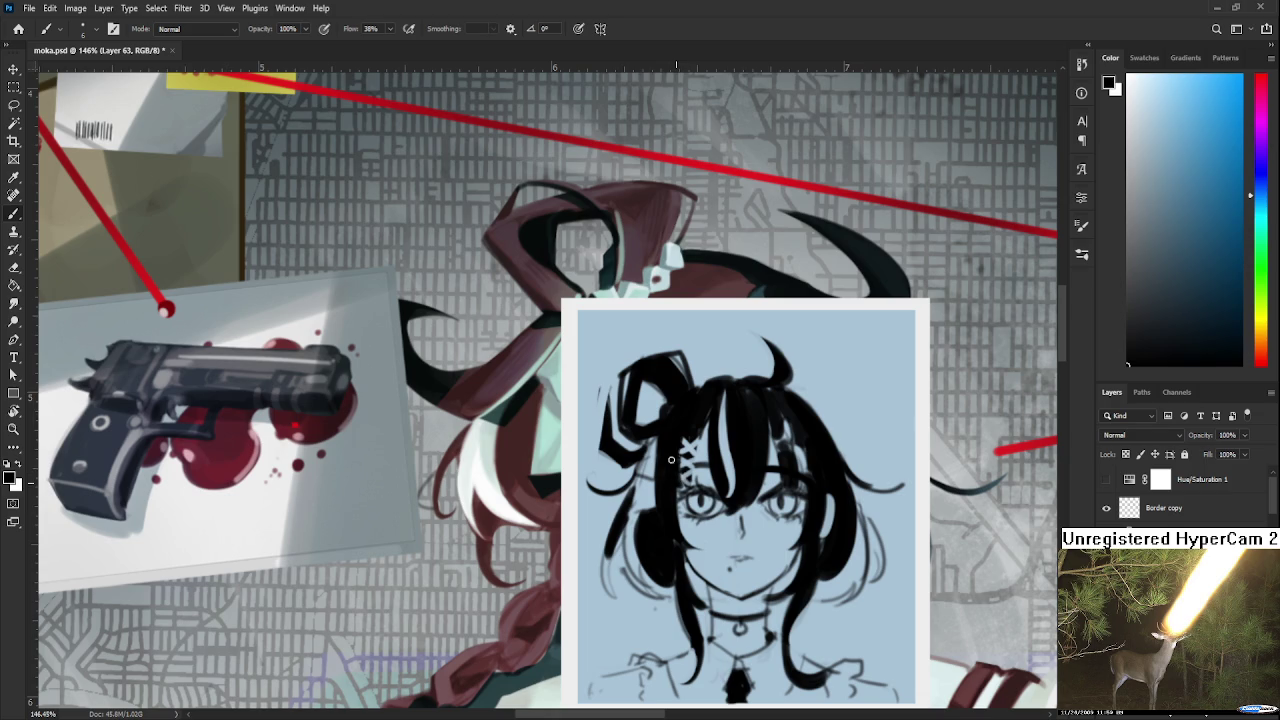
Zoom out, frame the board, mirror the view horizontally, and zoom back in on the portrait.
scroll(717, 450, down, 1)
scroll(700, 470, down, 1)
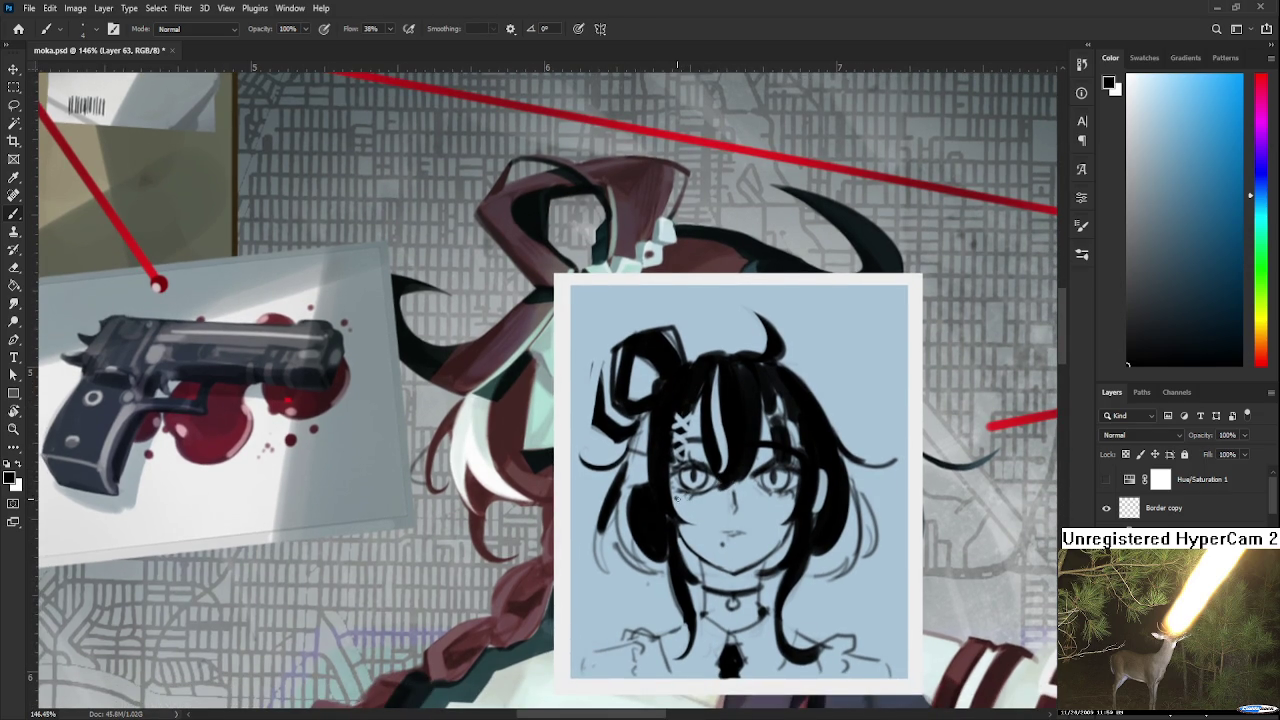
scroll(676, 497, down, 2)
scroll(870, 541, down, 2)
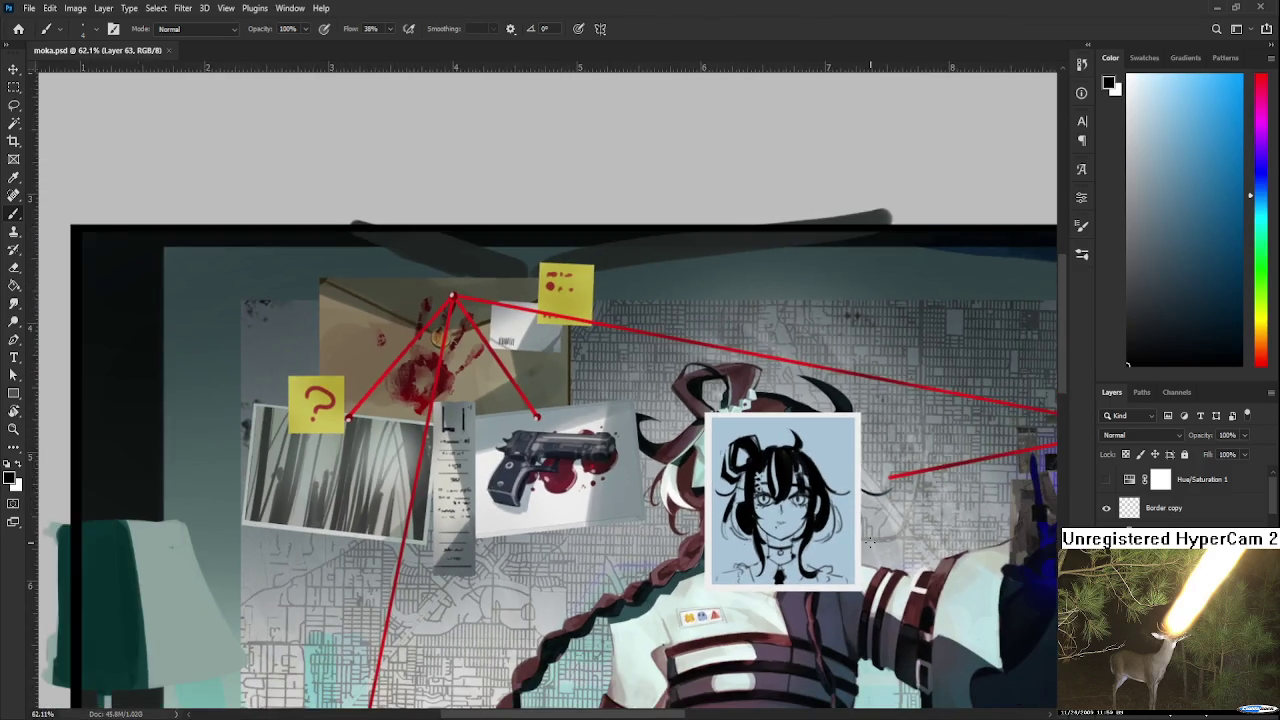
drag(870, 541, 826, 491)
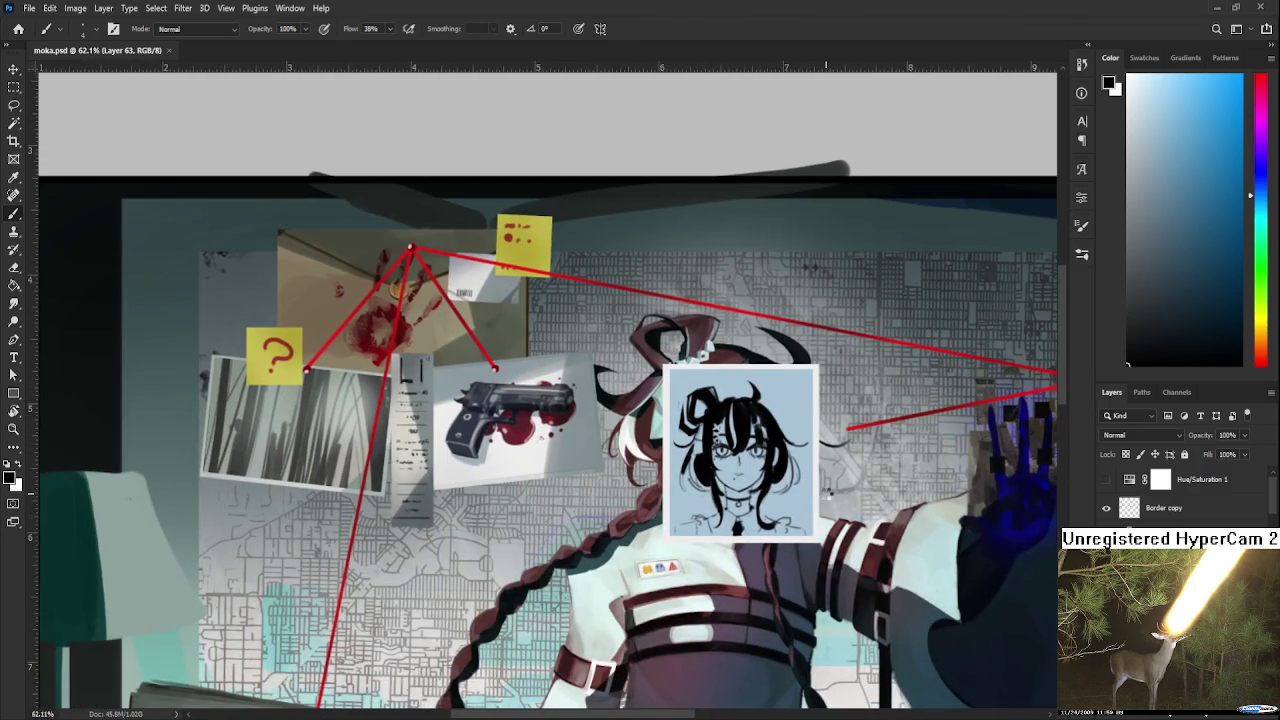
key(ctrl+shift+h)
scroll(826, 494, down, 2)
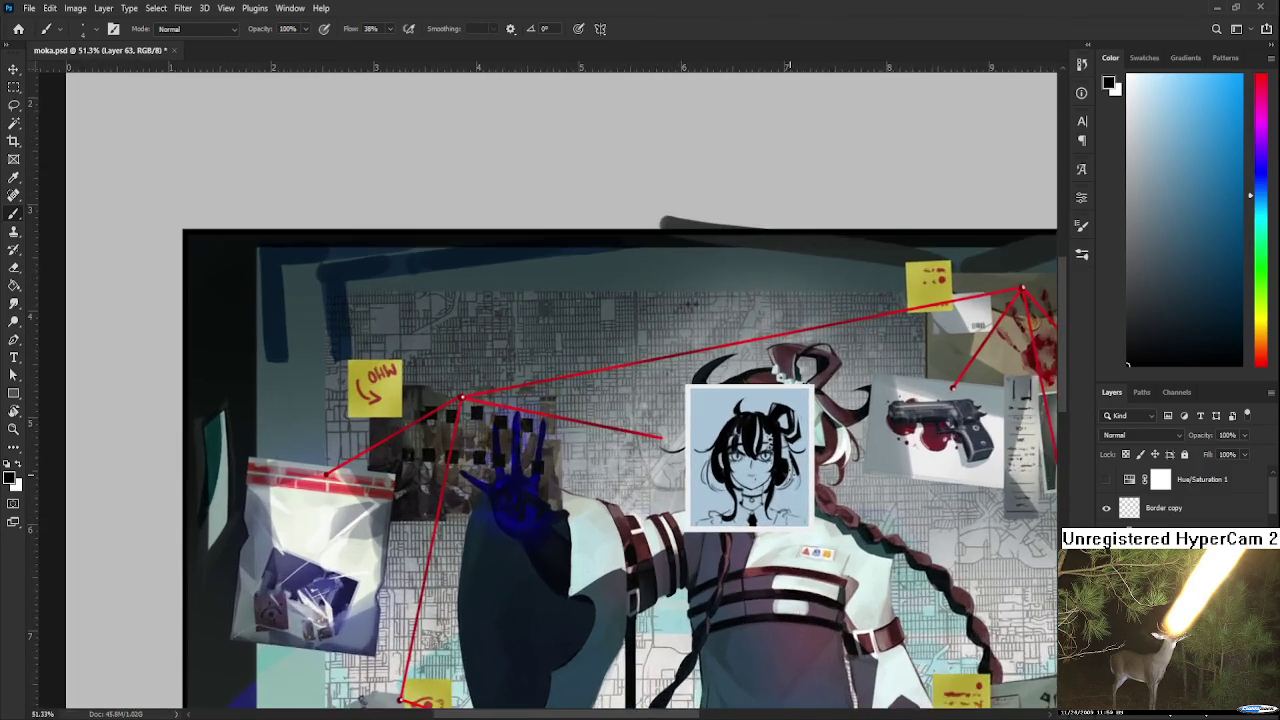
scroll(767, 456, up, 2)
scroll(767, 456, up, 1)
scroll(767, 456, up, 1)
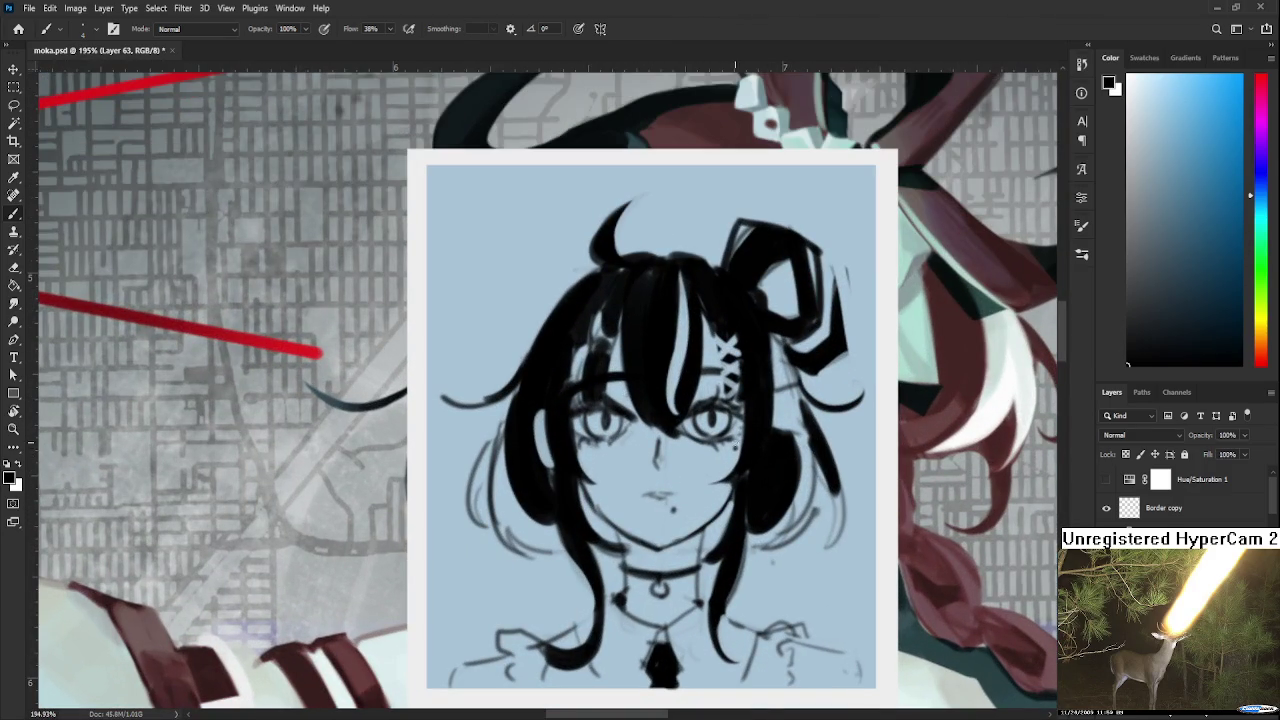
Zoom out and back in to inspect the hair around the face.
key(e)
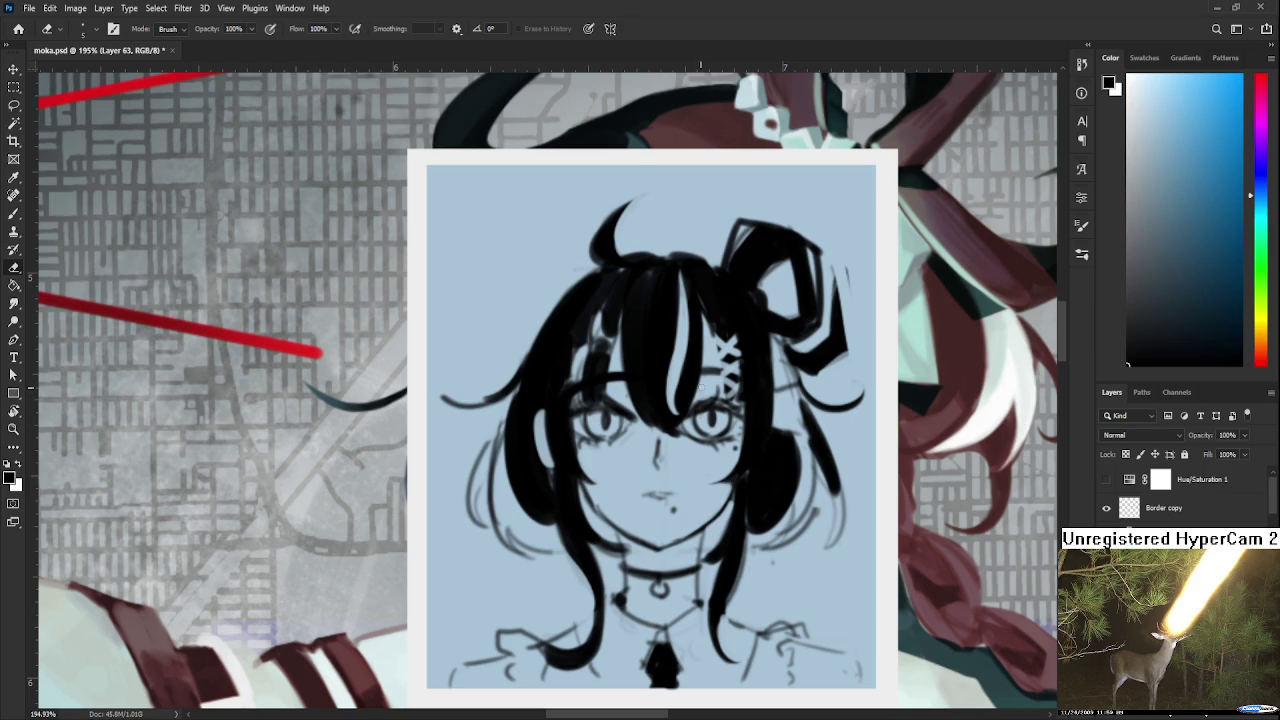
scroll(717, 387, down, 2)
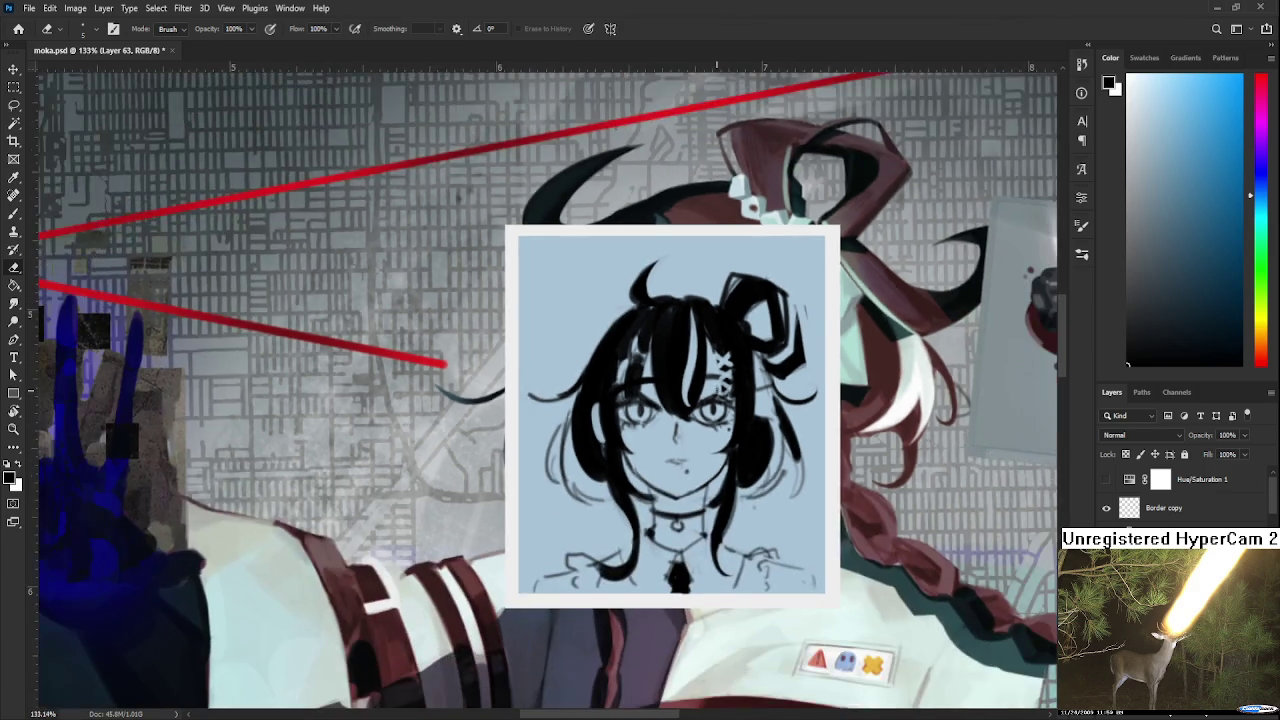
scroll(717, 387, down, 1)
scroll(711, 414, down, 1)
scroll(711, 414, down, 1)
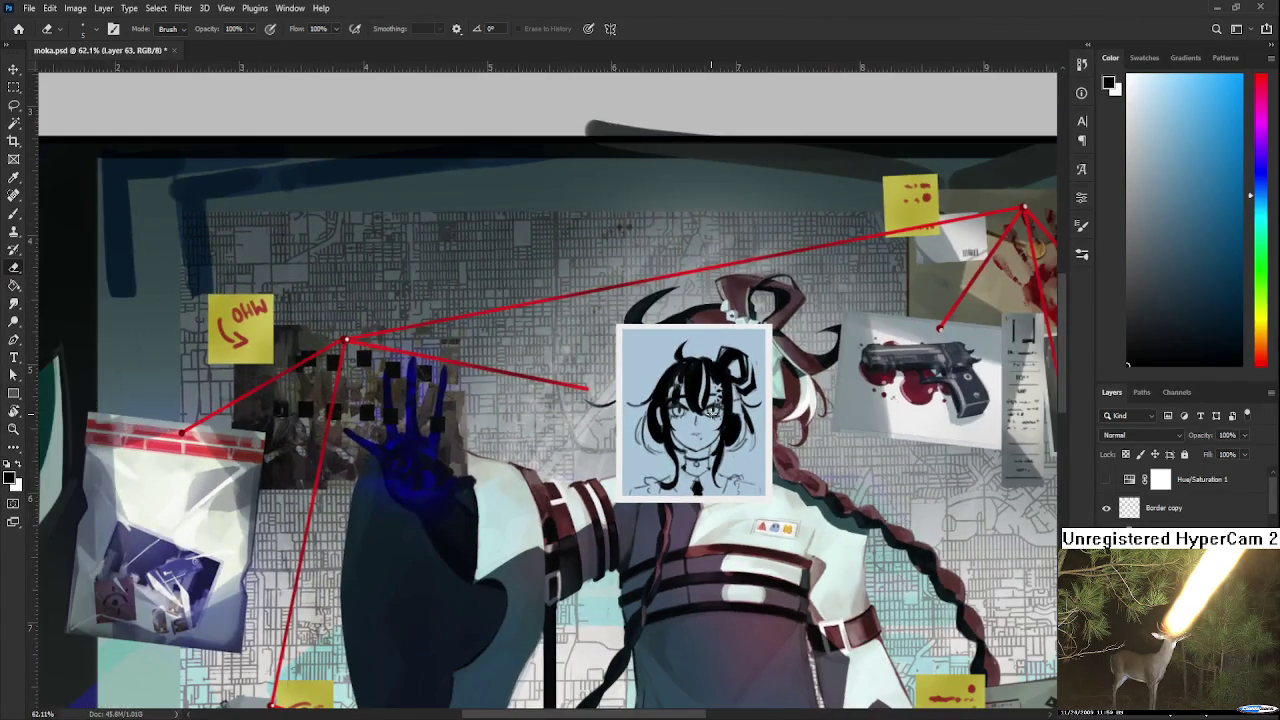
scroll(724, 466, down, 1)
scroll(724, 466, down, 1)
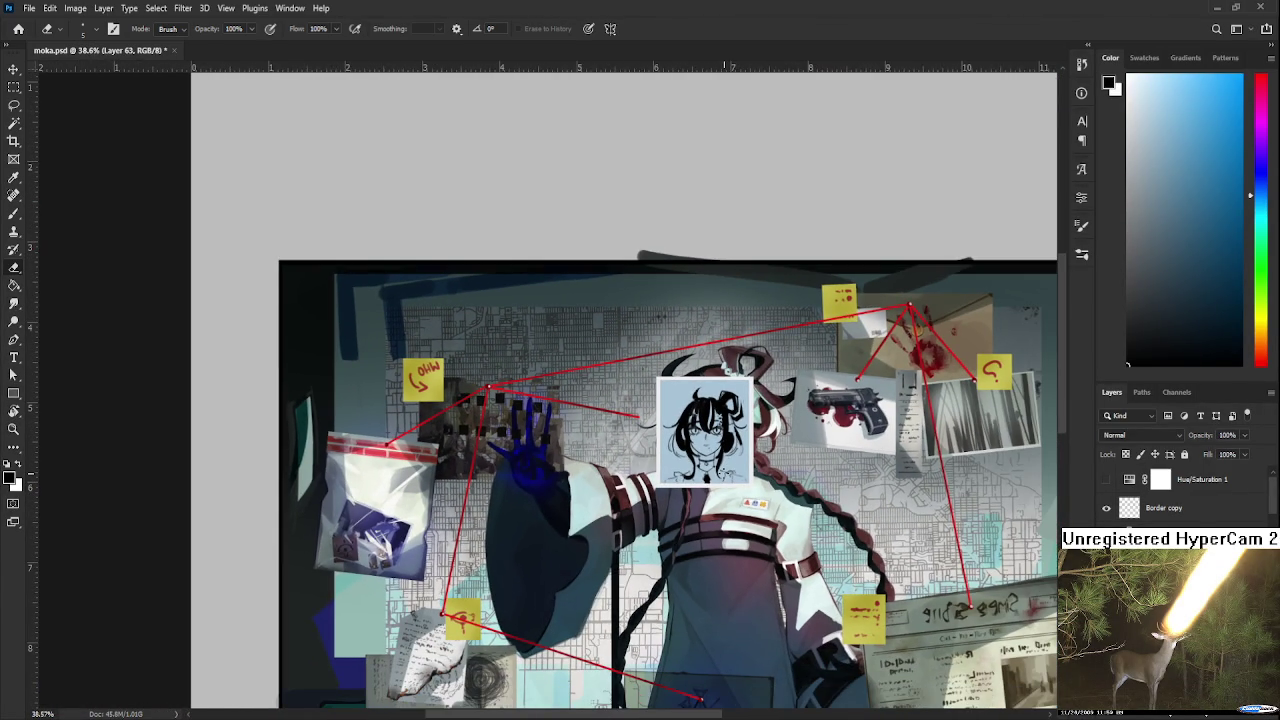
scroll(719, 412, up, 1)
scroll(719, 412, up, 1)
scroll(719, 412, up, 1)
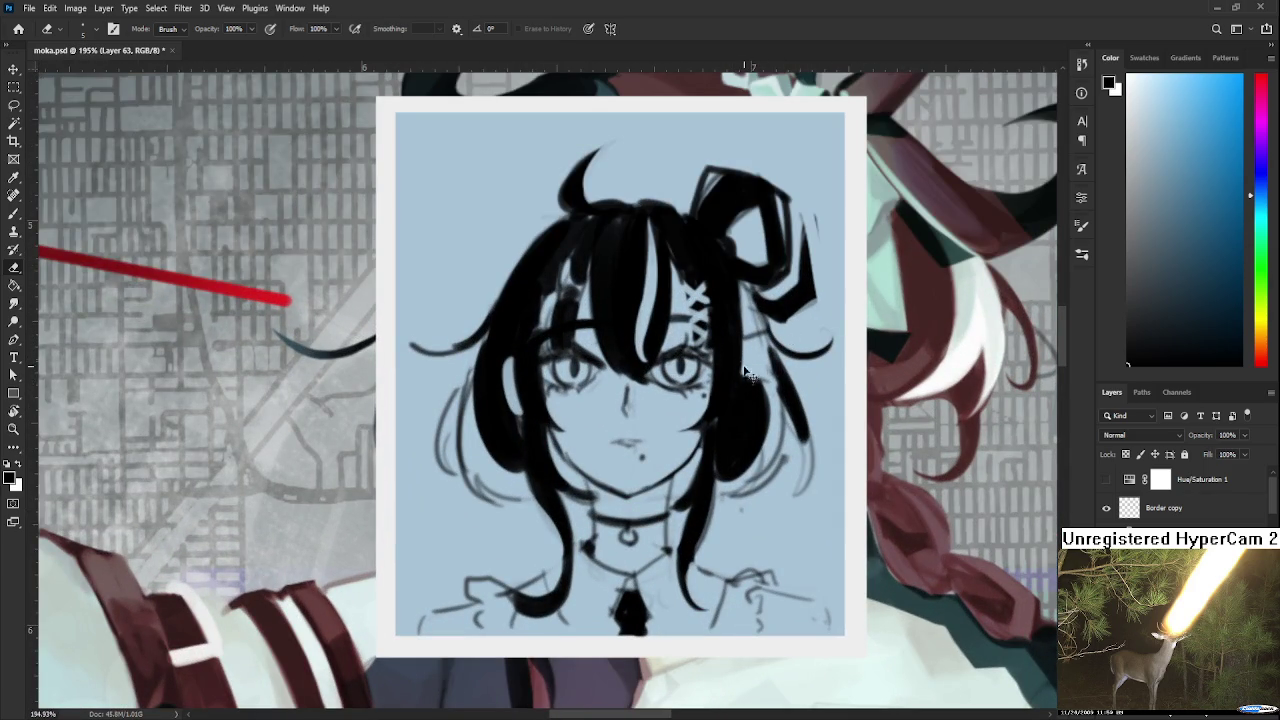
Brush over the hair strand left of the face to thicken and darken it.
key(b)
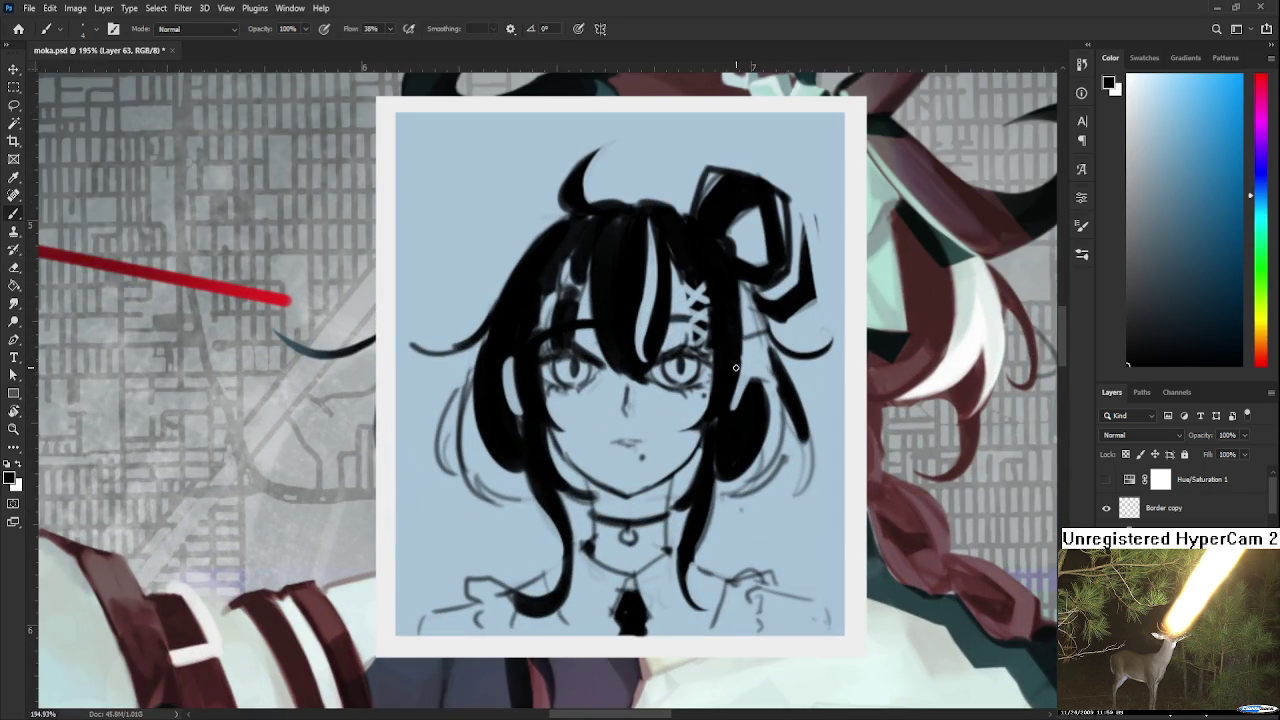
key(e)
key(b)
mouse_move(504, 386)
mouse_down()
mouse_move(520, 416)
mouse_move(510, 408)
mouse_up()
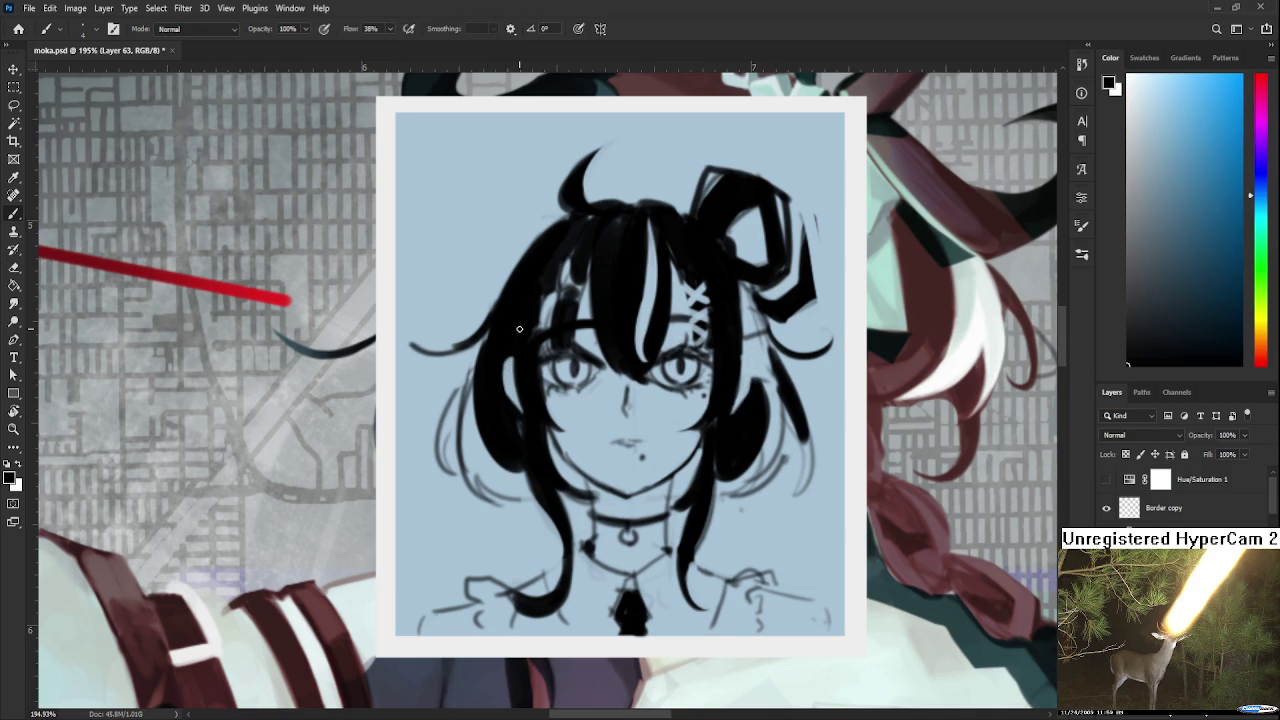
scroll(733, 422, down, 2)
scroll(722, 500, down, 2)
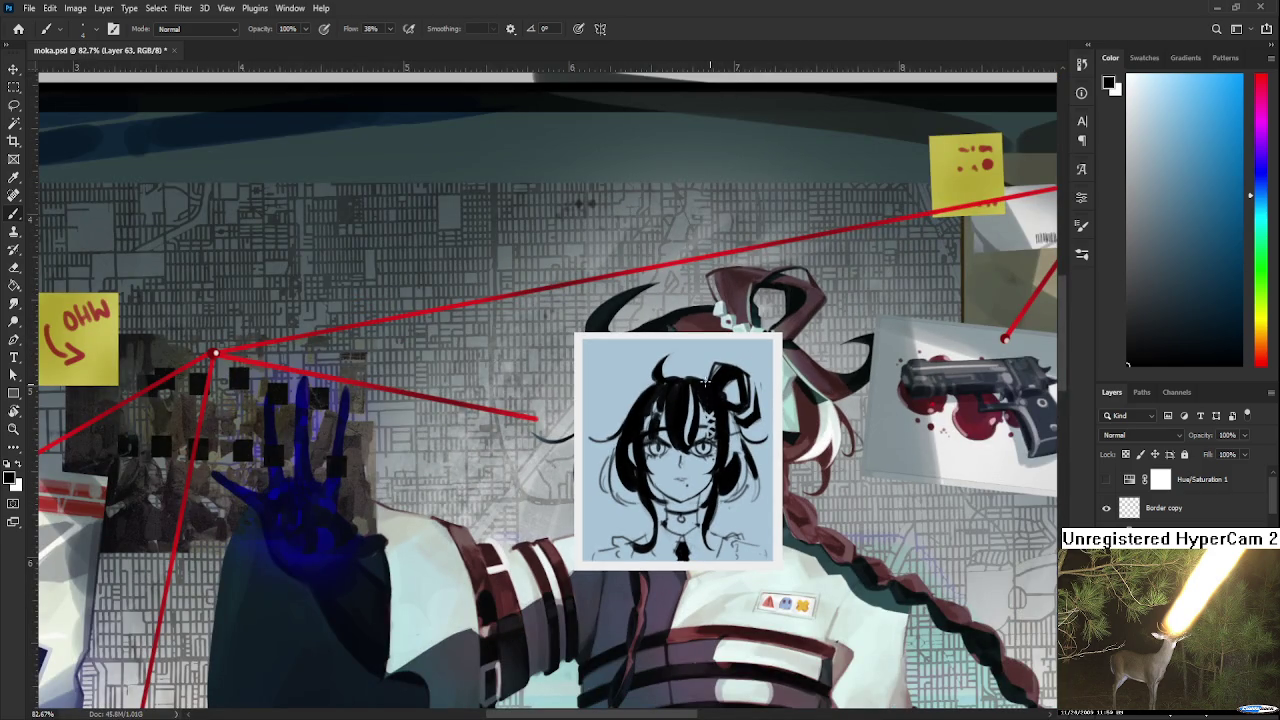
key(e)
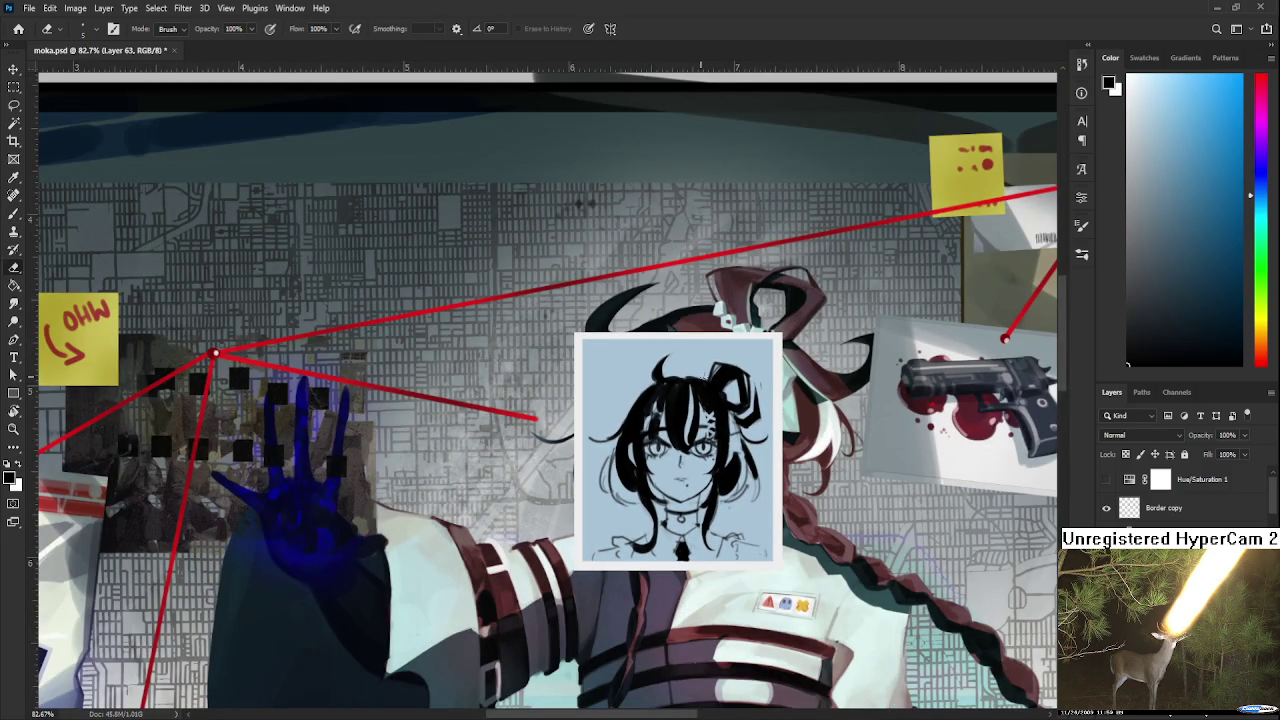
drag(765, 460, 792, 388)
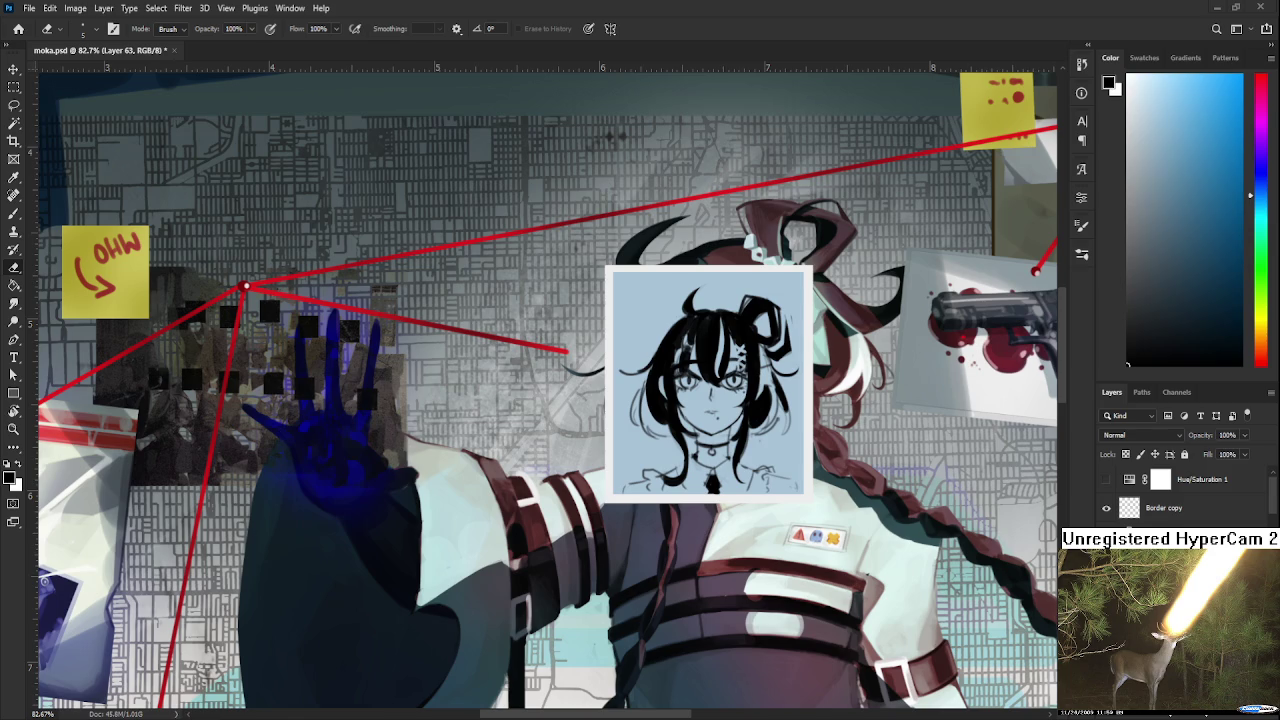
scroll(771, 493, up, 1)
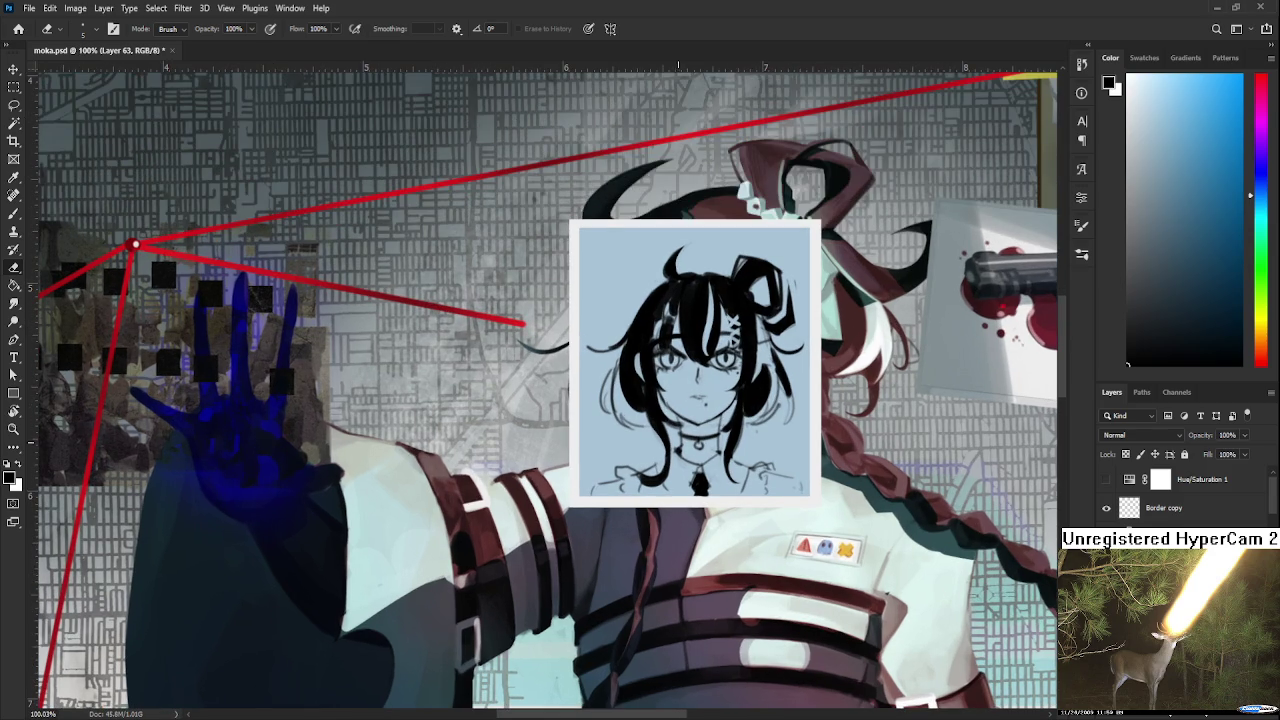
Lasso the portrait sketch and nudge it down slightly with Free Transform.
key(l)
mouse_move(685, 450)
mouse_down()
mouse_move(815, 450)
mouse_move(690, 464)
mouse_up()
key(ctrl+t)
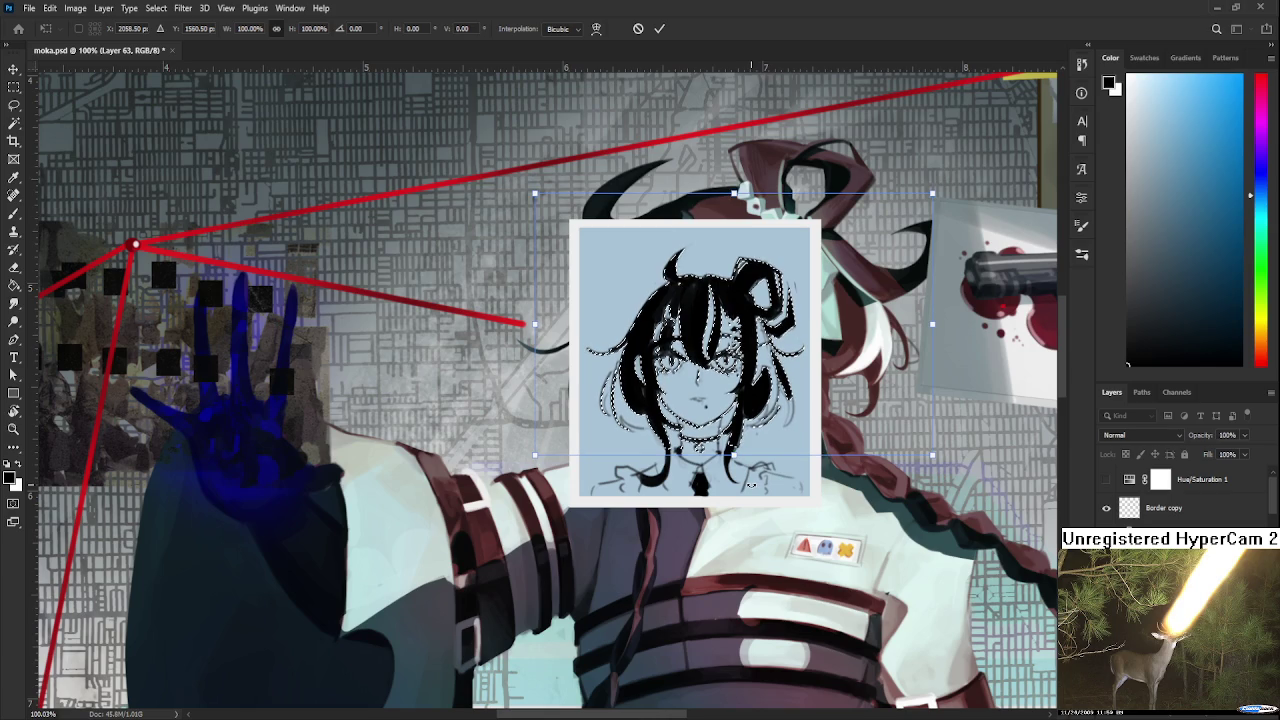
key(Down)
key(Down)
key(Down)
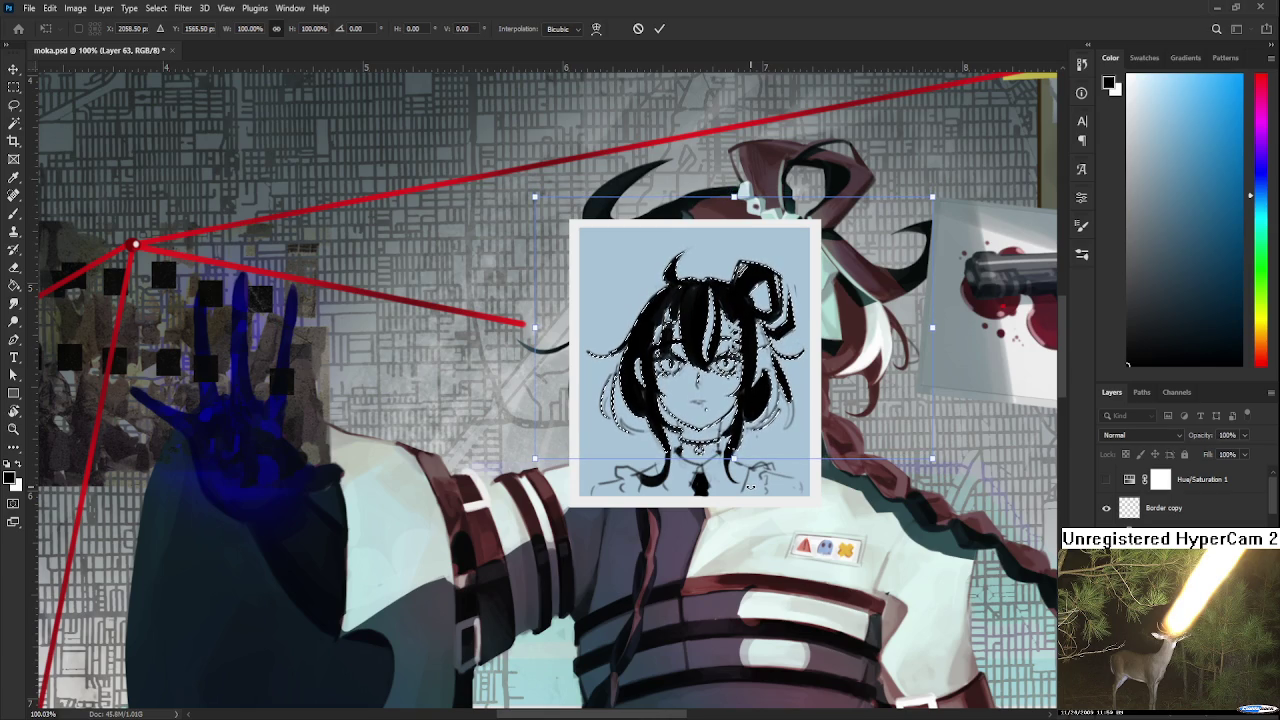
key(Return)
key(ctrl+d)
key(e)
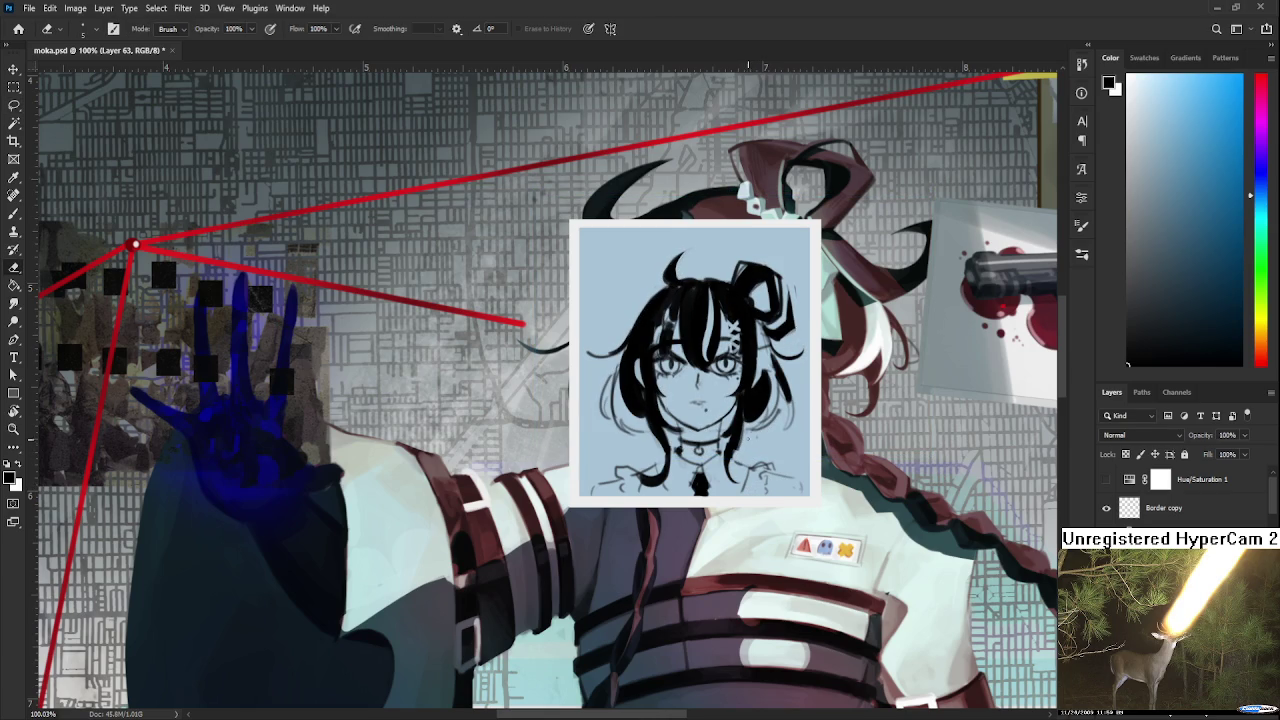
key(b)
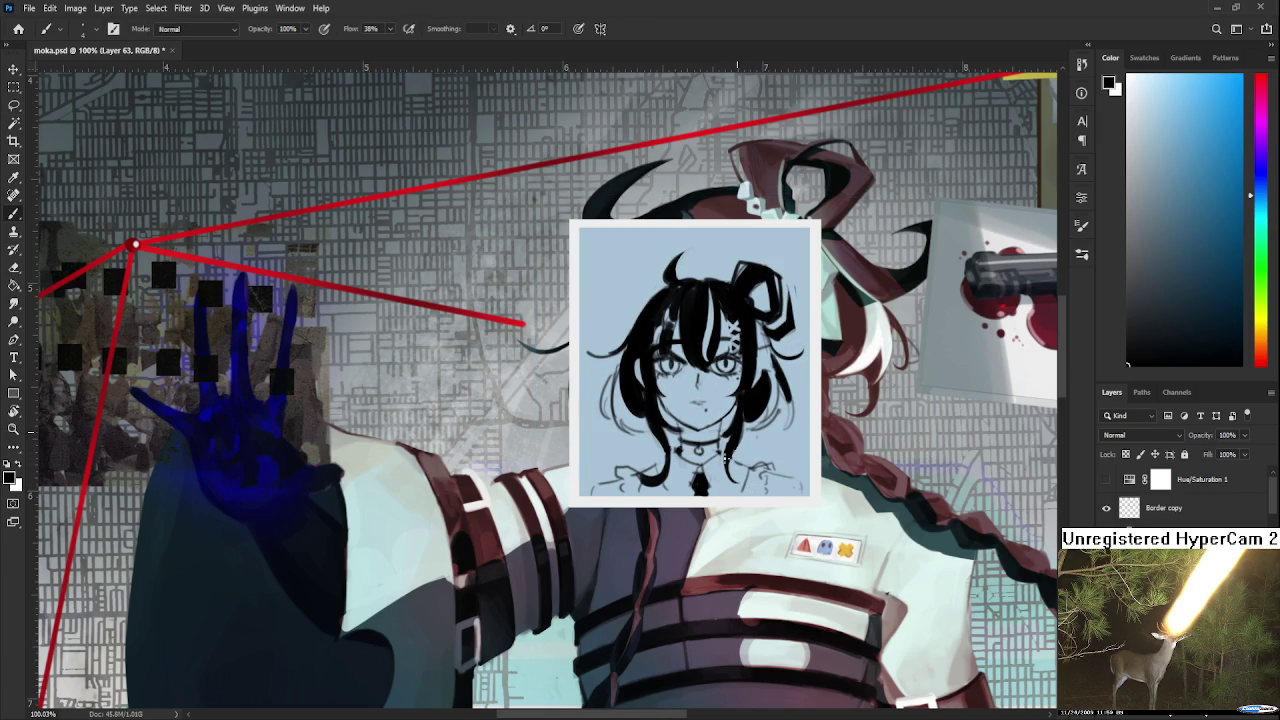
scroll(752, 463, down, 3)
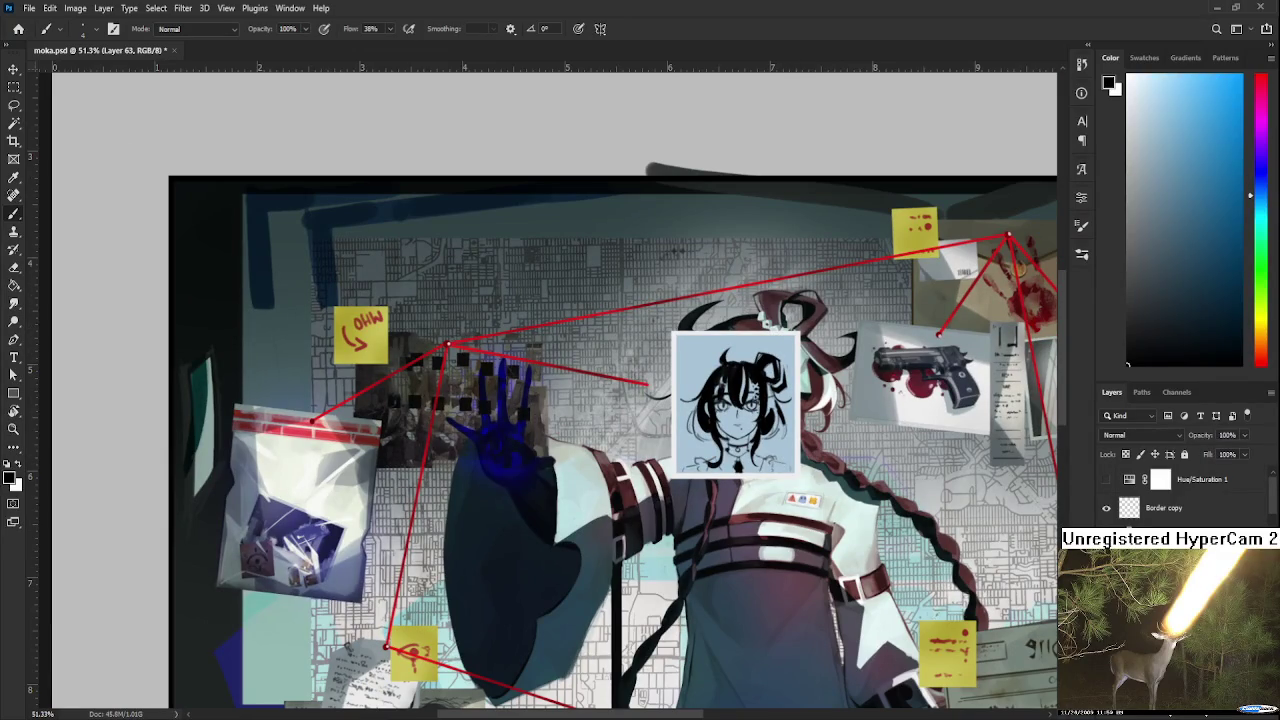
Drag the portrait card aside with Free Transform so the face shows, and check the board.
key(ctrl+t)
mouse_move(744, 446)
mouse_down()
mouse_move(960, 436)
mouse_move(681, 428)
mouse_up()
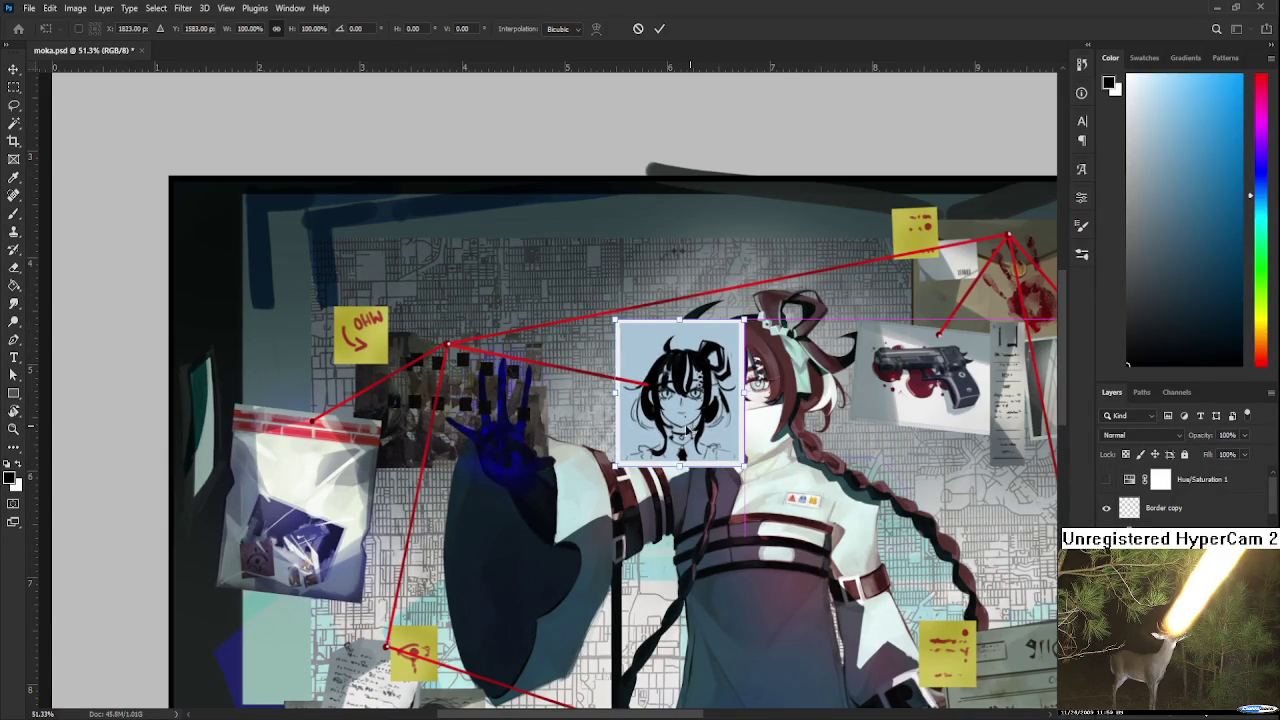
key(Return)
scroll(681, 428, up, 3)
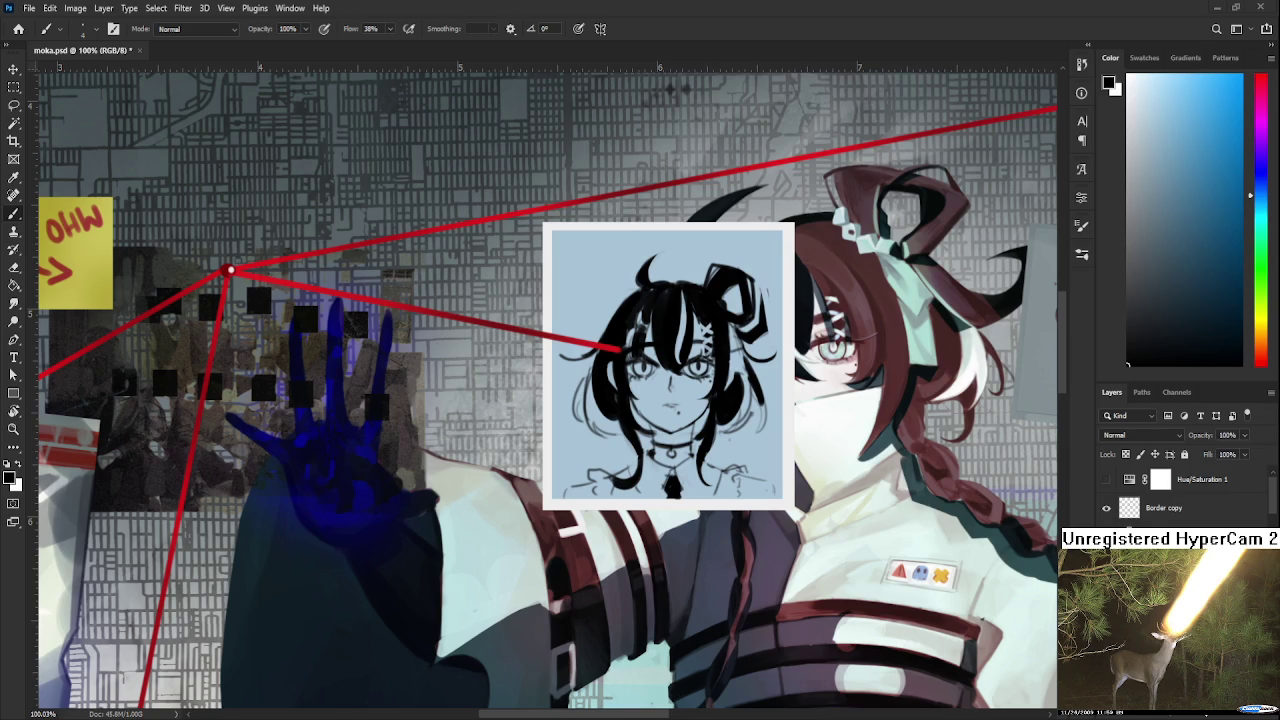
scroll(562, 438, down, 2)
scroll(562, 438, down, 2)
scroll(562, 438, down, 2)
scroll(562, 438, down, 1)
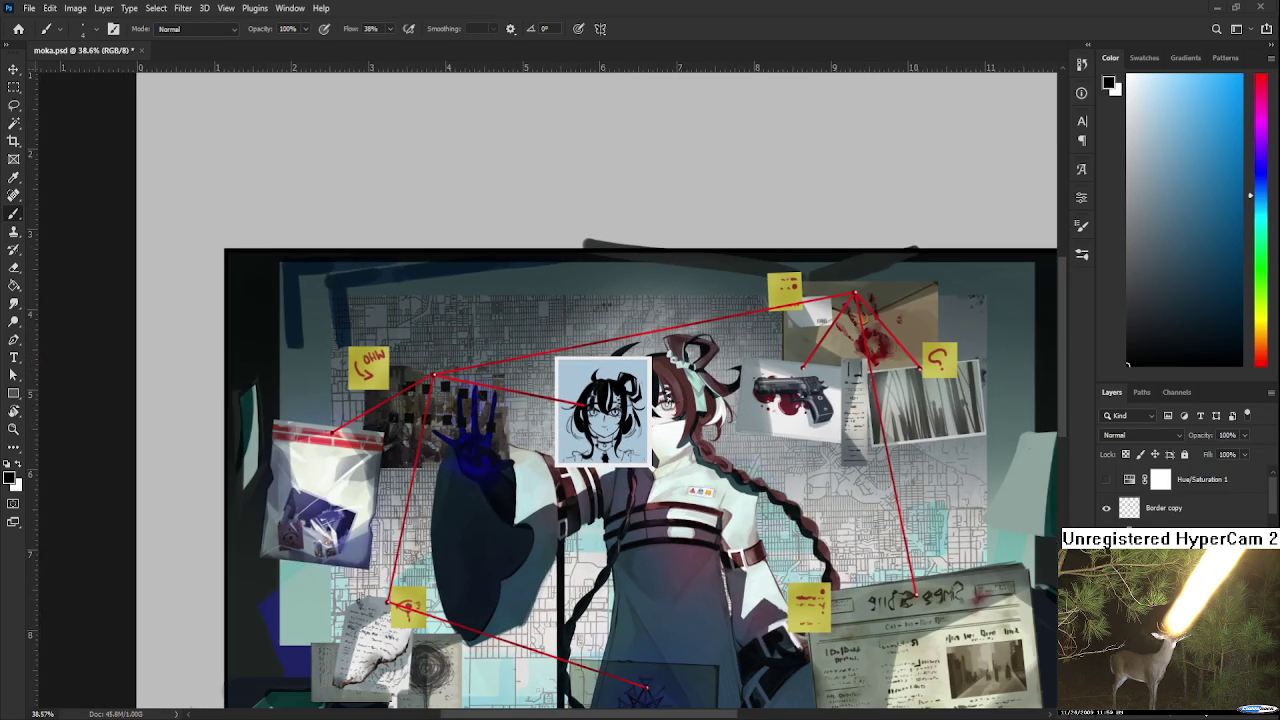
scroll(579, 434, up, 1)
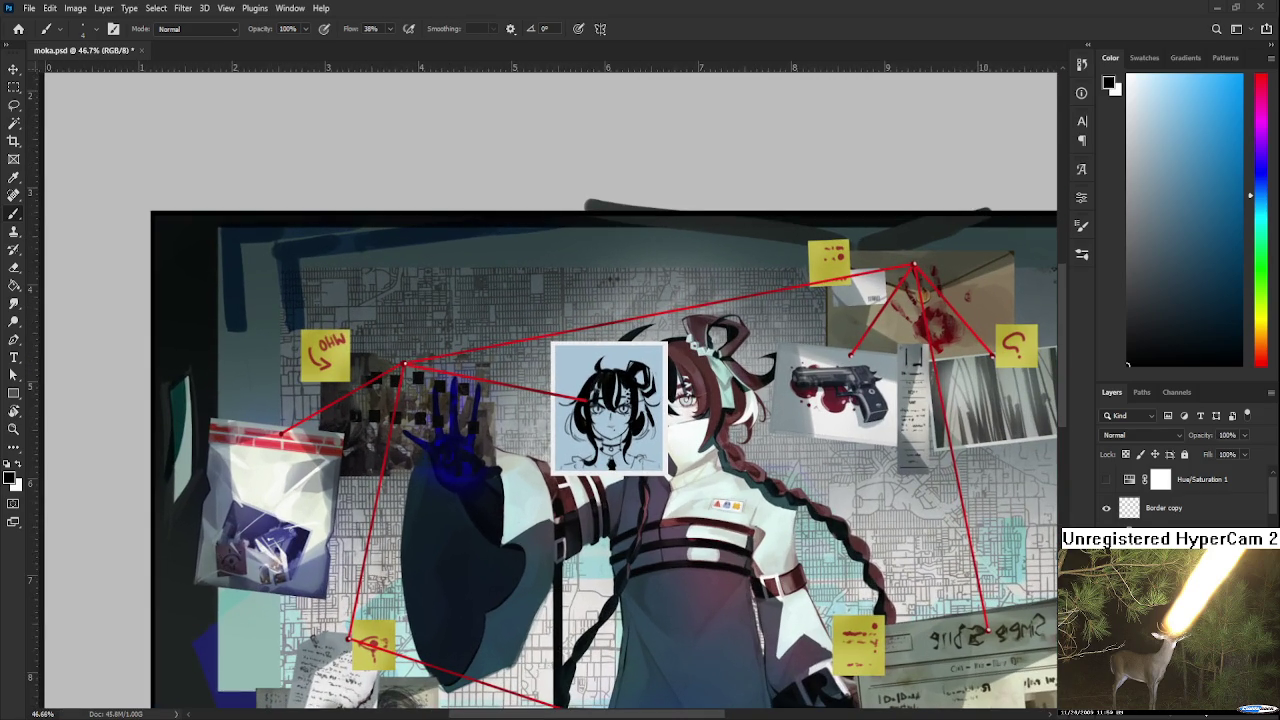
scroll(620, 451, up, 1)
scroll(620, 451, up, 1)
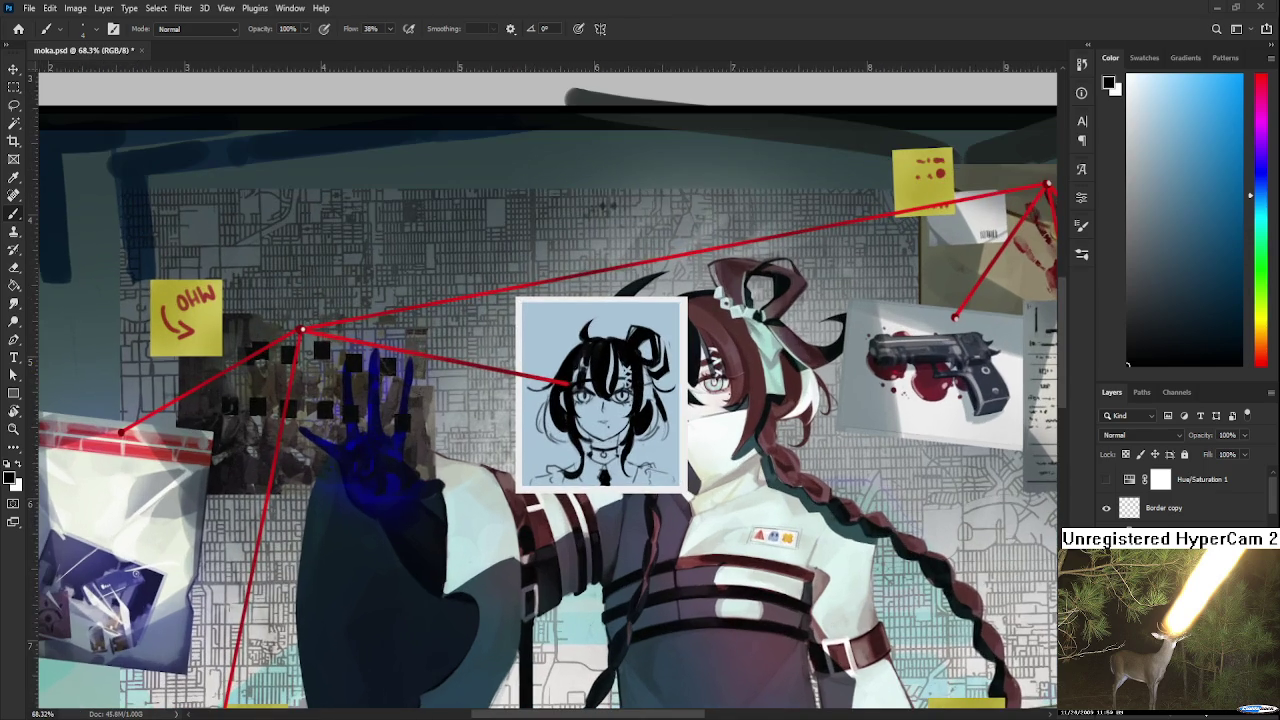
scroll(620, 451, up, 1)
drag(620, 450, 654, 478)
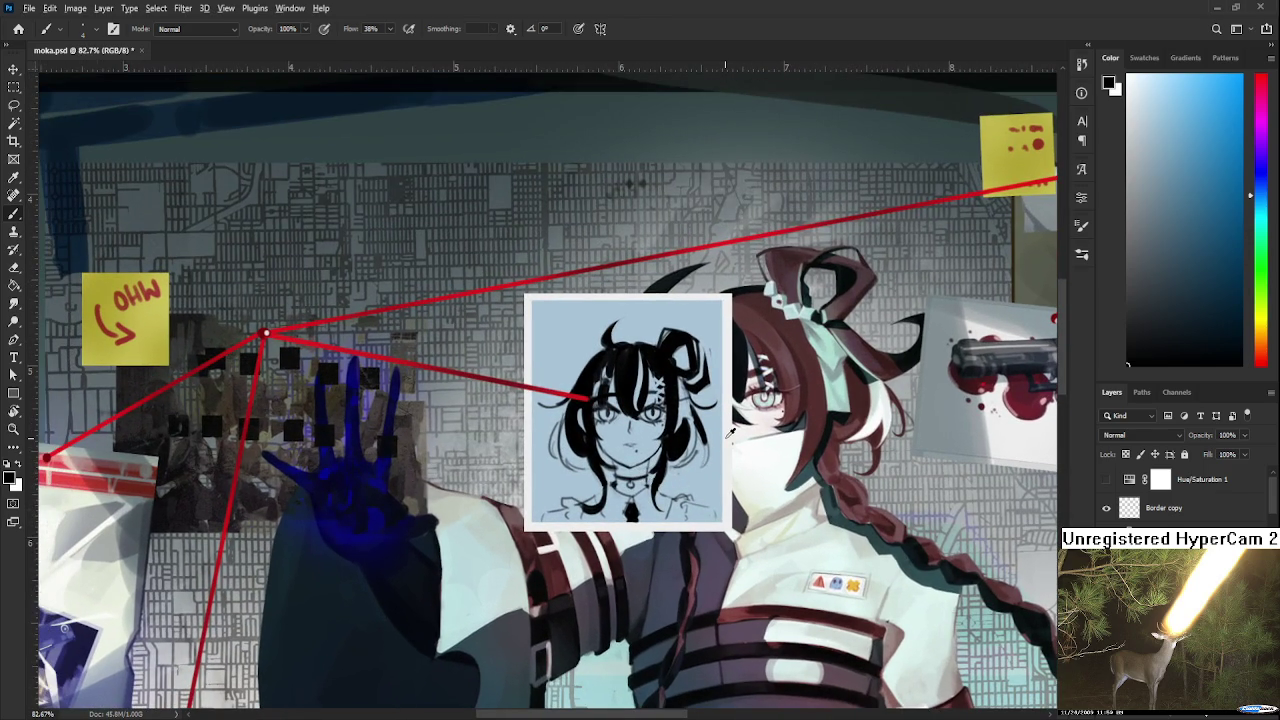
Sample white and, on a new layer, paint highlights on the nose, hair and face.
alt+click(724, 440)
key(ctrl+shift+alt+n)
drag(619, 419, 619, 448)
key(bracketright)
mouse_move(604, 378)
mouse_down()
mouse_move(614, 450)
mouse_move(638, 444)
mouse_up()
mouse_move(646, 384)
mouse_down()
mouse_move(660, 460)
mouse_move(626, 372)
mouse_up()
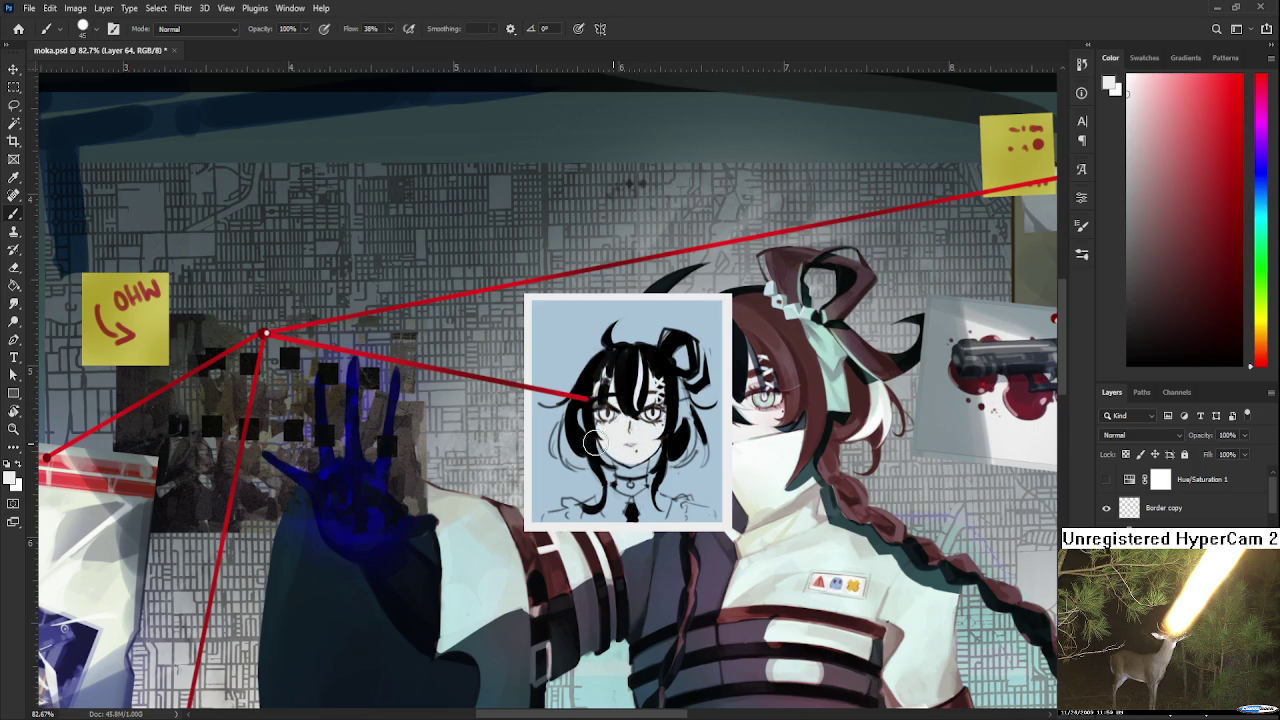
mouse_move(569, 446)
mouse_down()
mouse_move(640, 484)
mouse_move(594, 512)
mouse_move(702, 512)
mouse_move(703, 455)
mouse_up()
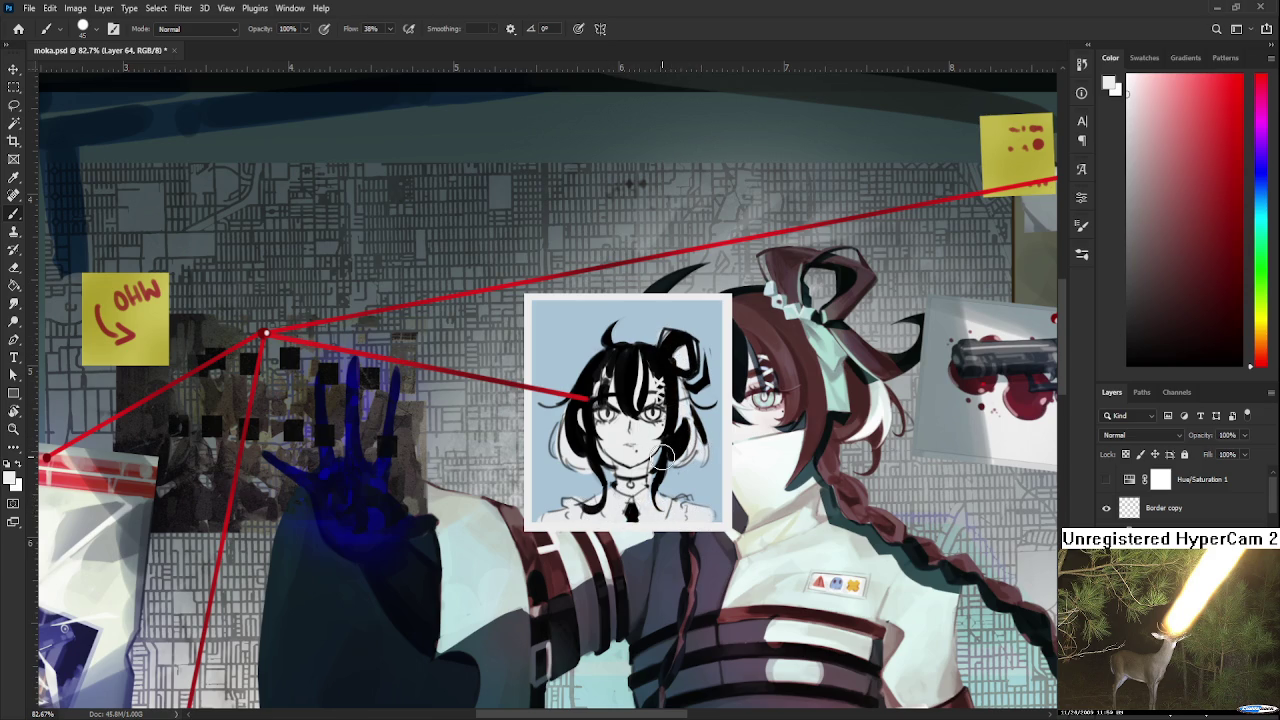
scroll(737, 305, down, 3)
scroll(778, 338, down, 2)
scroll(779, 339, down, 2)
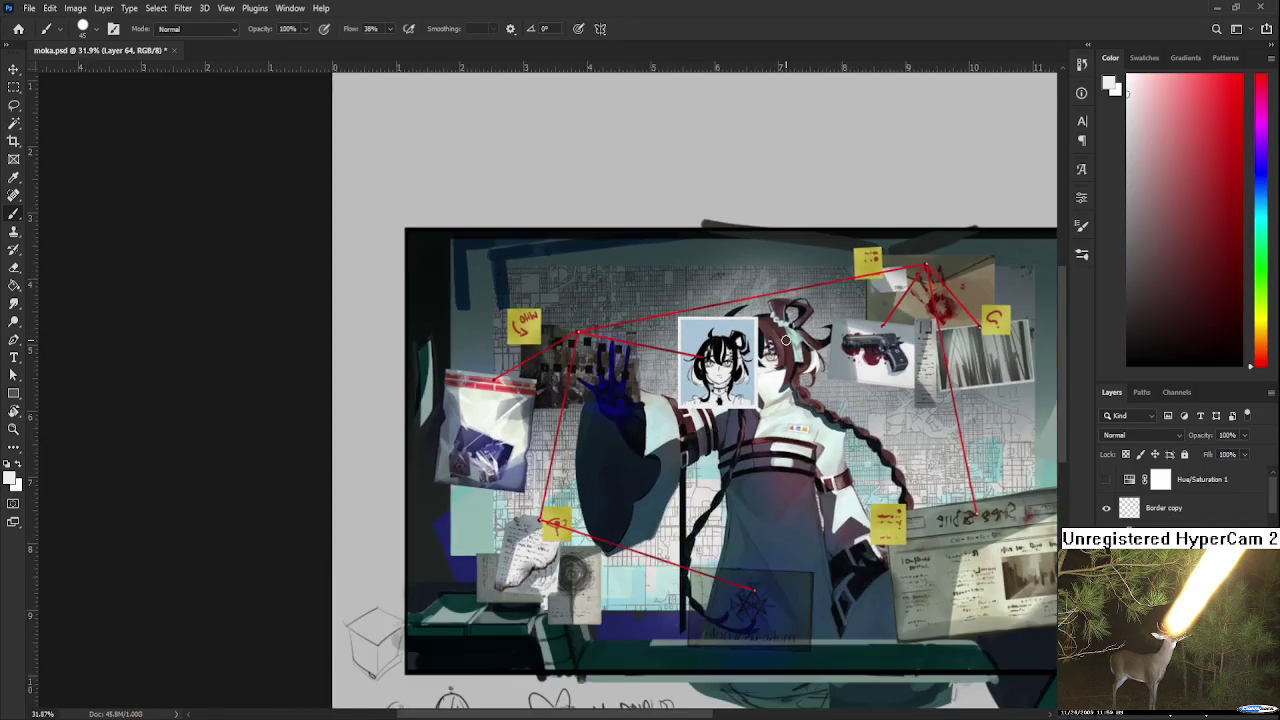
Scale the pinned portrait down to about 74% and nudge it slightly left and down.
scroll(780, 340, down, 1)
scroll(778, 335, up, 1)
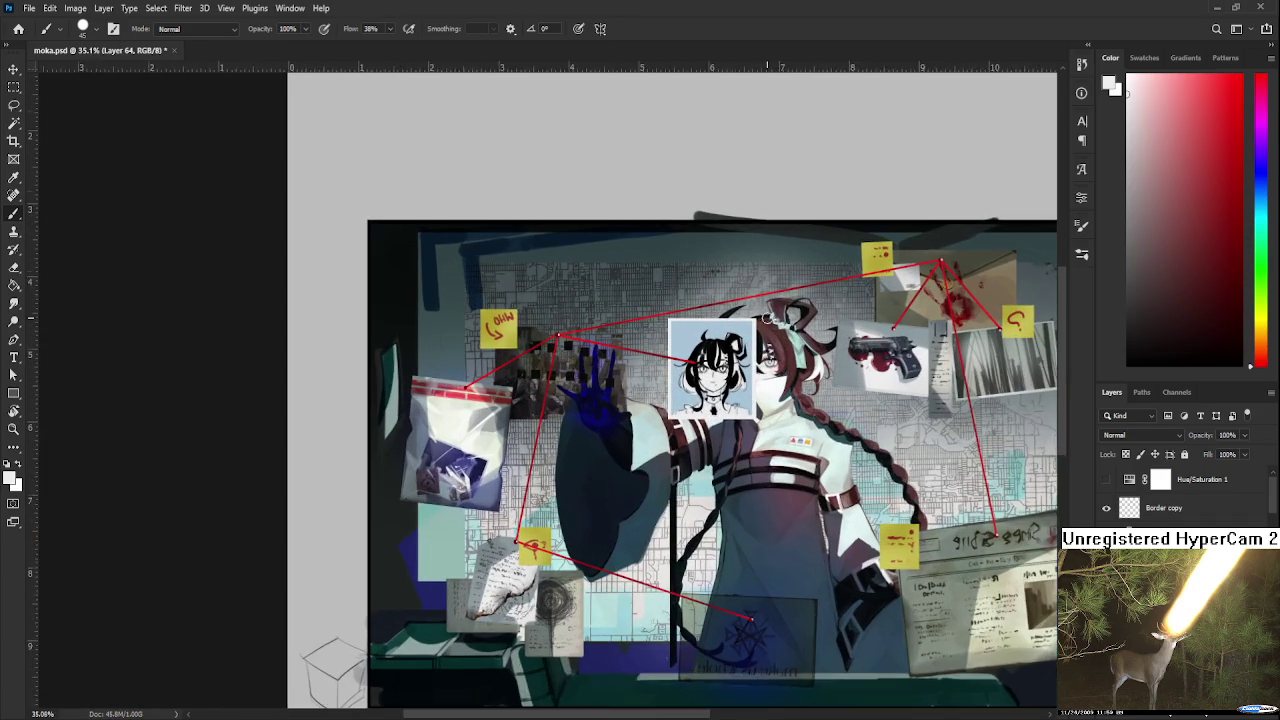
scroll(772, 322, up, 1)
key(ctrl+t)
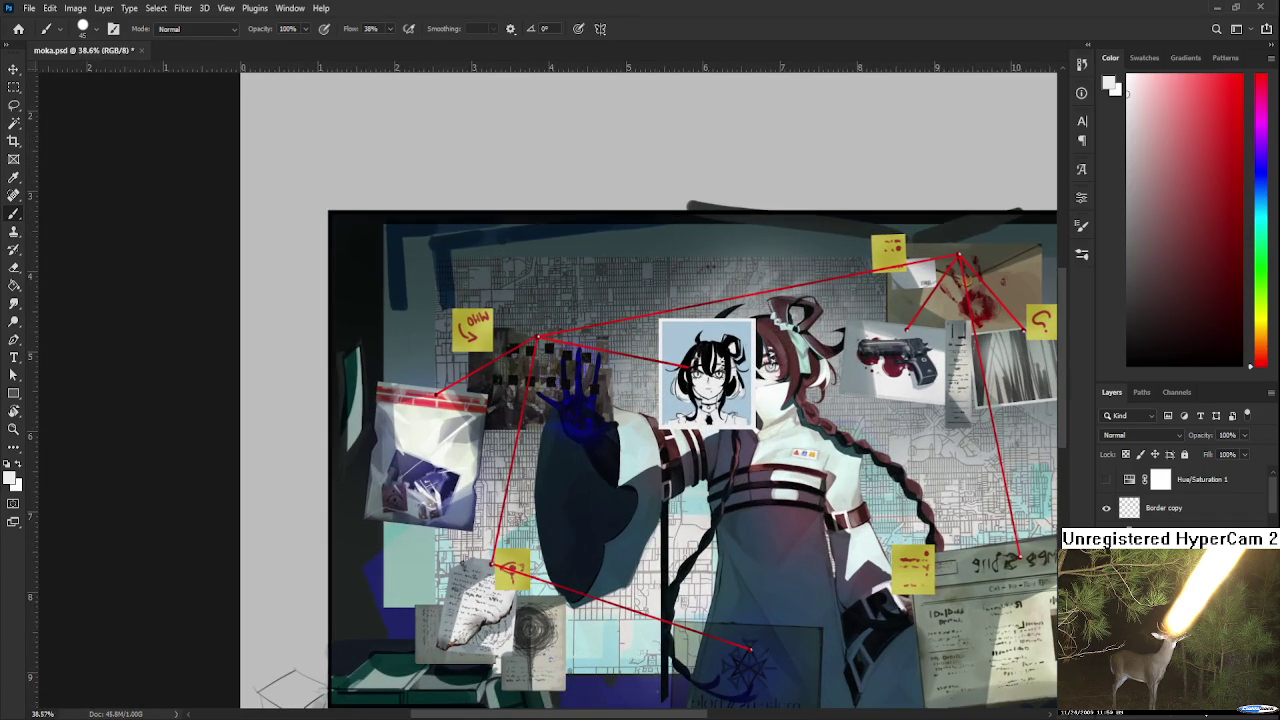
drag(759, 322, 736, 347)
scroll(736, 347, up, 1)
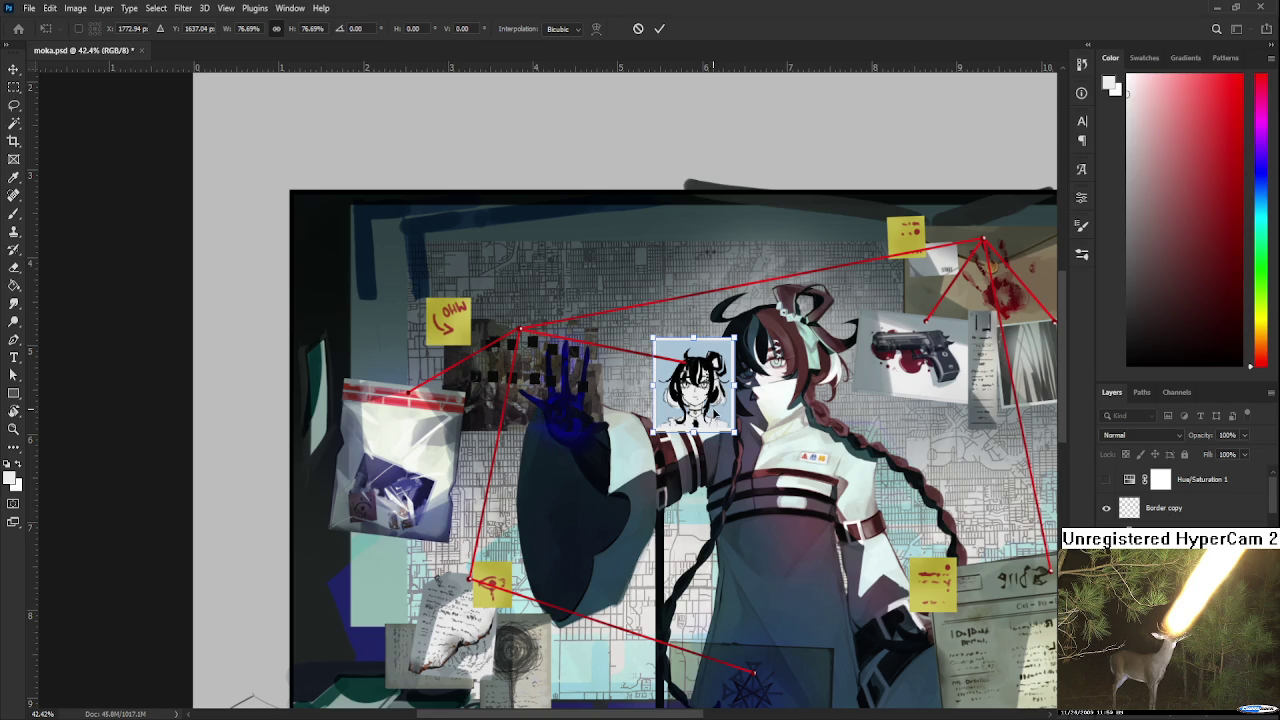
drag(738, 337, 734, 342)
drag(692, 387, 683, 402)
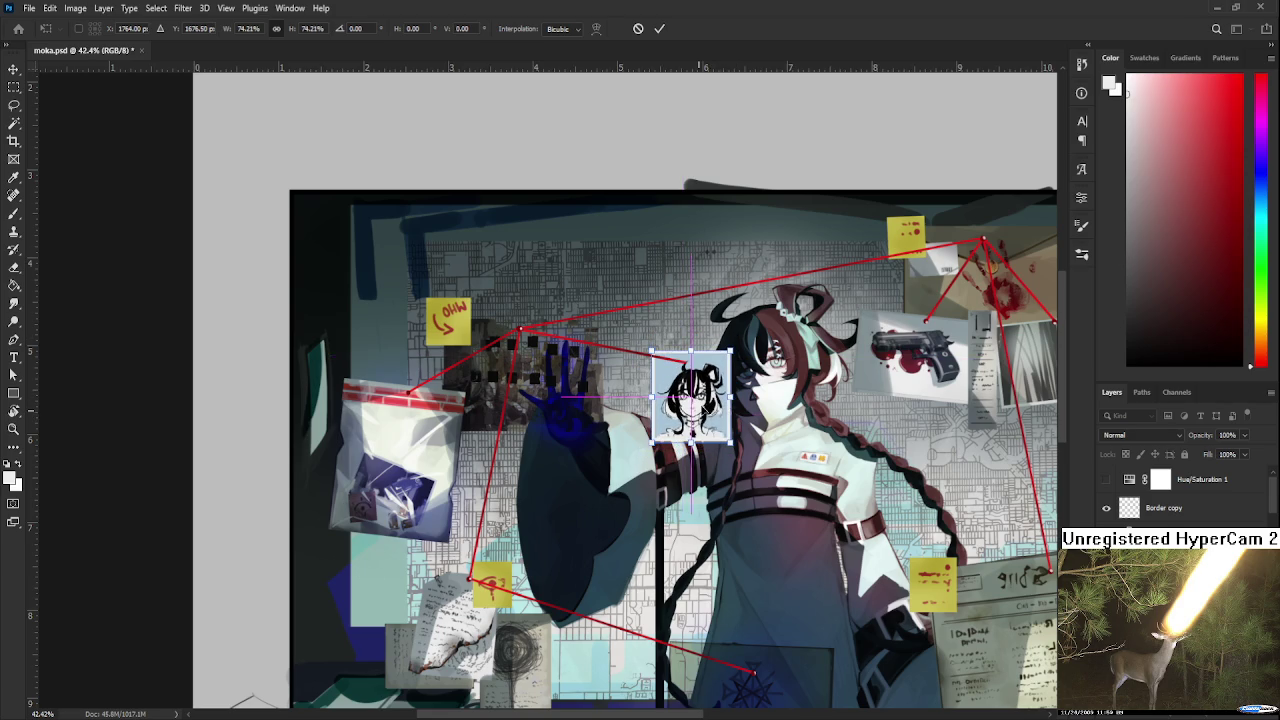
scroll(683, 402, up, 2)
scroll(683, 402, up, 1)
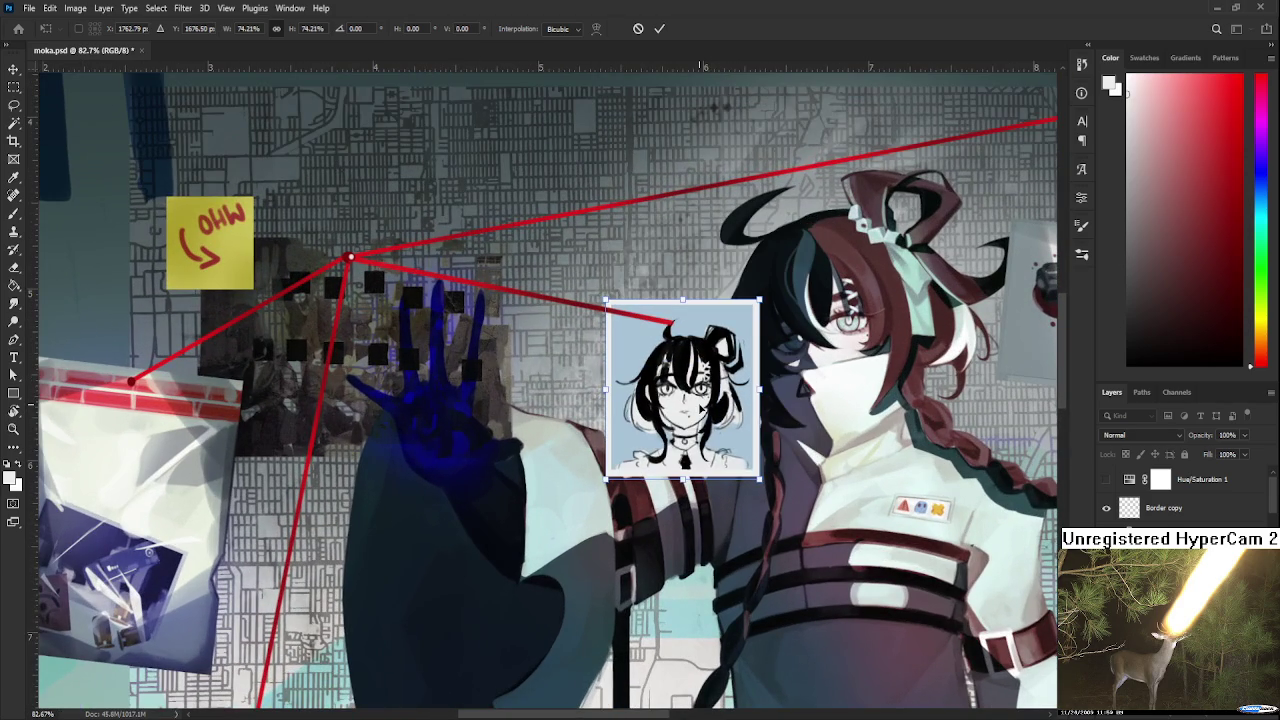
drag(710, 410, 701, 411)
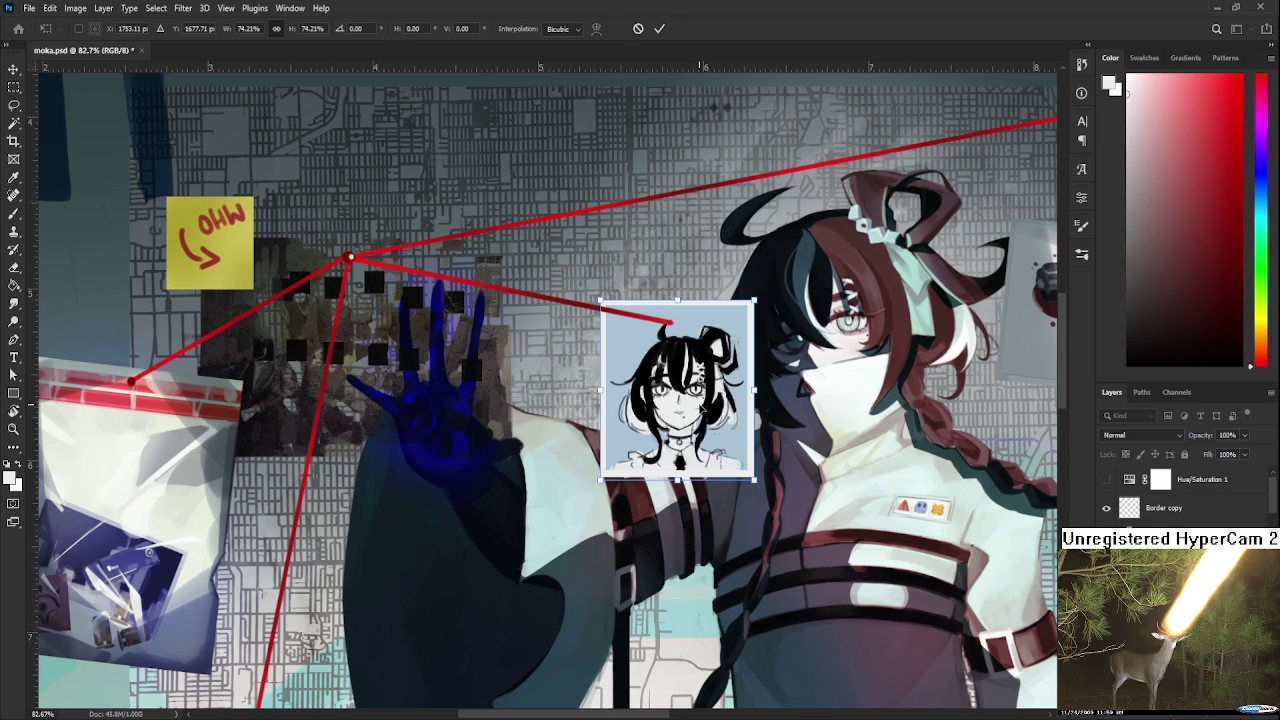
key(Return)
Flip the portrait photo horizontally.
key(ctrl+t)
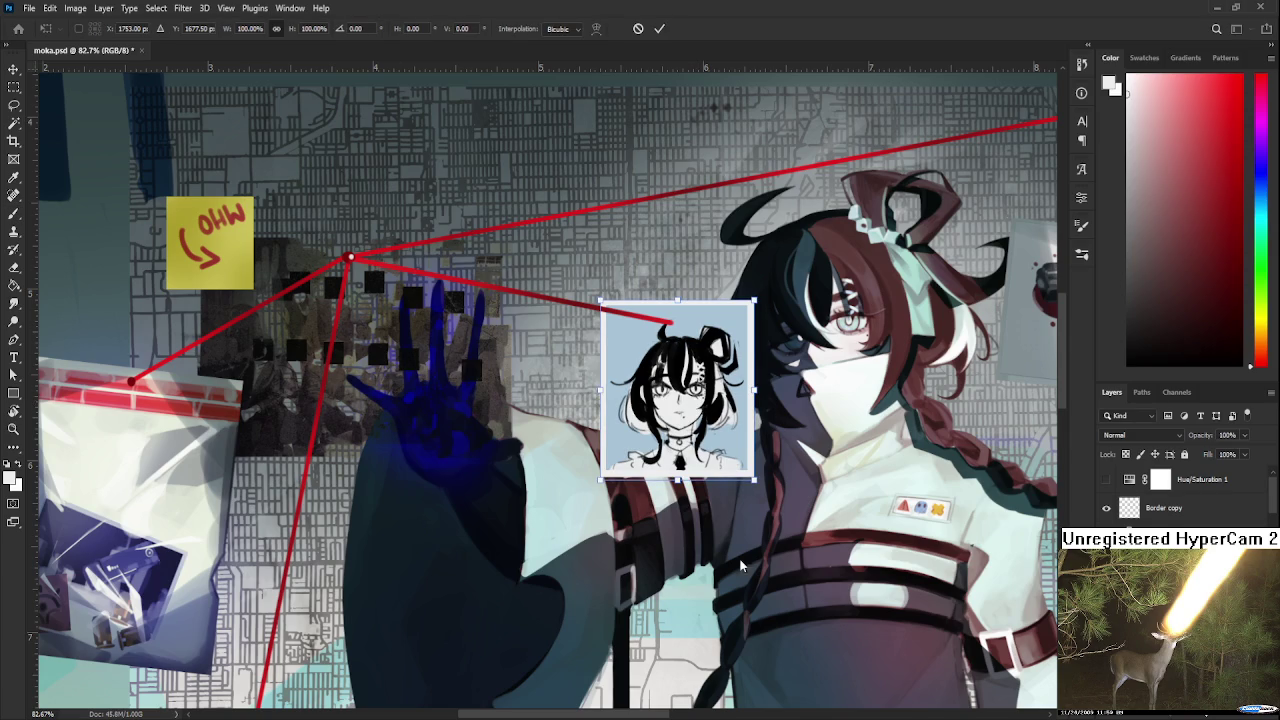
key(h)
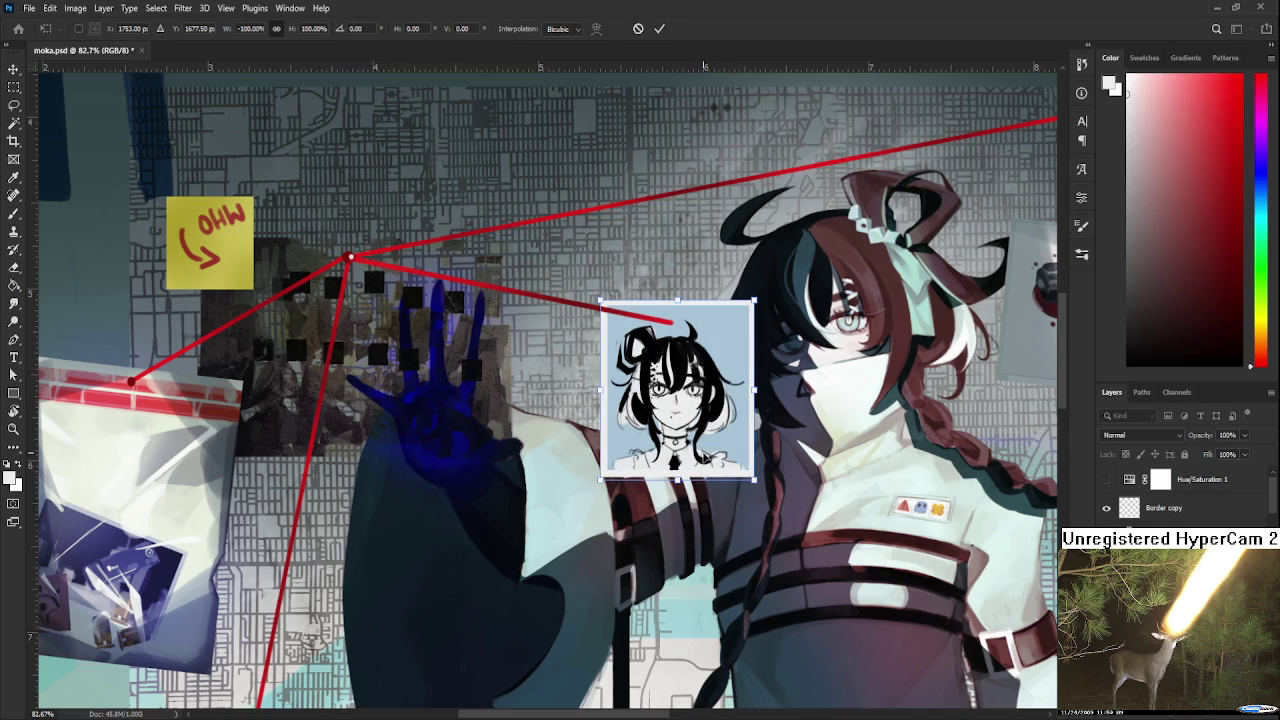
key(Return)
scroll(700, 450, up, 2)
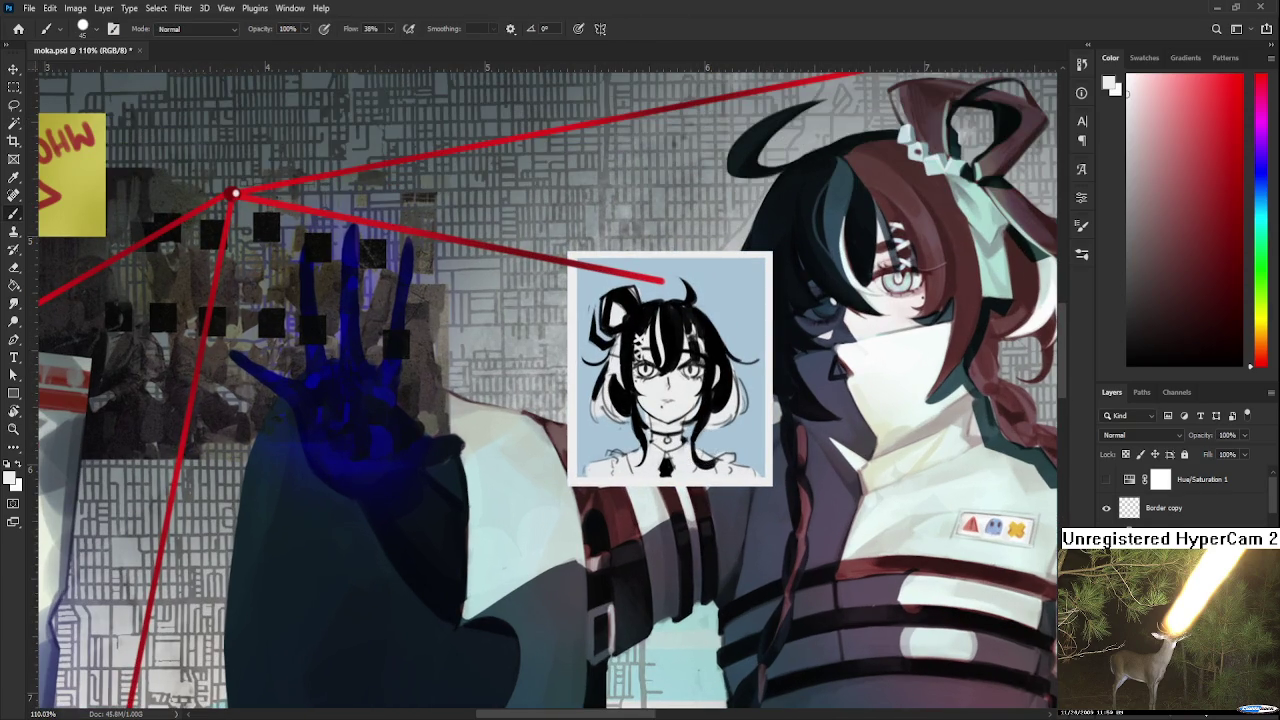
Skew the portrait so its left side drops, tilting it slightly.
key(ctrl+t)
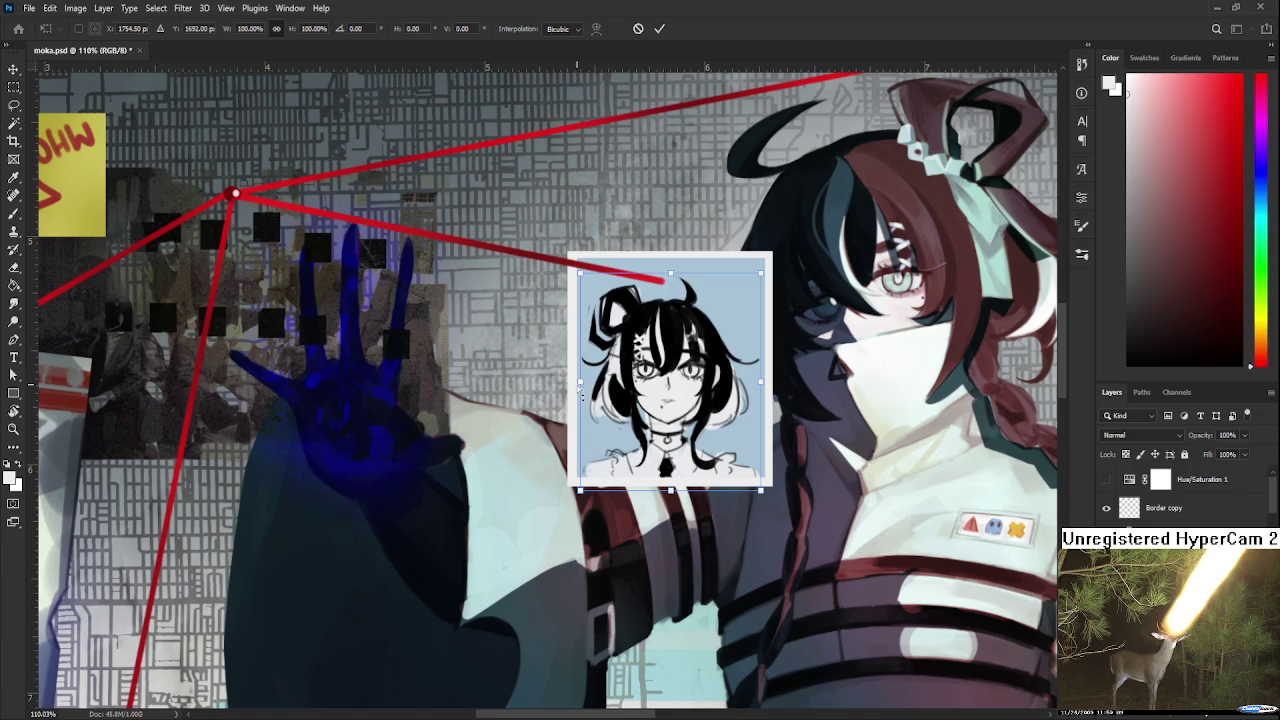
drag(580, 396, 582, 397)
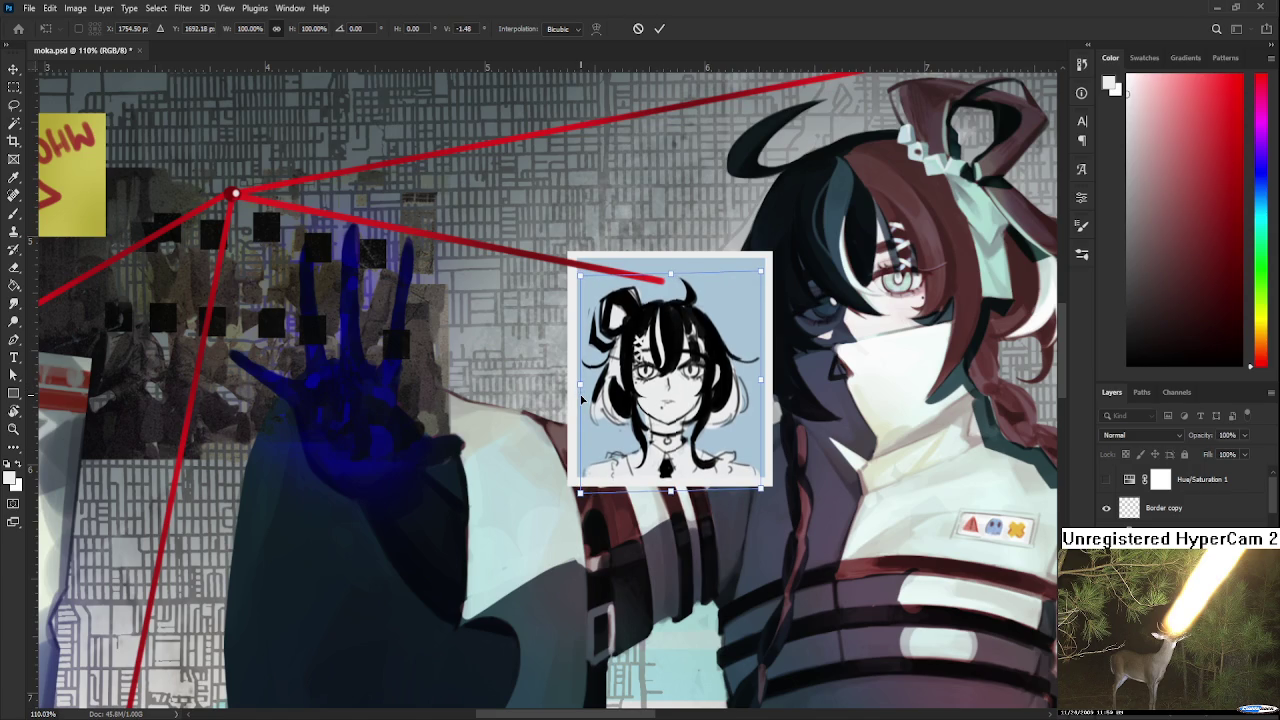
key(Return)
key(b)
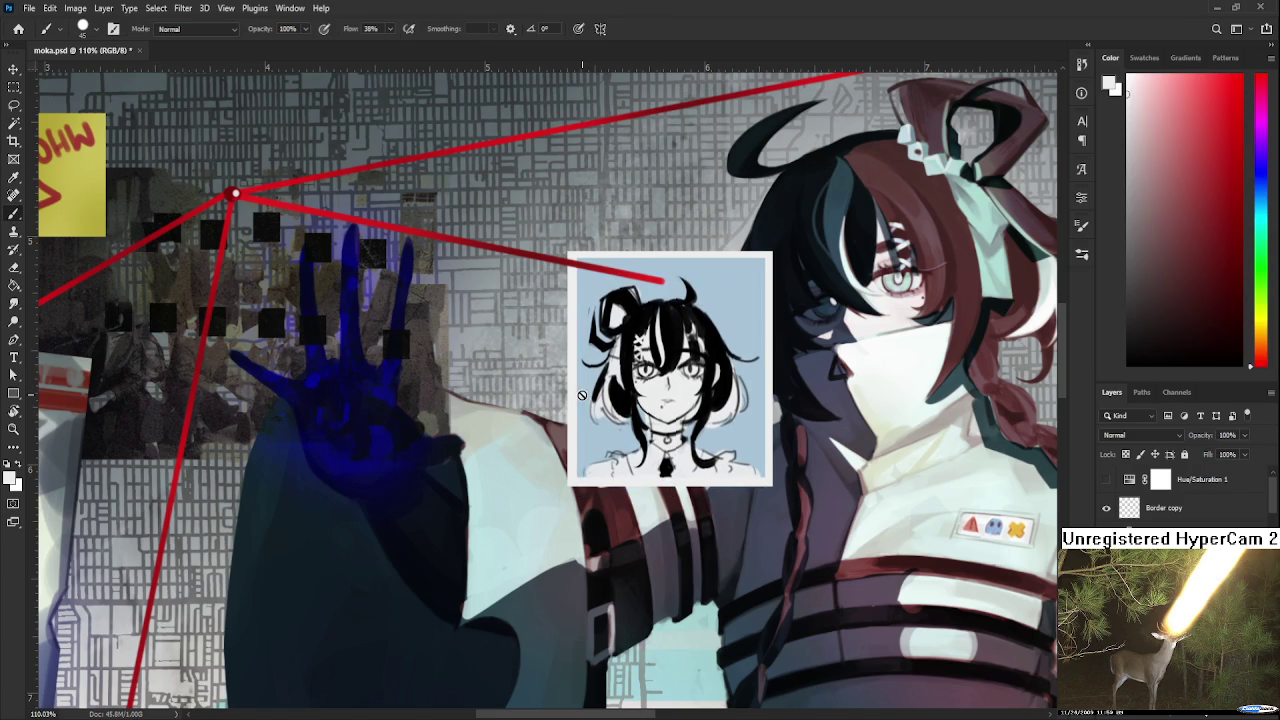
scroll(582, 397, down, 2)
scroll(580, 406, down, 3)
scroll(580, 408, down, 1)
scroll(590, 410, up, 2)
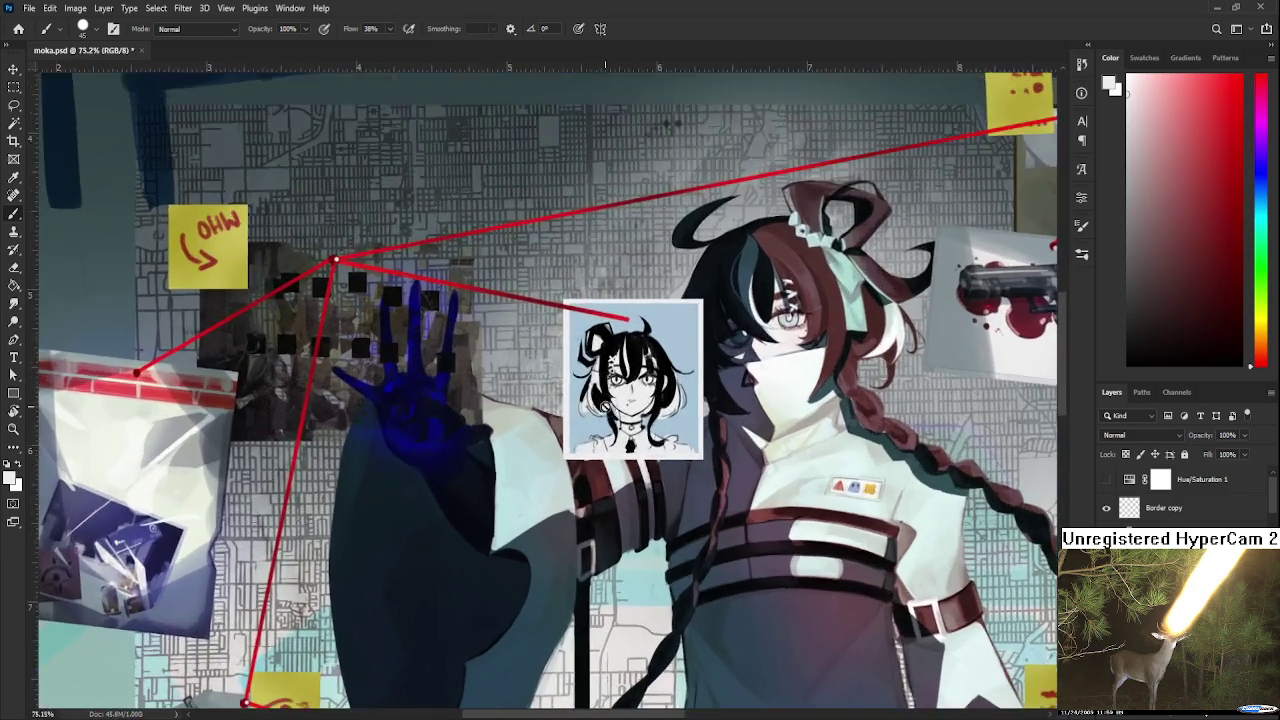
scroll(620, 420, up, 3)
scroll(655, 435, up, 2)
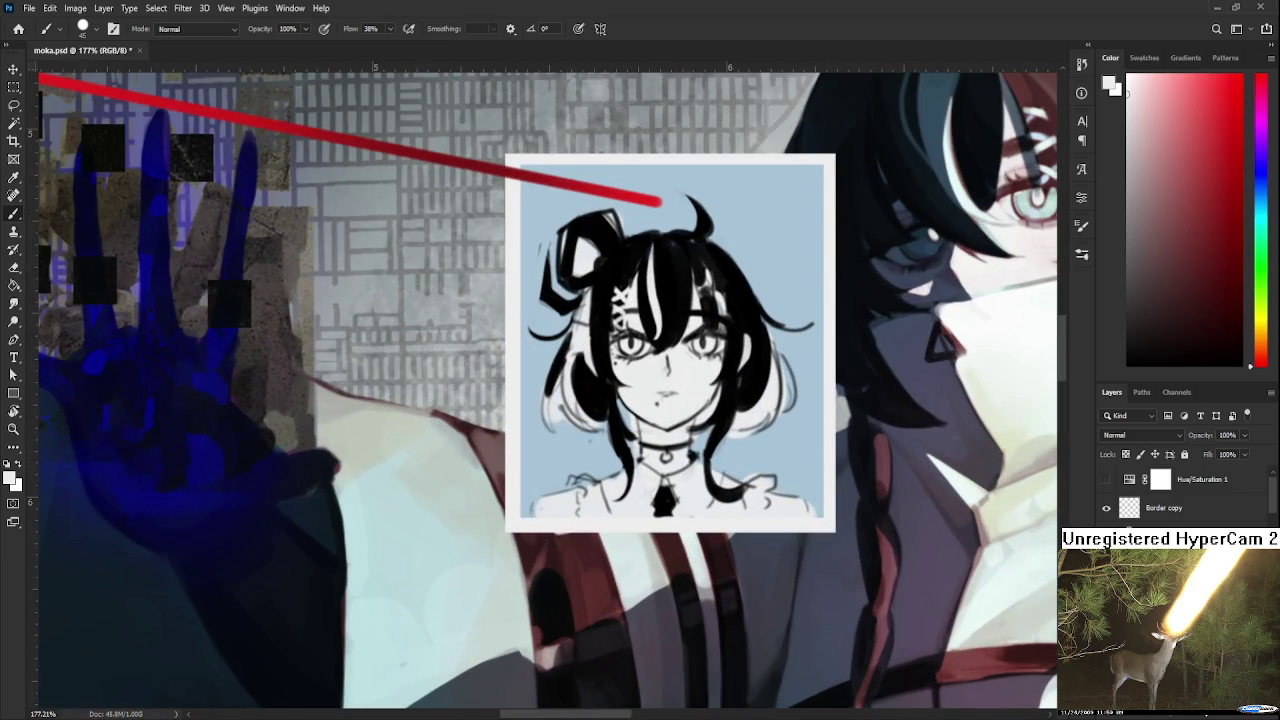
Erase the stray marks on the portrait's hair ornament with the Eraser.
key(e)
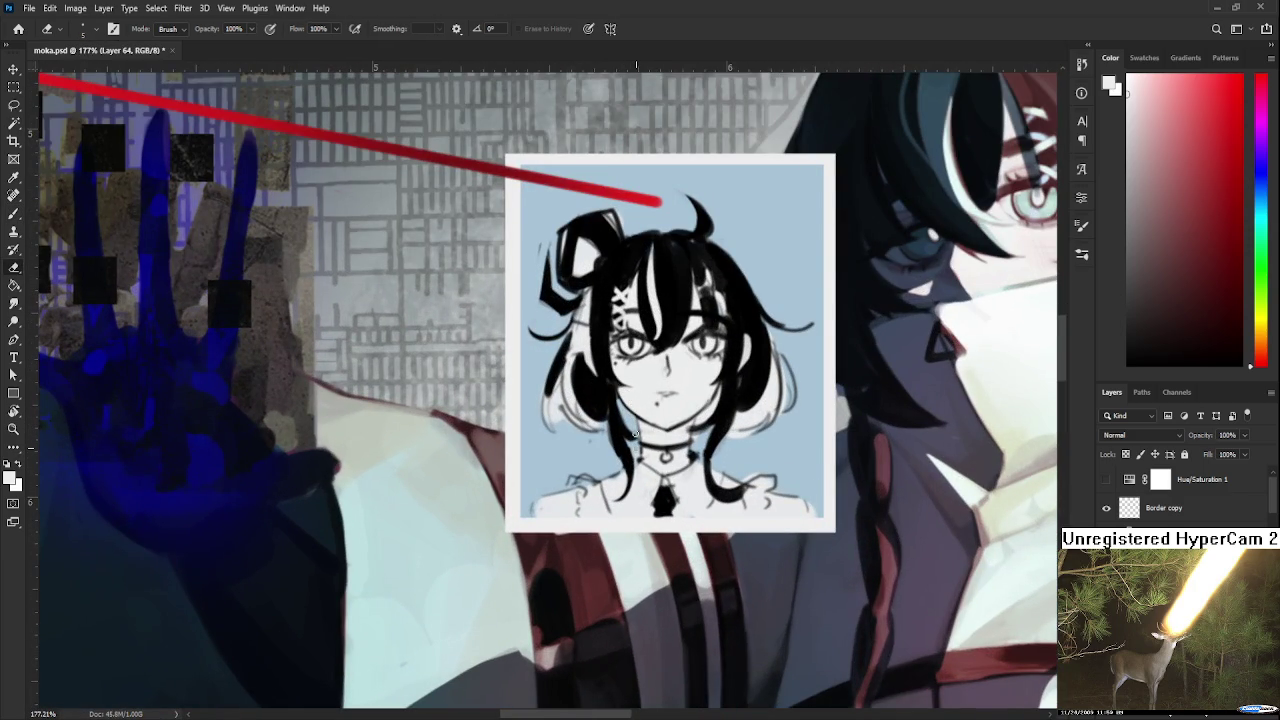
scroll(715, 346, down, 2)
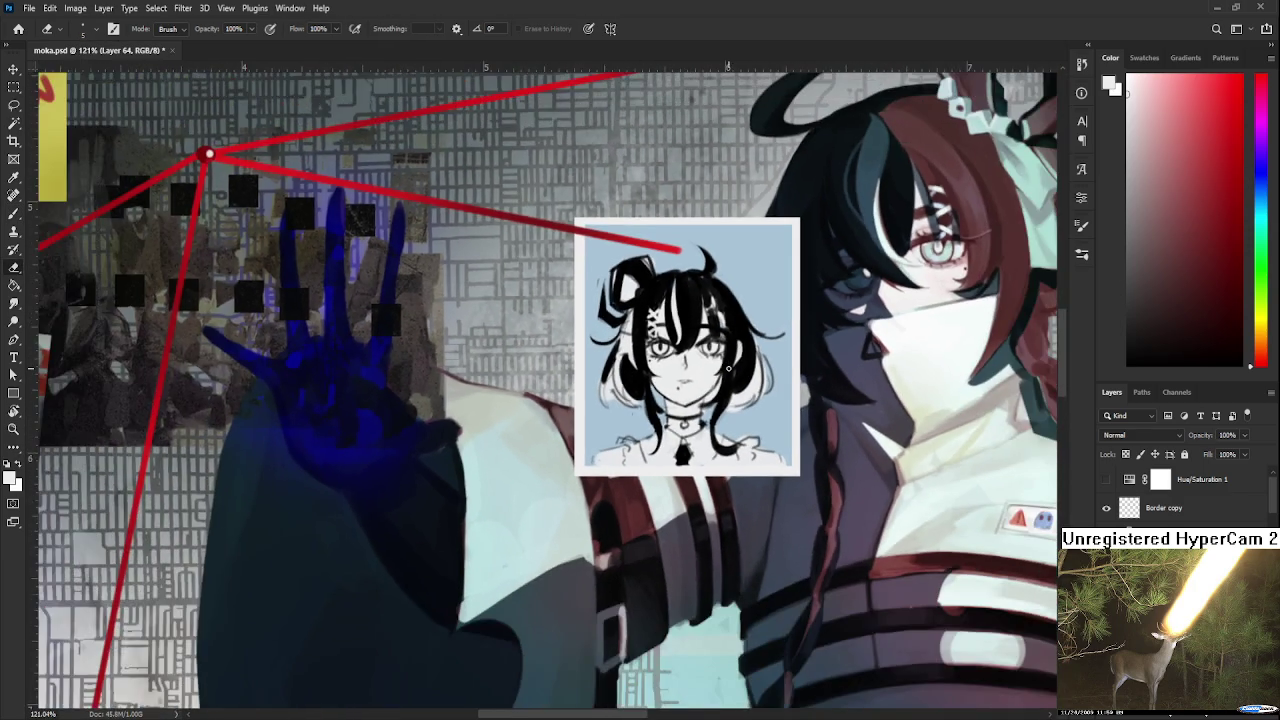
scroll(718, 352, down, 1)
scroll(722, 360, down, 1)
scroll(727, 368, up, 2)
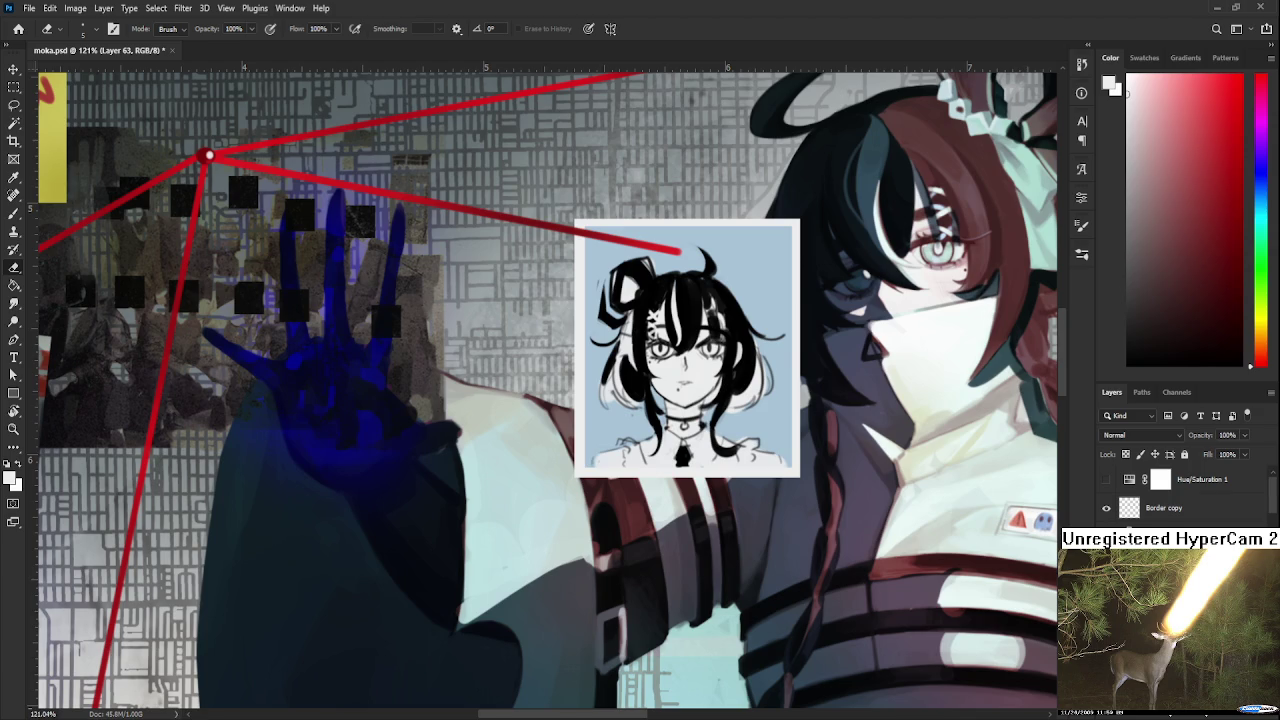
drag(648, 308, 656, 326)
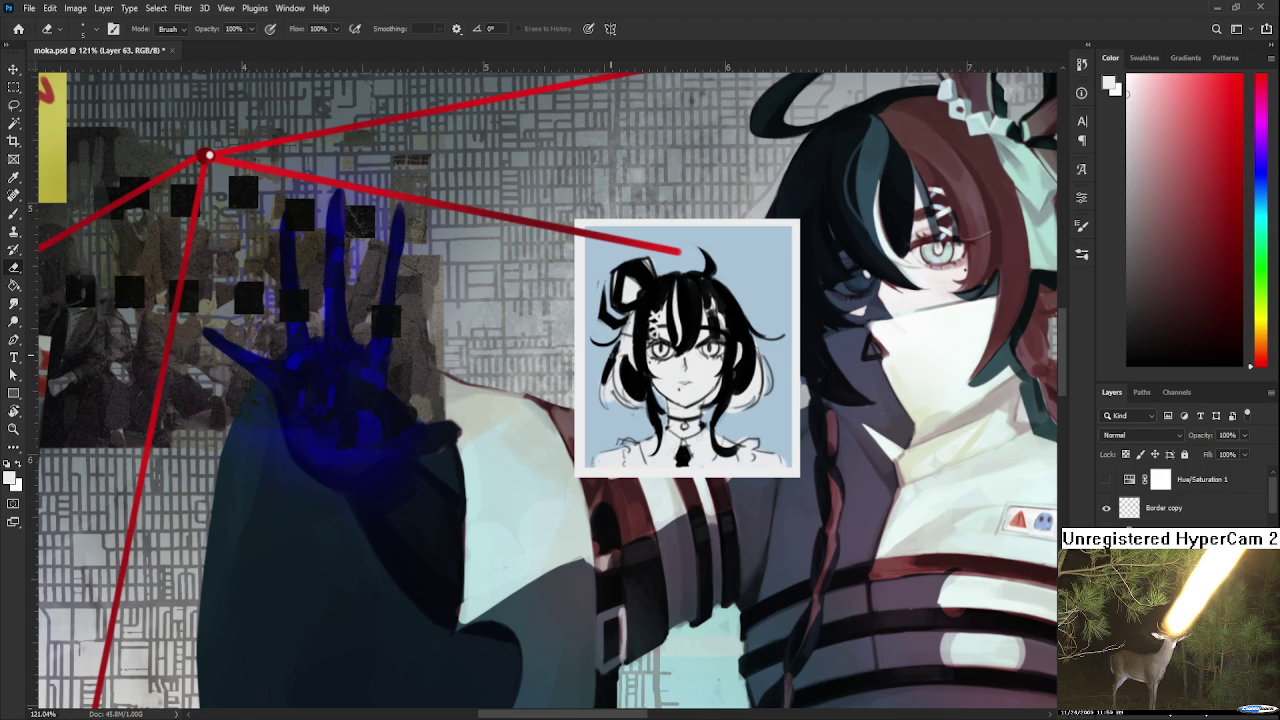
scroll(646, 284, up, 3)
scroll(646, 284, up, 3)
With a smaller black brush, darken the hair strand above the left eye and rework the left jaw line.
key(b)
key(bracketleft)
key(bracketleft)
key(bracketleft)
key(bracketleft)
key(bracketleft)
key(bracketleft)
key(x)
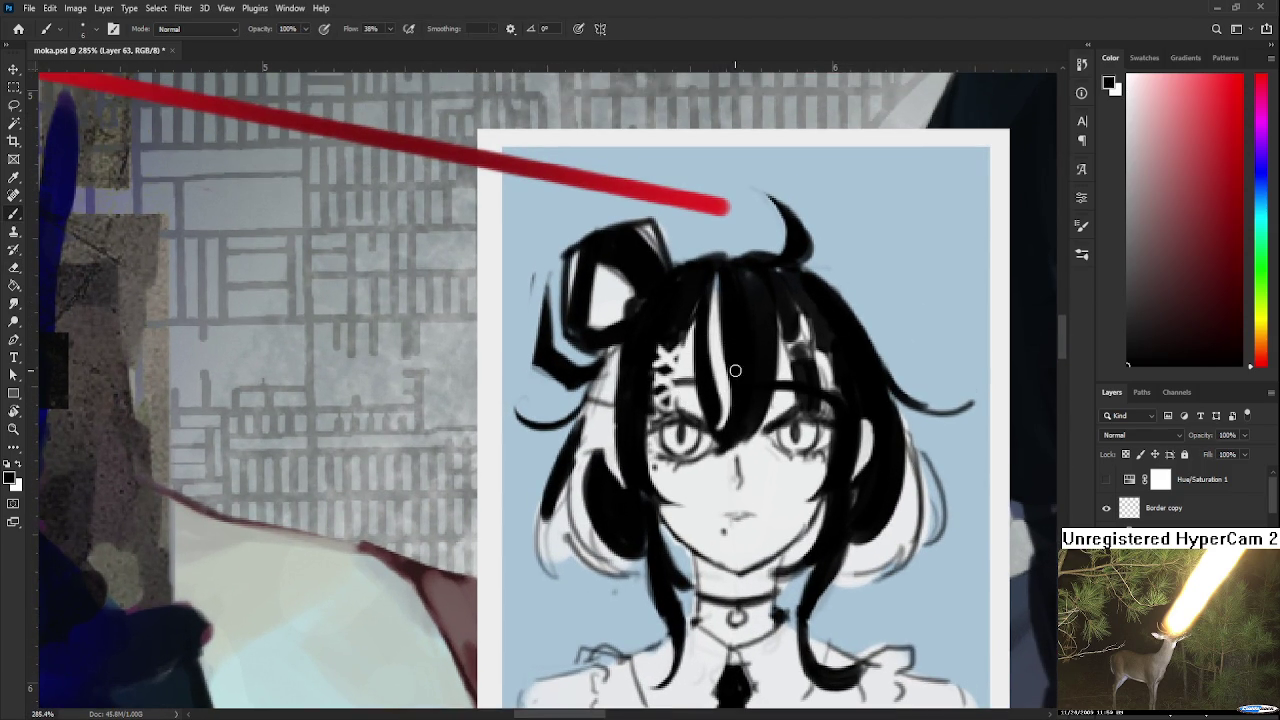
mouse_move(702, 314)
mouse_down()
mouse_move(719, 438)
mouse_move(690, 418)
mouse_move(699, 432)
mouse_up()
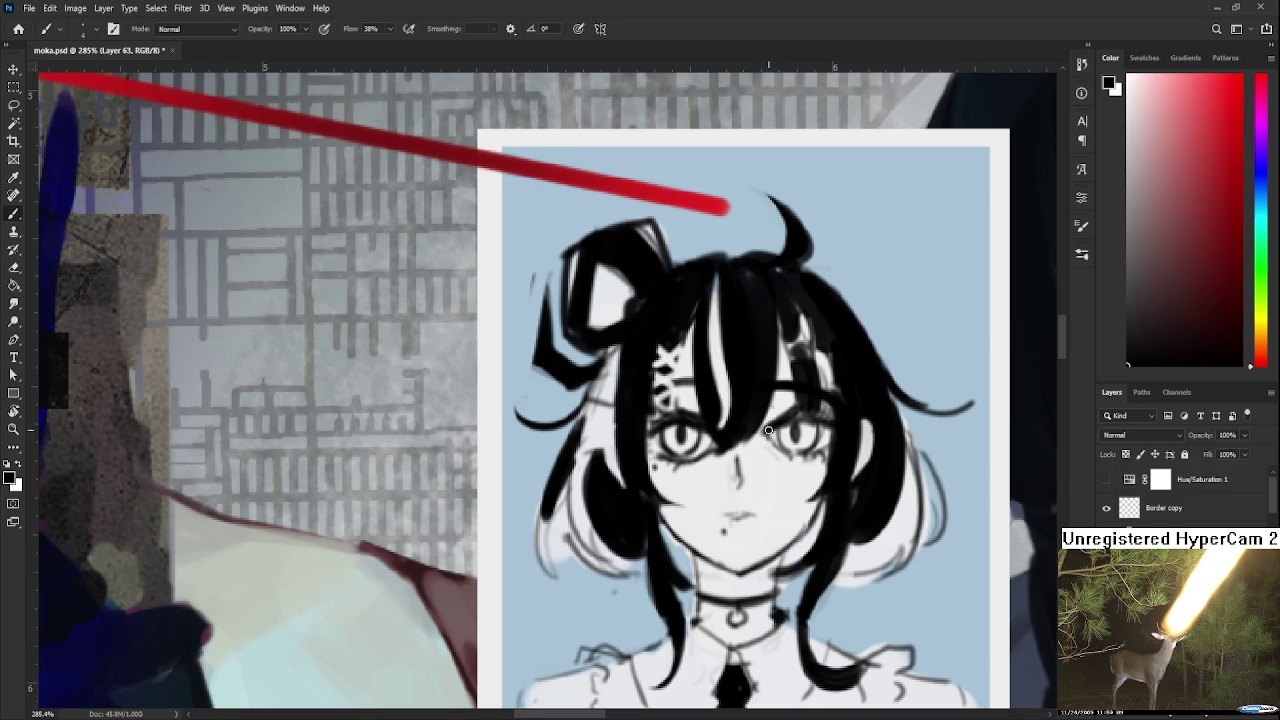
scroll(758, 437, down, 1)
scroll(765, 426, down, 1)
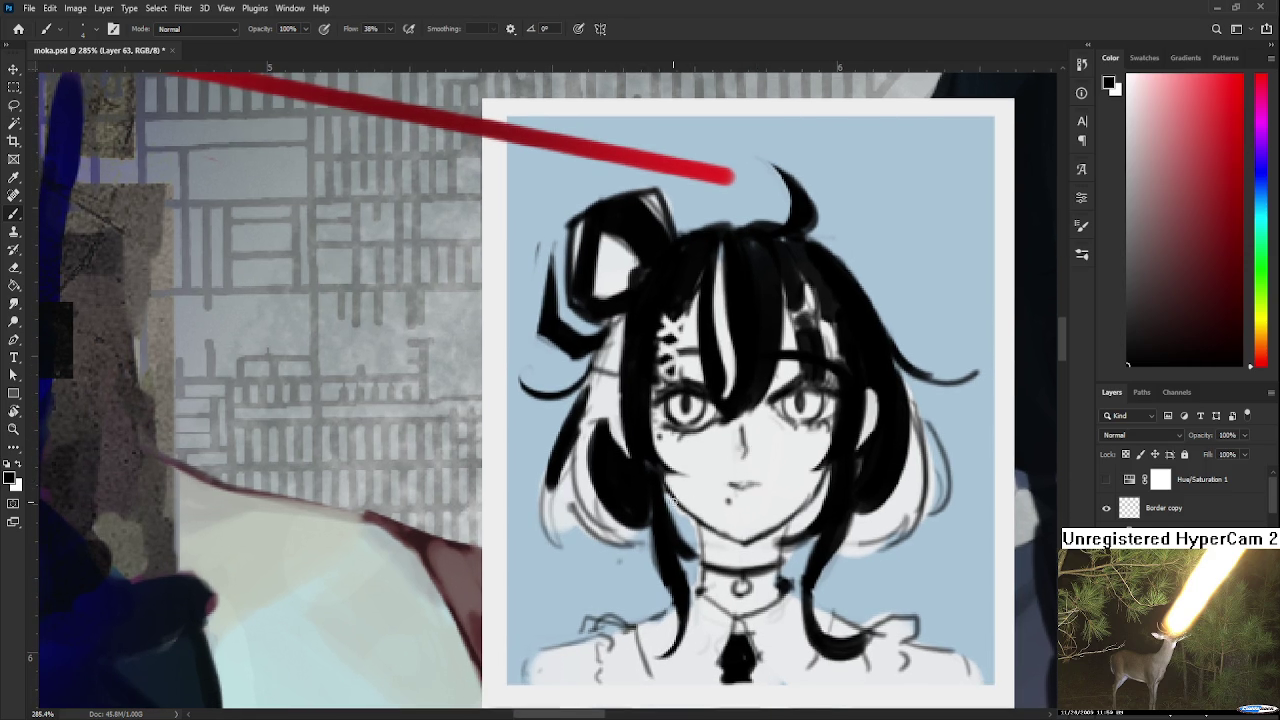
drag(666, 484, 734, 538)
key(e)
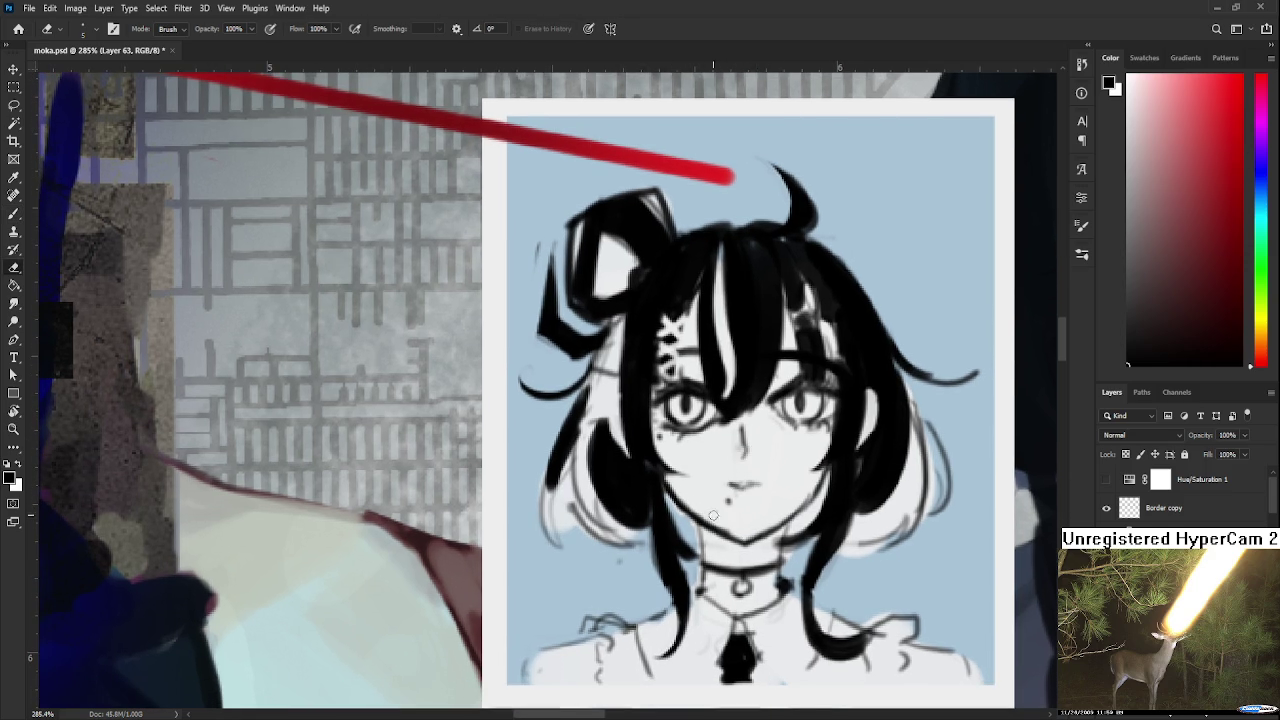
mouse_move(679, 490)
mouse_down()
mouse_move(739, 526)
mouse_move(724, 536)
mouse_move(777, 576)
mouse_up()
scroll(730, 530, down, 1)
Ink a darker hair strand down the left of the face, erasing to clean it up.
key(b)
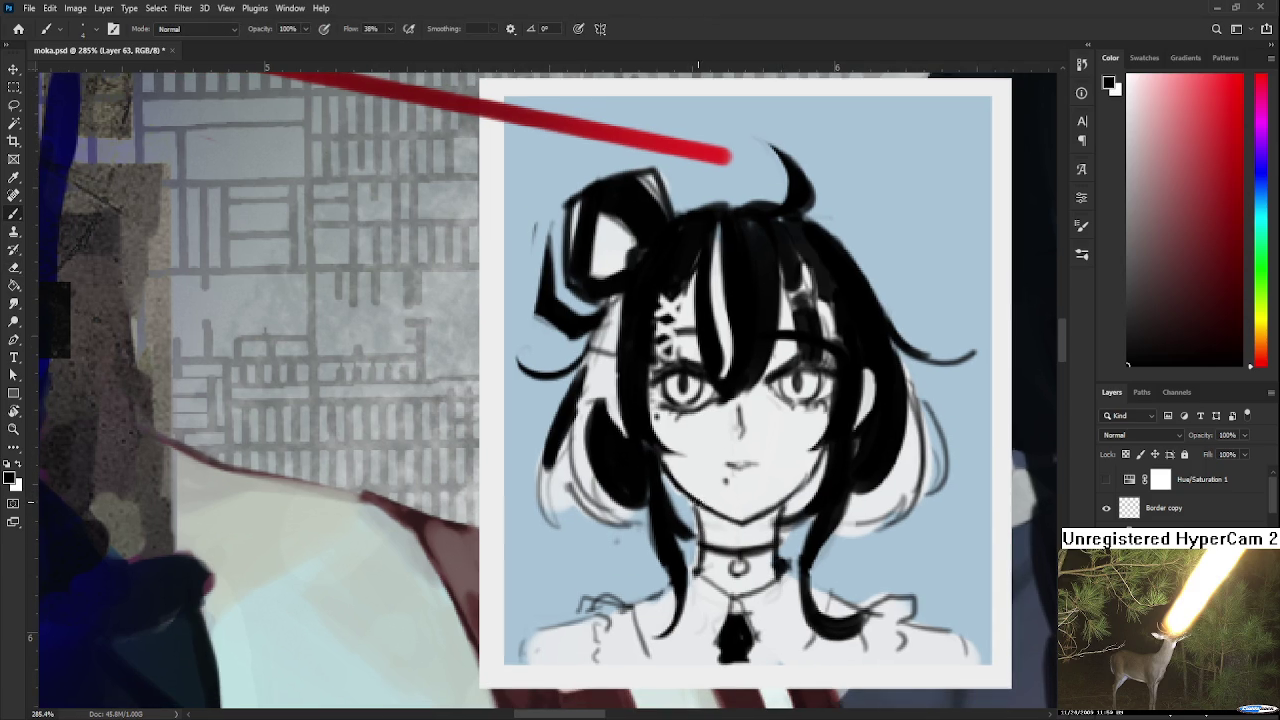
key(e)
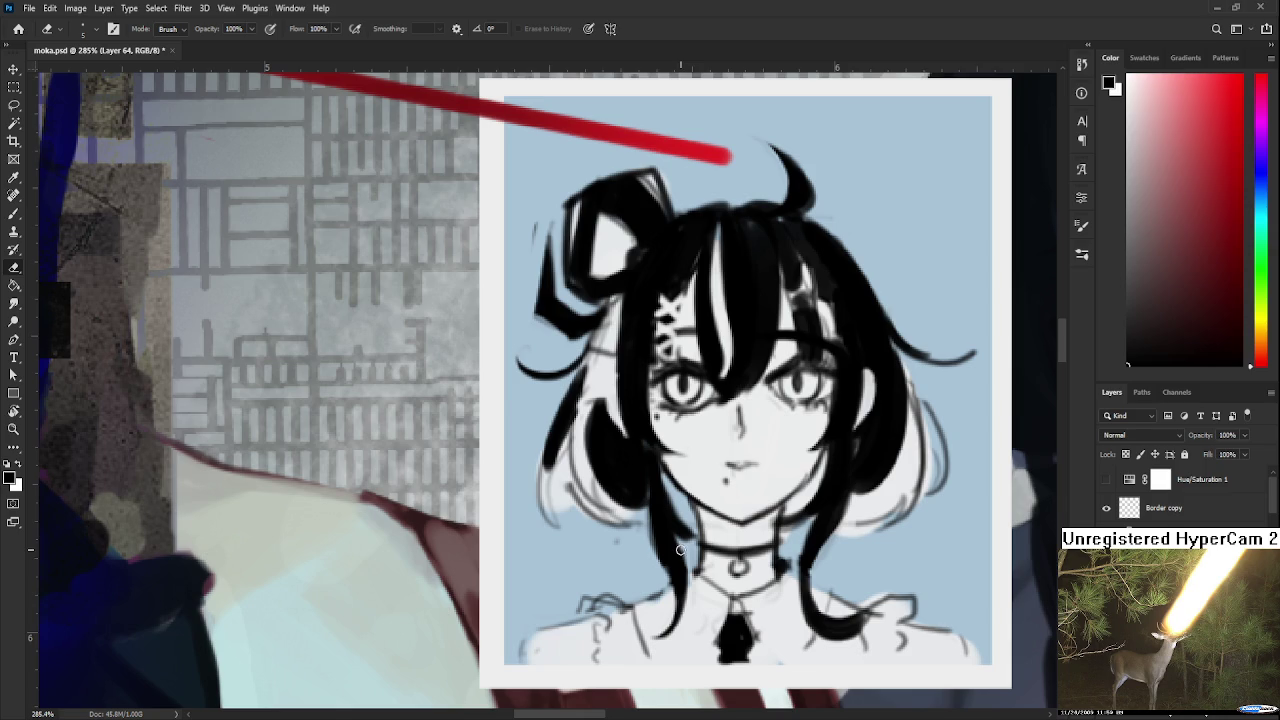
drag(556, 468, 566, 510)
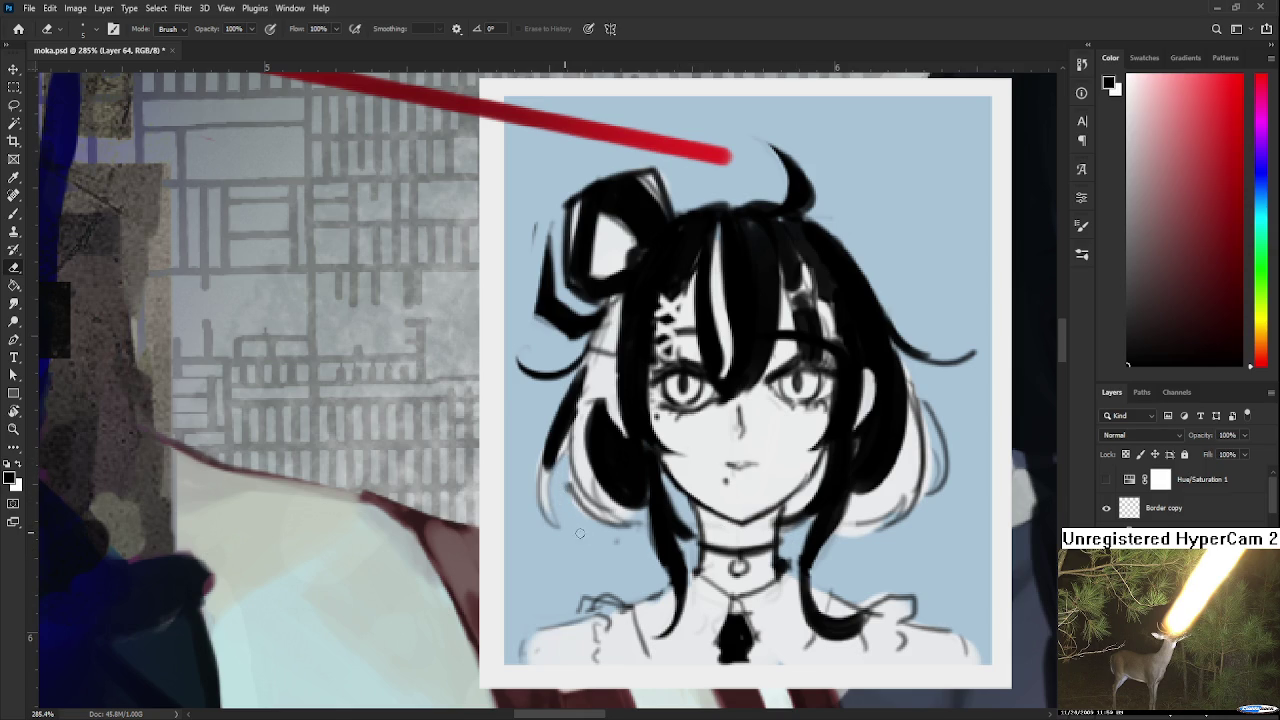
key(b)
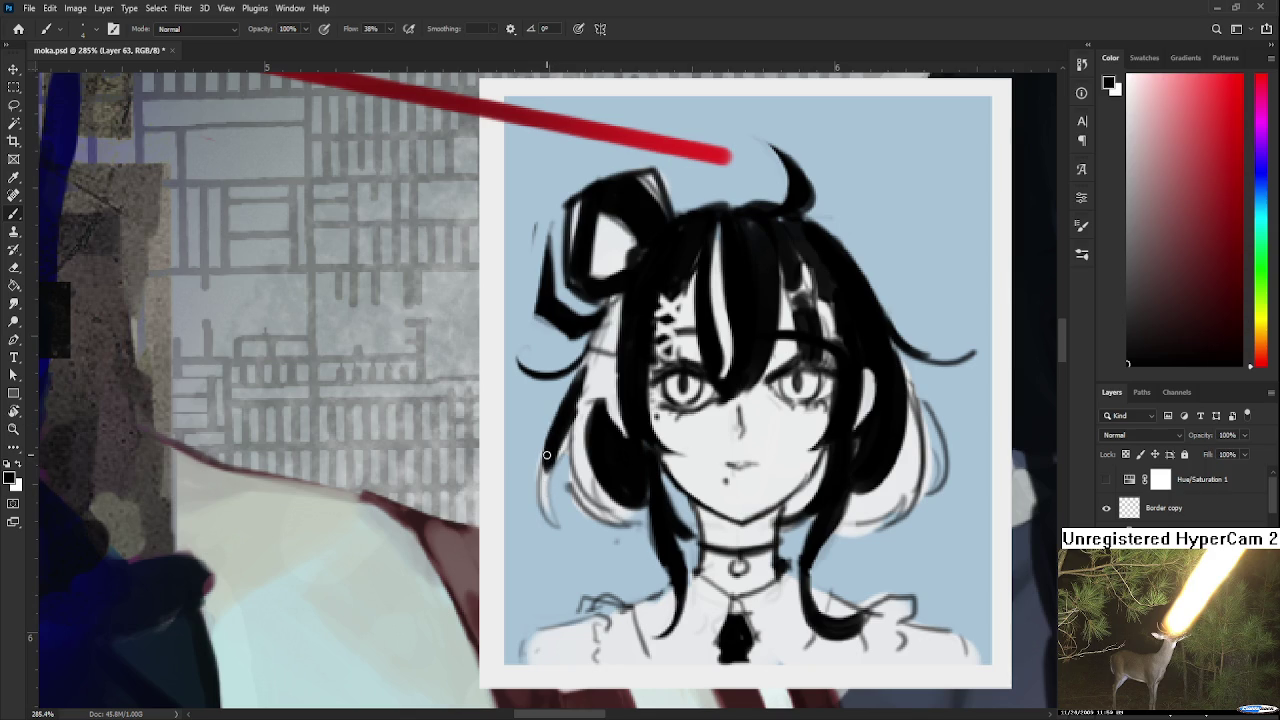
drag(546, 456, 560, 530)
key(ctrl+z)
key(e)
drag(558, 464, 561, 532)
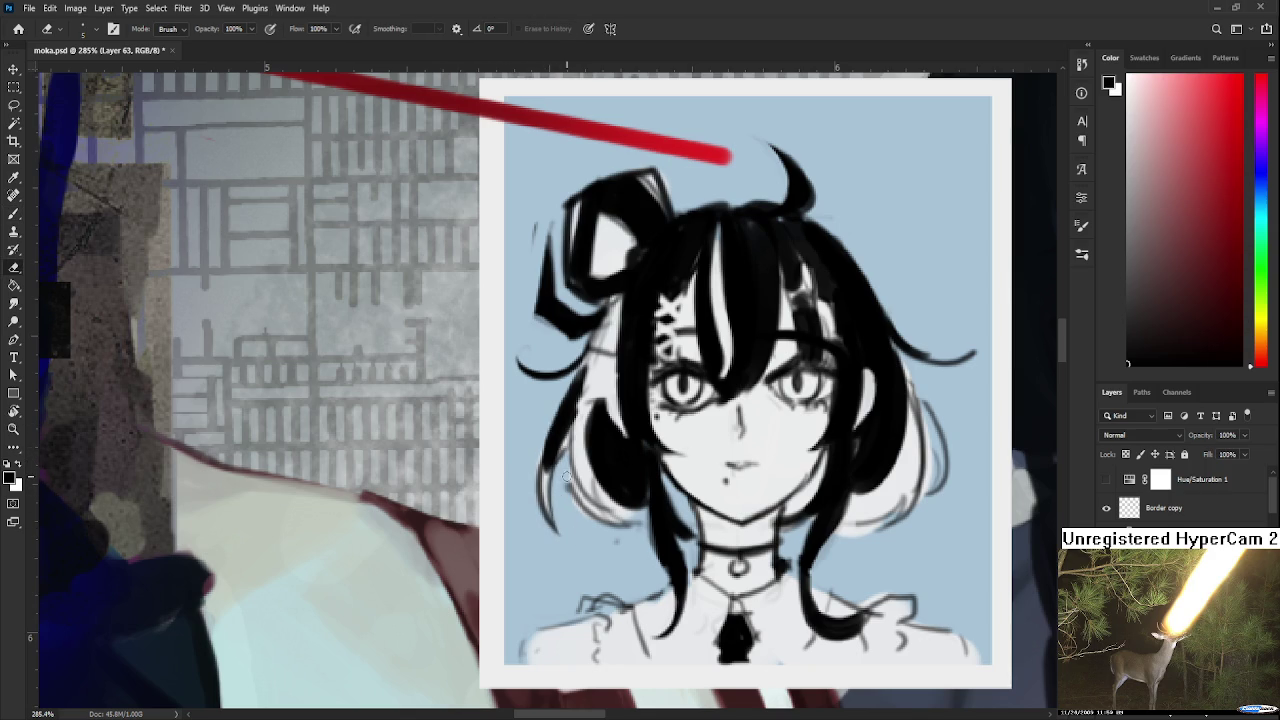
key(b)
drag(566, 446, 620, 526)
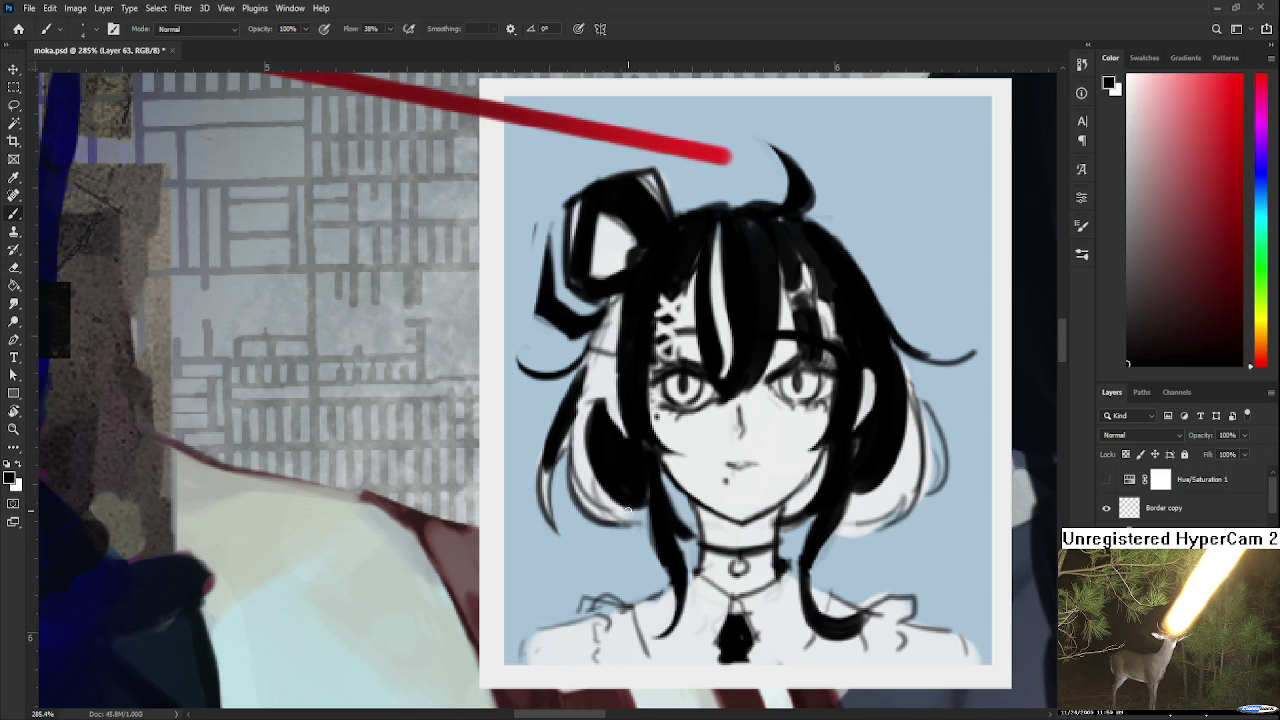
drag(871, 518, 818, 512)
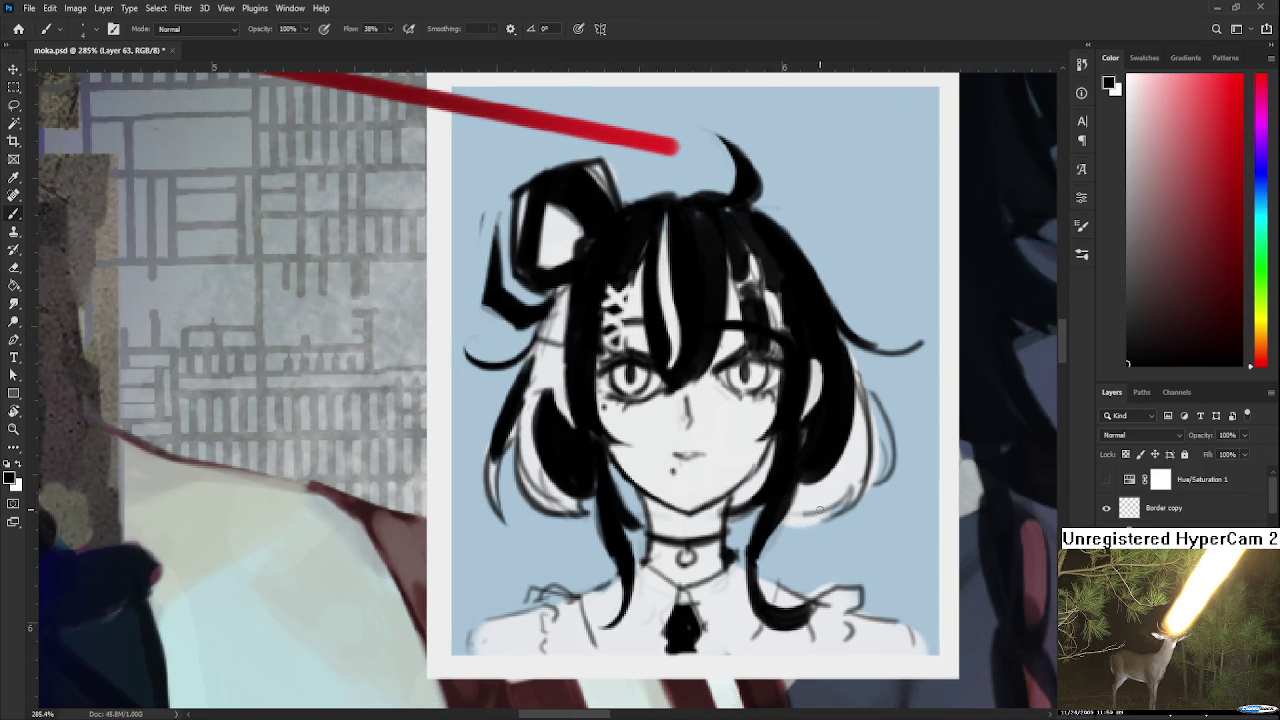
Erase the stray pale fill beside the portrait's hair.
key(e)
drag(786, 526, 822, 520)
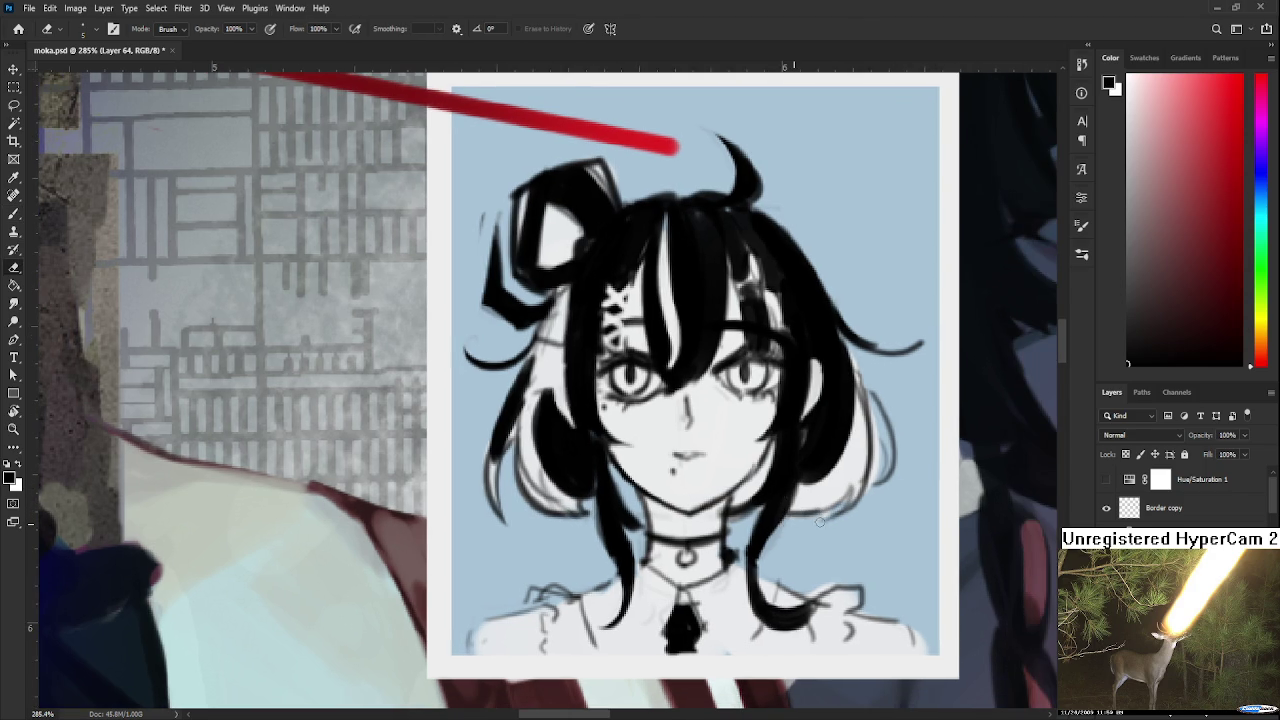
key(b)
alt+click(867, 450)
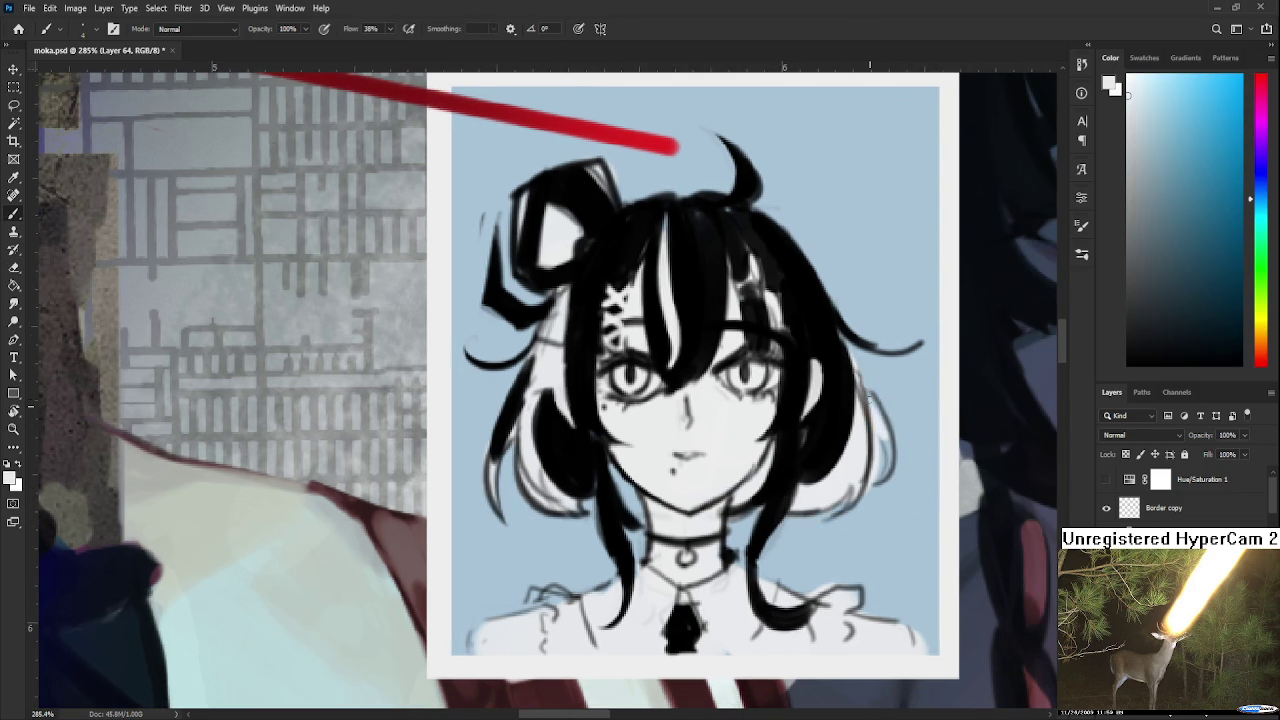
key(e)
drag(880, 445, 868, 490)
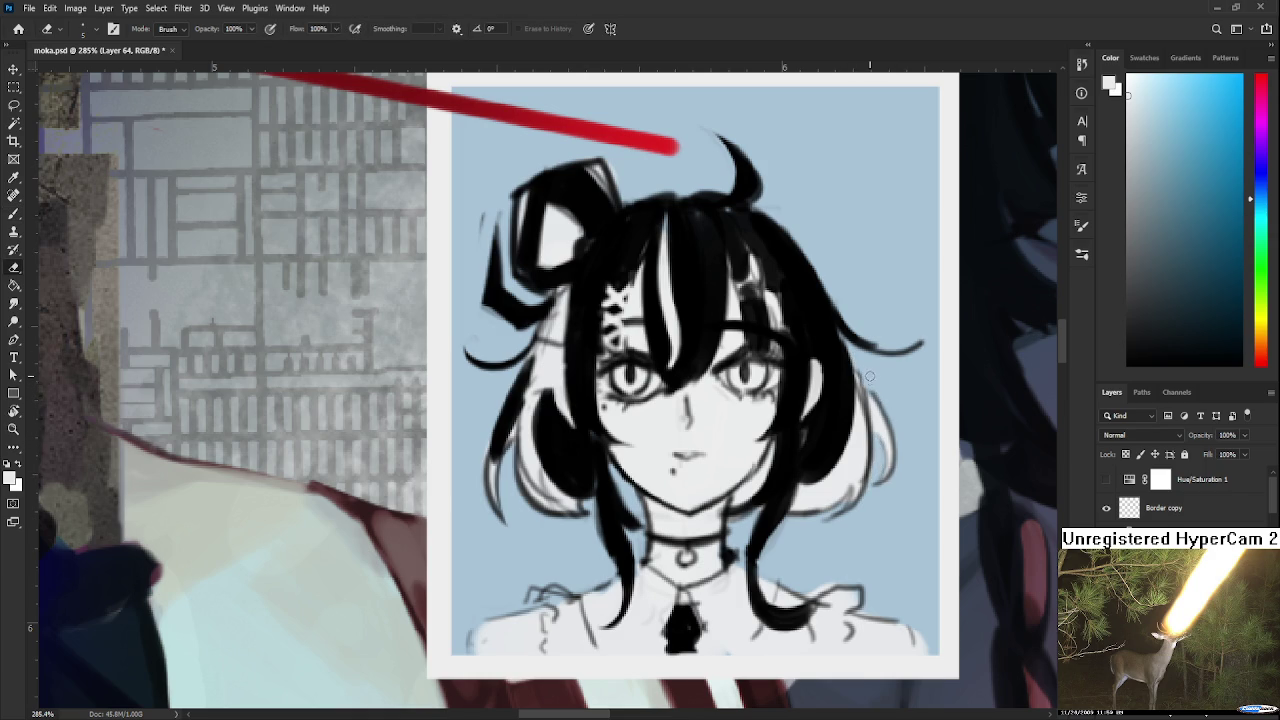
Sample black from the portrait's hair as the paint colour and zoom out.
key(b)
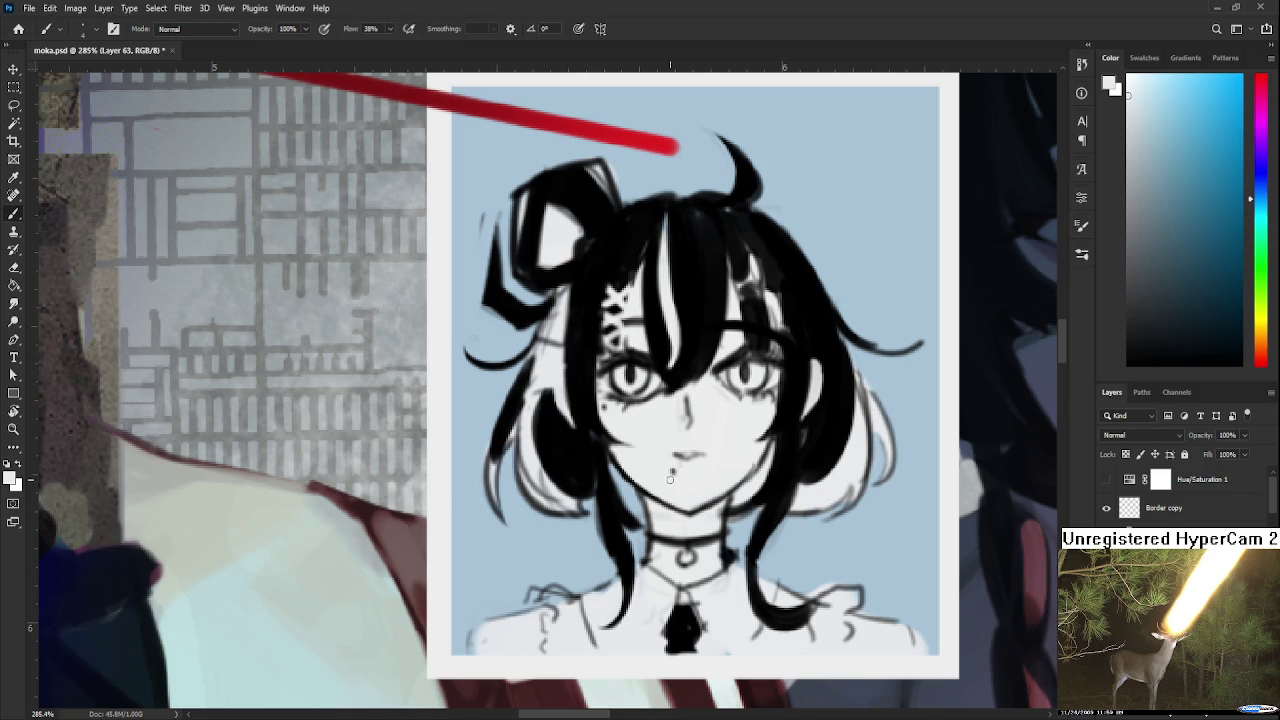
alt+click(608, 462)
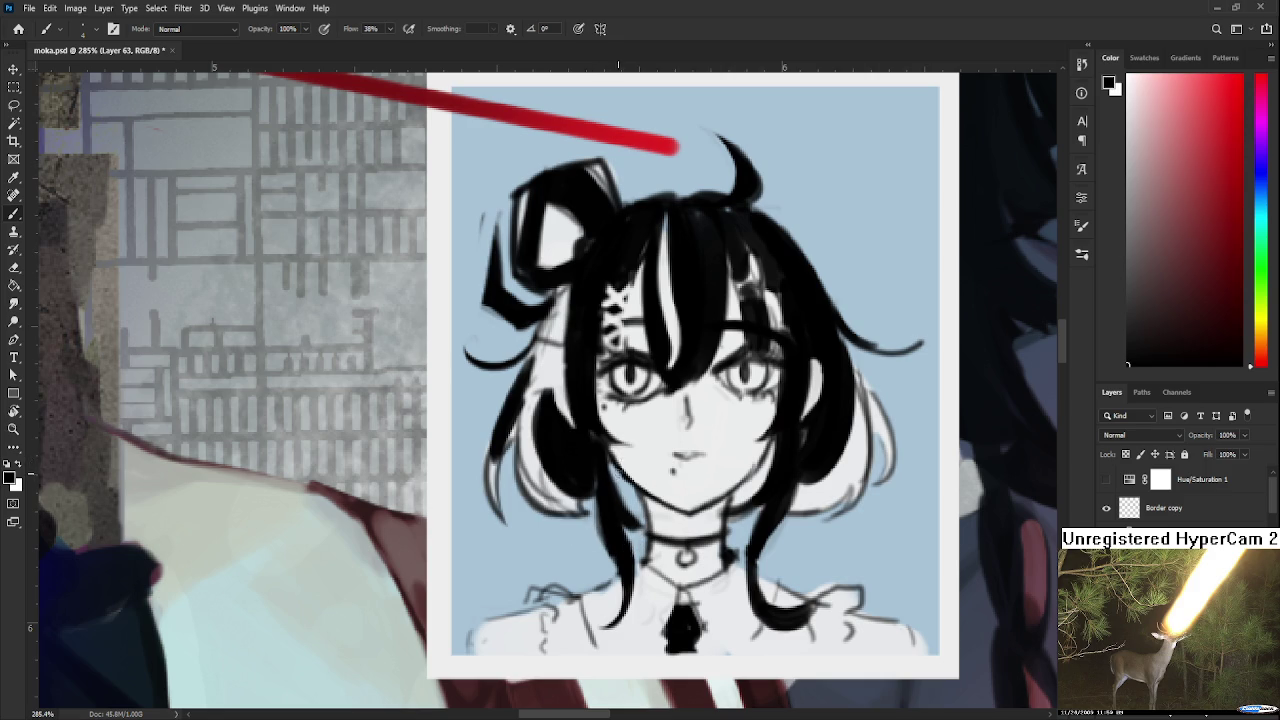
alt+click(612, 490)
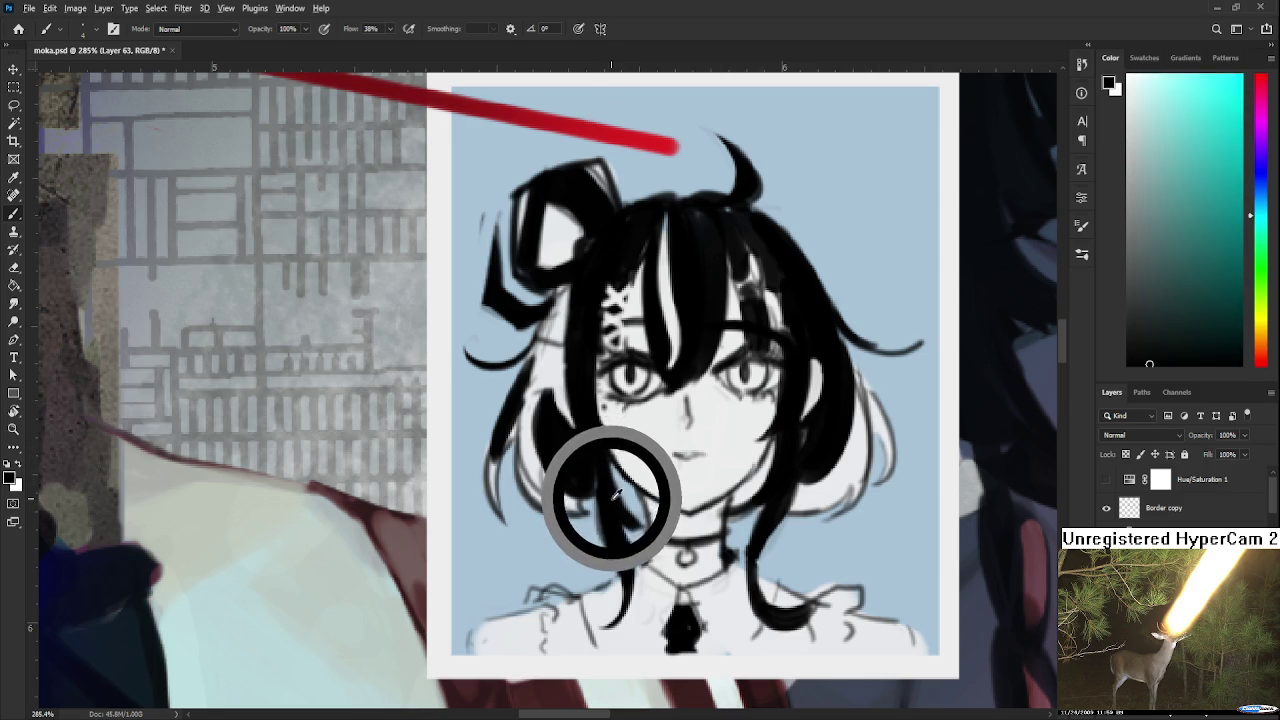
alt+click(612, 485)
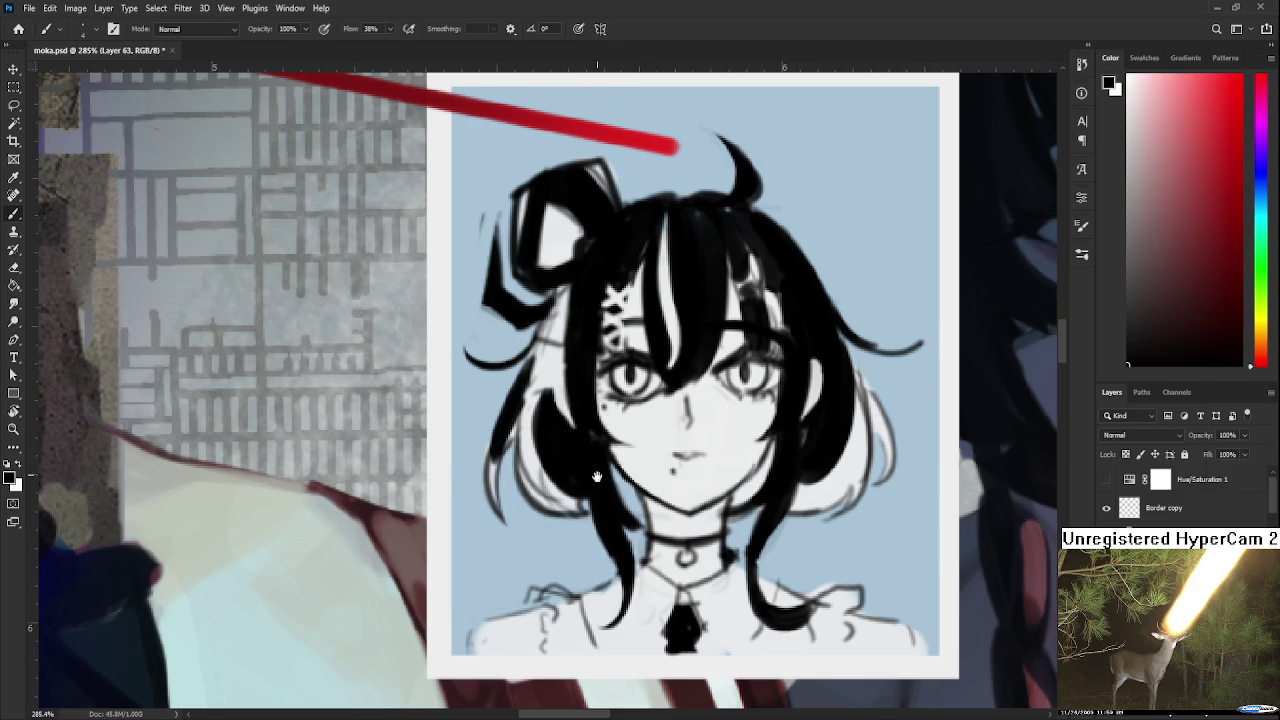
drag(603, 478, 619, 540)
key(e)
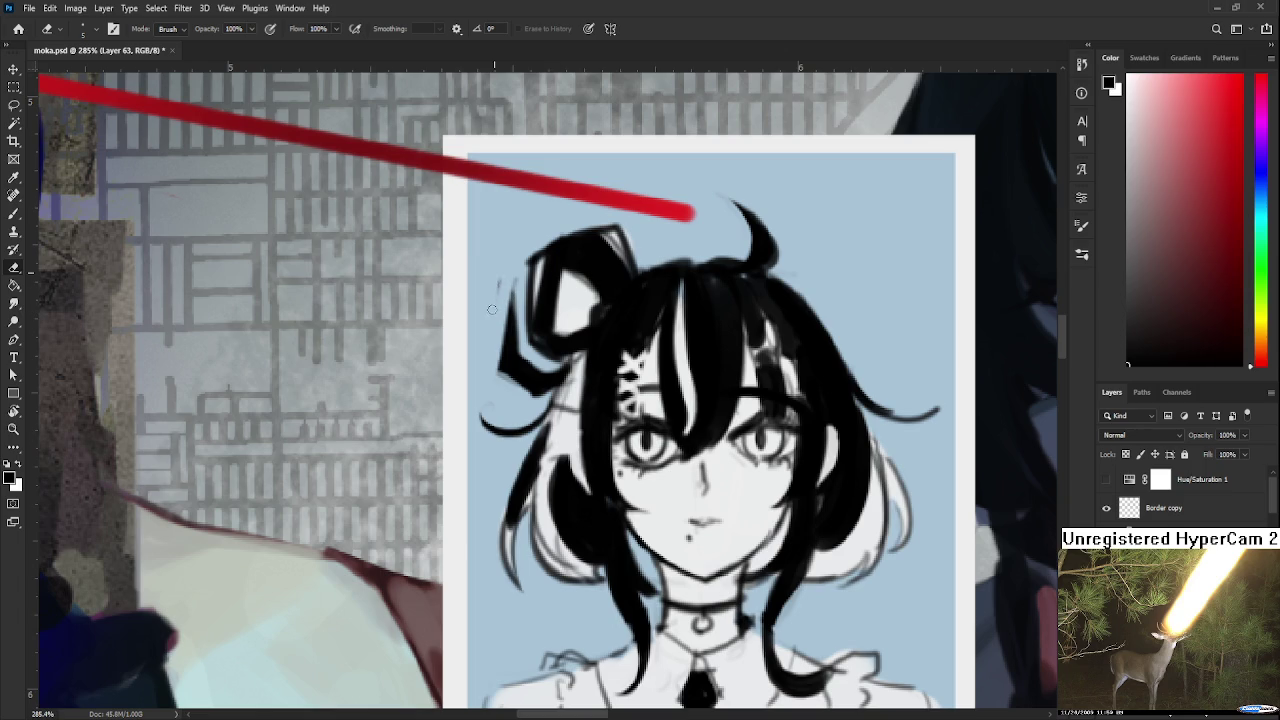
drag(548, 305, 565, 376)
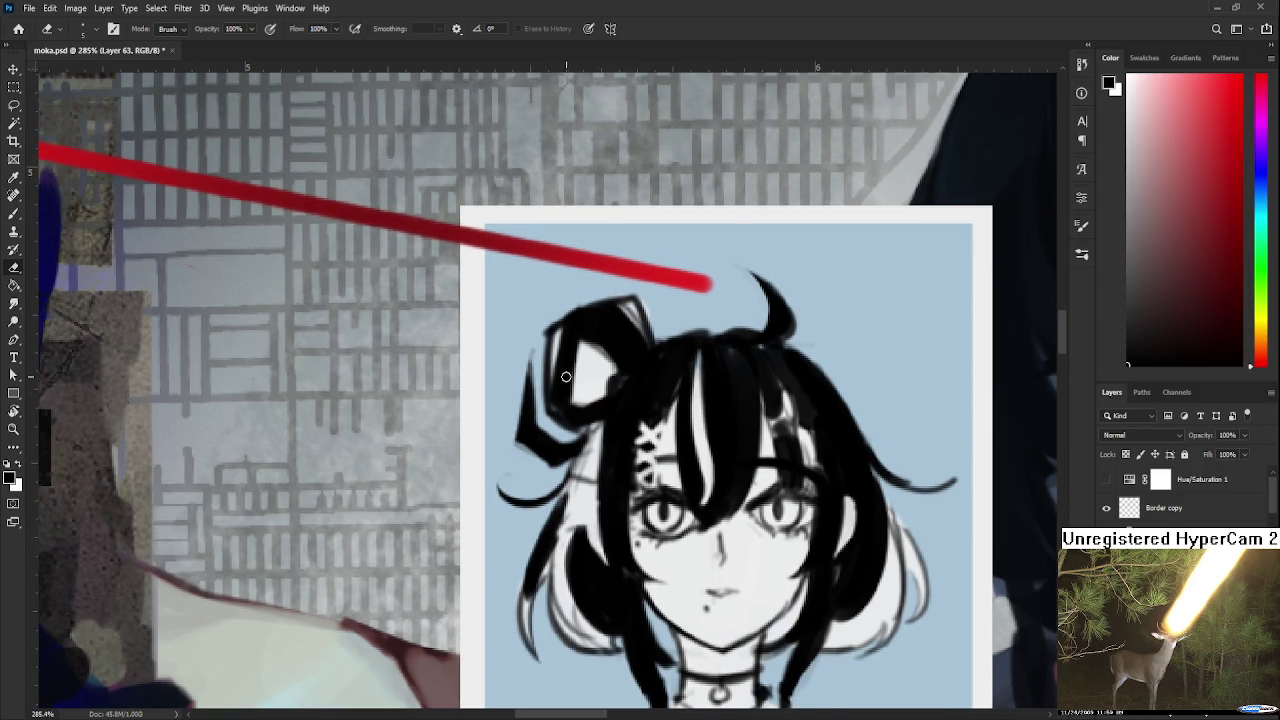
scroll(564, 376, down, 3)
scroll(564, 376, down, 2)
scroll(564, 376, down, 3)
scroll(564, 376, down, 1)
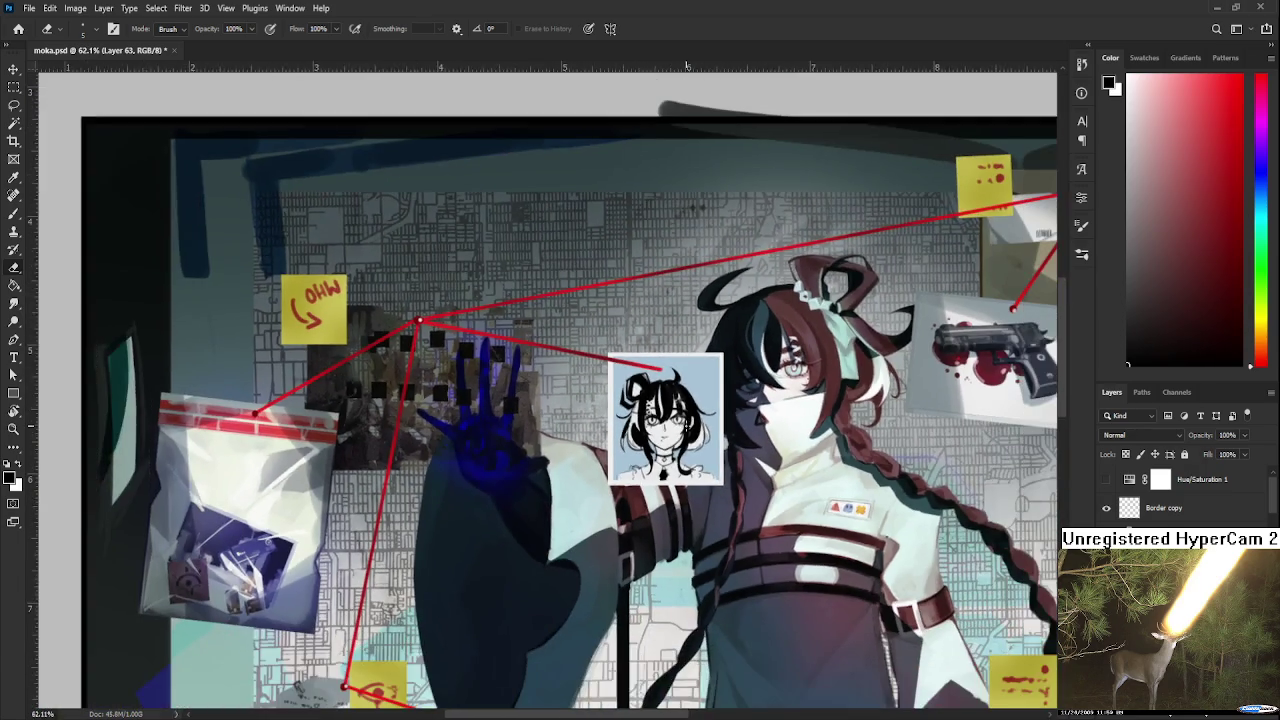
Save the document.
key(ctrl+s)
scroll(671, 432, up, 2)
scroll(671, 432, up, 2)
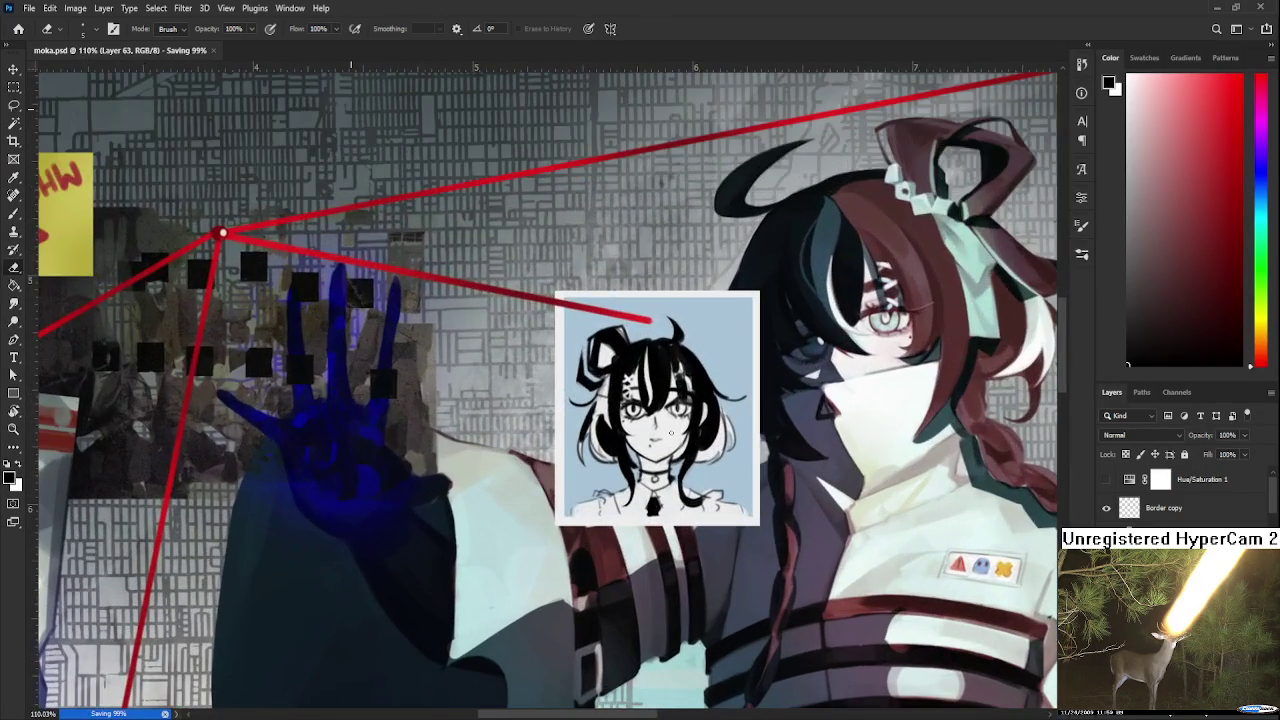
scroll(671, 432, up, 4)
scroll(671, 432, up, 1)
scroll(671, 432, up, 2)
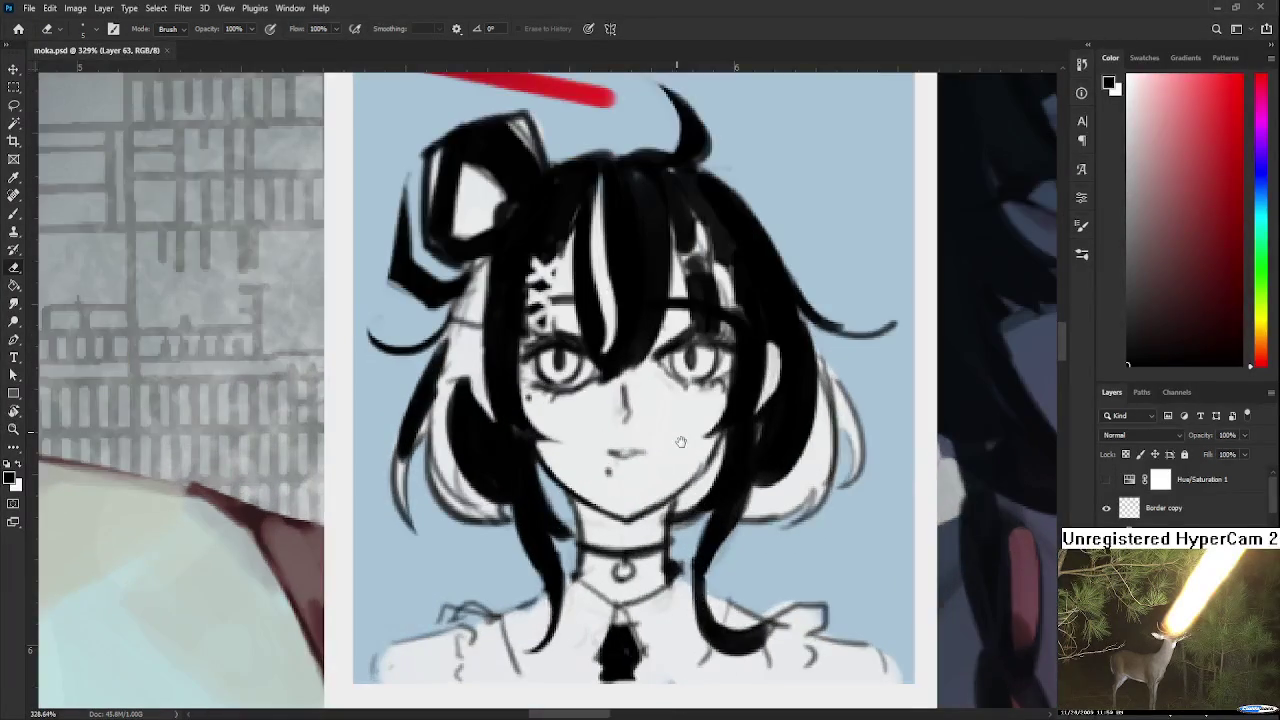
Lasso the portrait's right eye and nudge it slightly left and down.
drag(671, 432, 692, 481)
key(l)
mouse_move(676, 434)
mouse_down()
mouse_move(735, 382)
mouse_move(742, 458)
mouse_up()
key(ctrl+t)
key(Left)
key(Down)
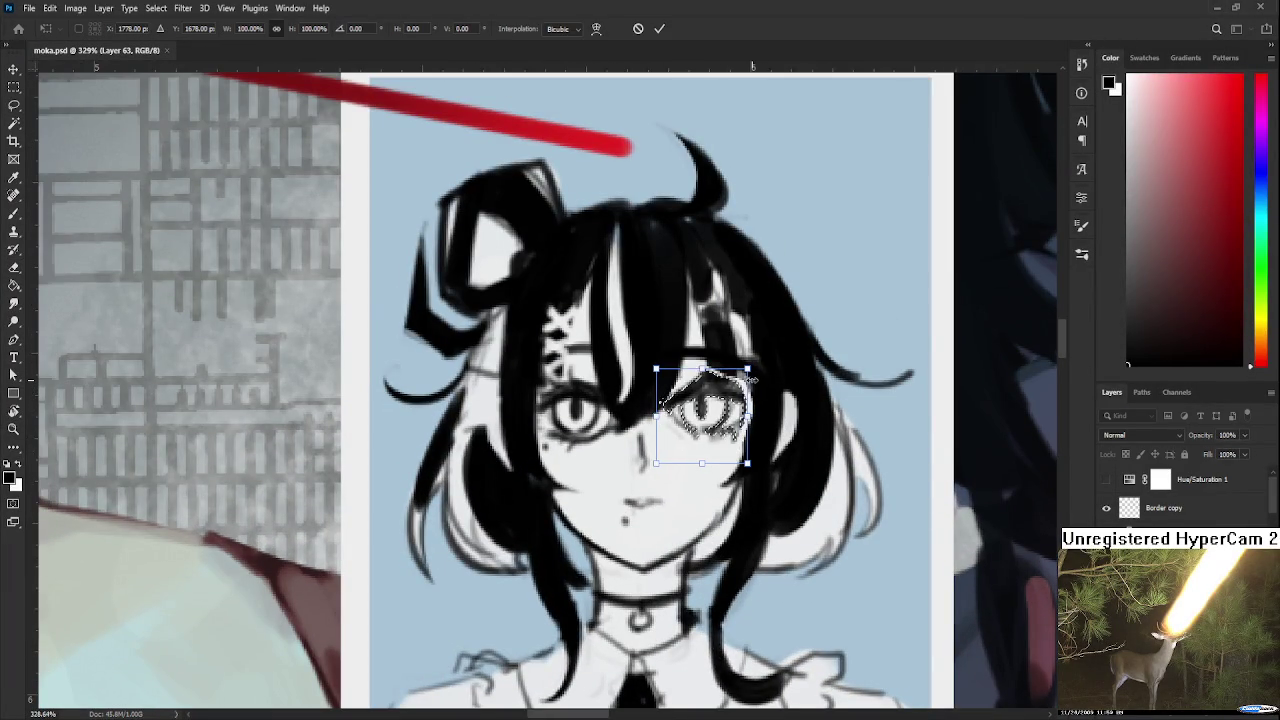
key(Return)
Darken the hair strands on the right of the face, filling the gap beside the right eye.
key(b)
mouse_move(717, 385)
mouse_down()
mouse_move(707, 425)
mouse_move(726, 376)
mouse_move(742, 466)
mouse_up()
mouse_move(730, 355)
mouse_down()
mouse_move(745, 405)
mouse_move(738, 395)
mouse_move(738, 476)
mouse_up()
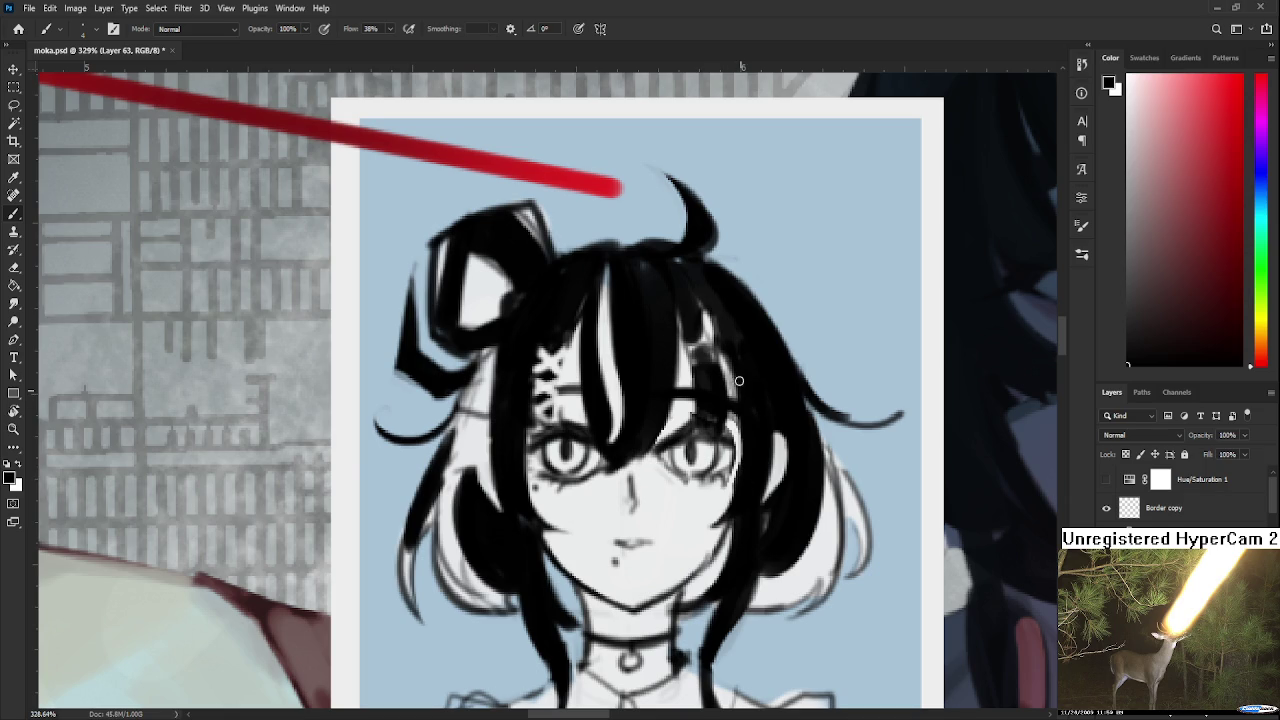
drag(738, 418, 717, 522)
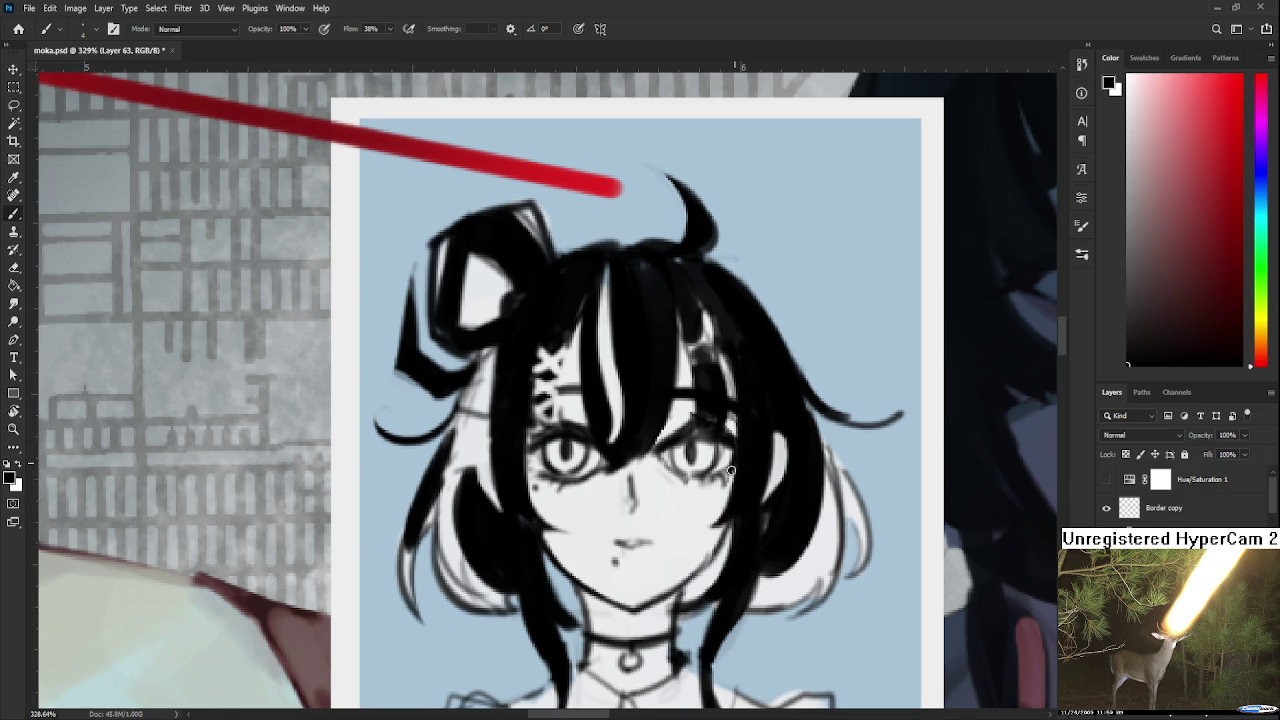
scroll(750, 423, down, 10)
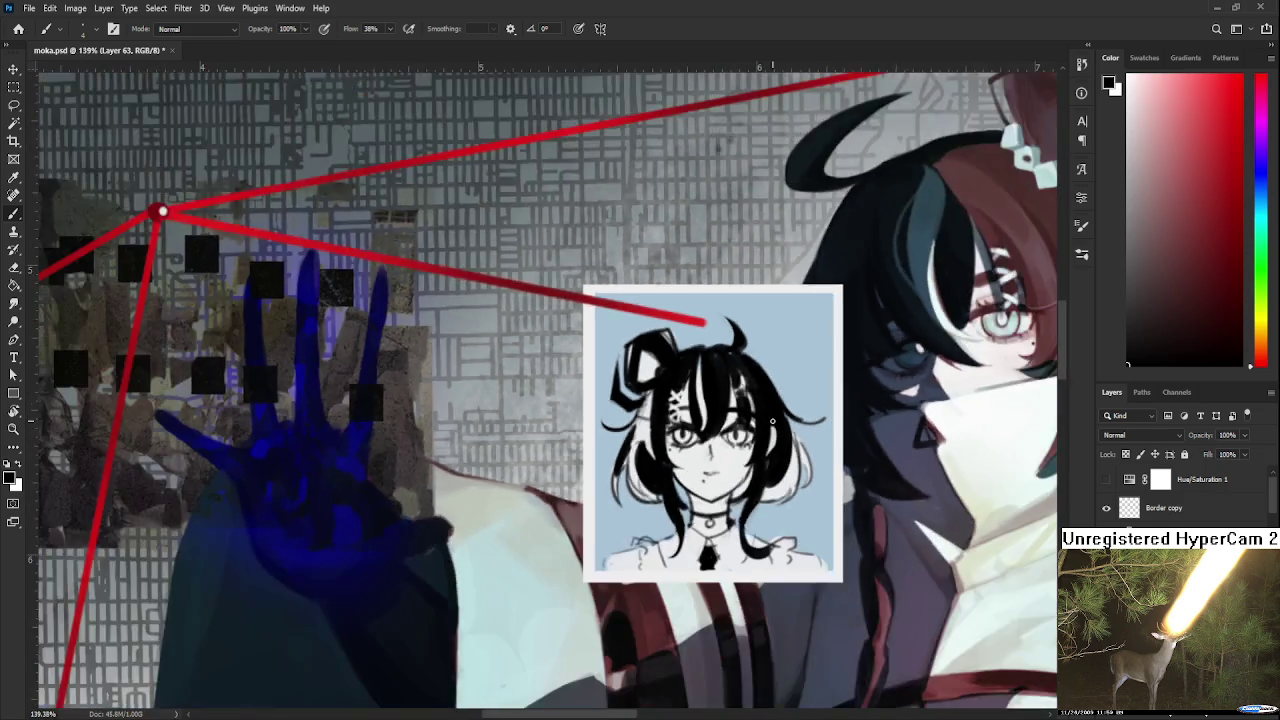
Save the illustration.
scroll(750, 428, down, 5)
scroll(740, 440, down, 3)
key(ctrl+s)
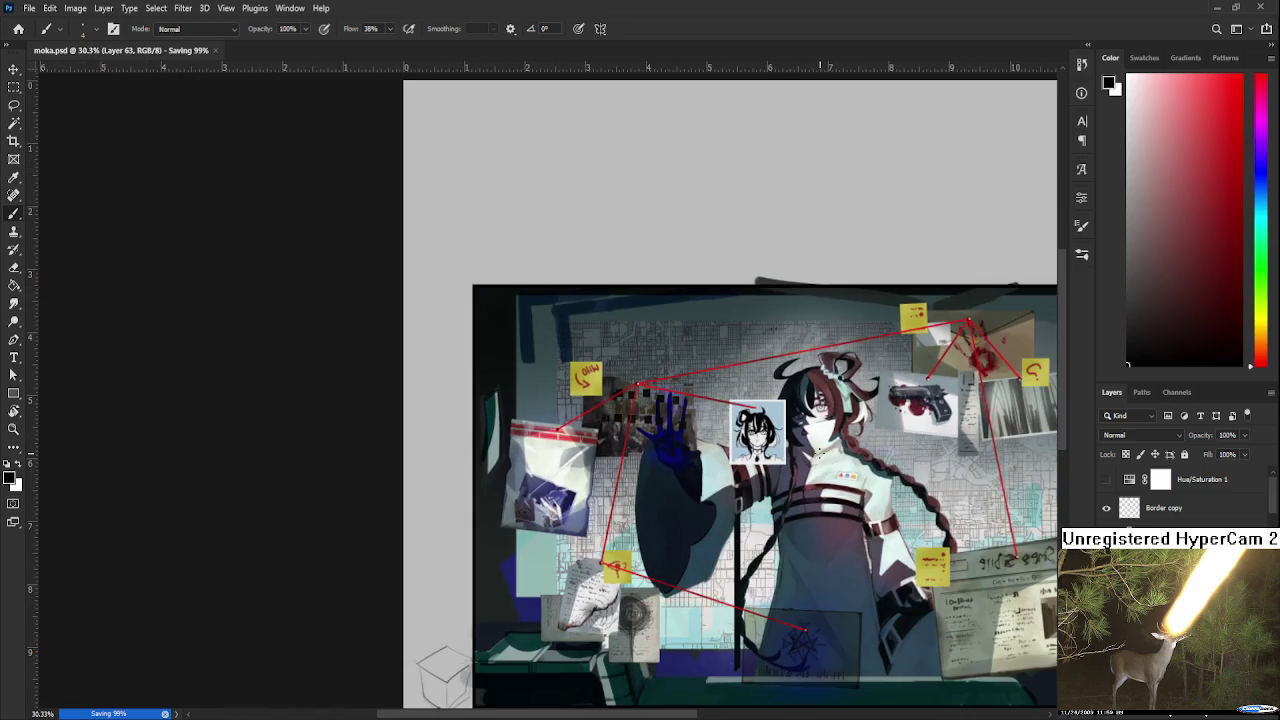
scroll(723, 465, up, 1)
scroll(700, 440, up, 1)
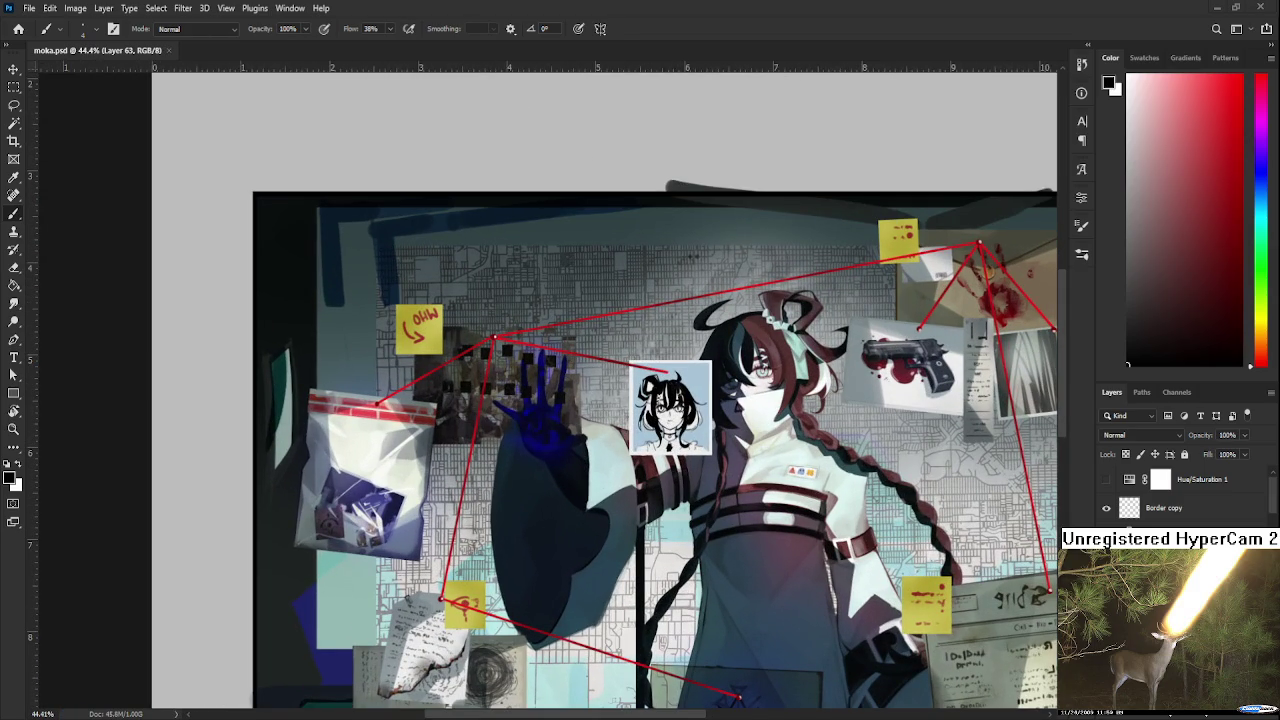
scroll(752, 371, up, 2)
Sample the evidence string's red as the paint colour and add a new Screen-blended layer.
alt+click(990, 288)
scroll(780, 408, up, 2)
scroll(780, 408, up, 2)
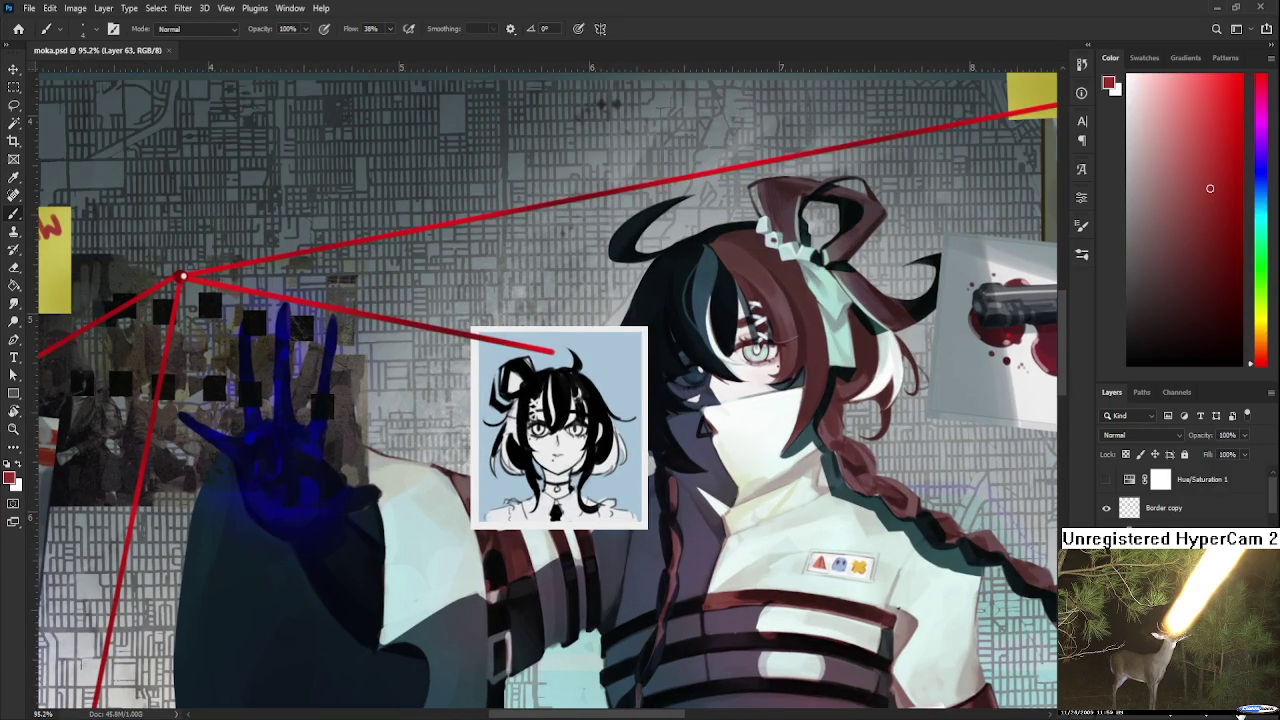
key(ctrl+shift+alt+n)
key(alt+shift+s)
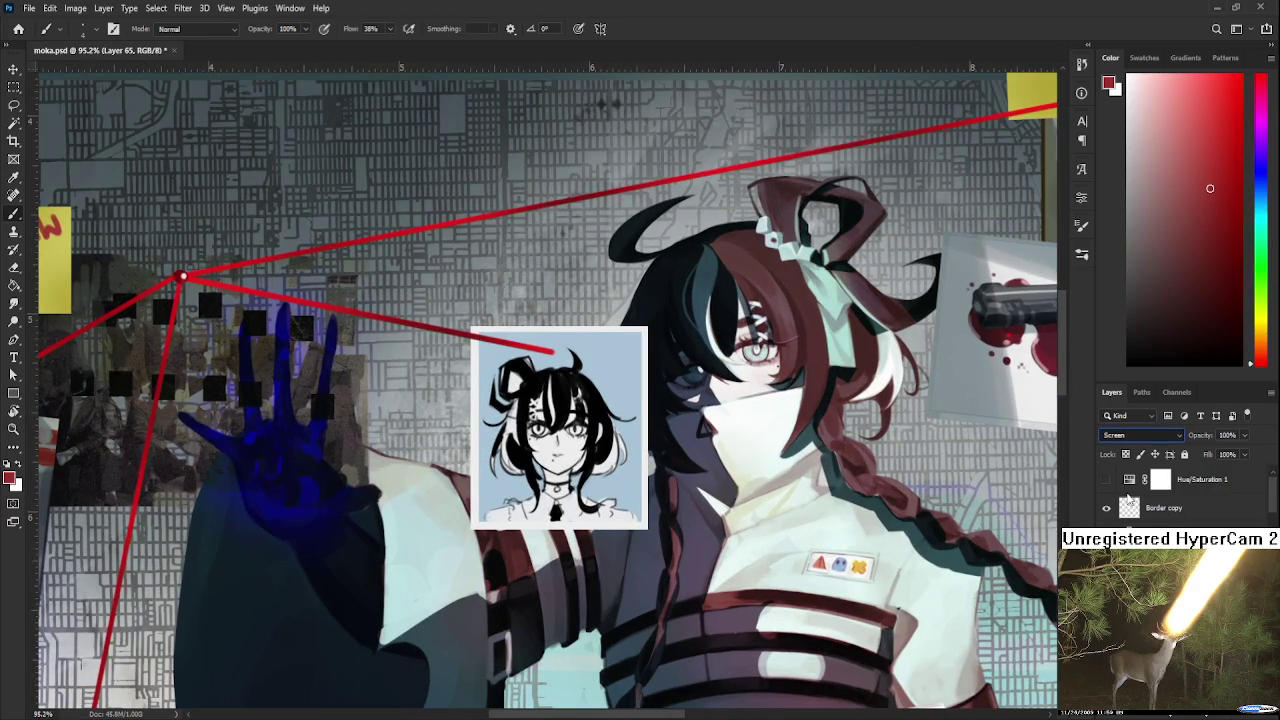
Set the layer to Hard Light and test several reds as strokes on the face, undoing each.
key(alt+shift+h)
scroll(557, 429, up, 2)
drag(520, 405, 548, 488)
key(ctrl+z)
click(1235, 97)
drag(520, 390, 538, 505)
key(ctrl+z)
click(1240, 144)
drag(510, 412, 548, 492)
key(ctrl+z)
click(1241, 250)
drag(512, 402, 548, 510)
key(ctrl+z)
Try red test lettering on the portrait's head and hair, then undo it.
drag(503, 388, 536, 466)
key(ctrl+z)
mouse_move(490, 428)
mouse_down()
mouse_move(479, 350)
mouse_move(546, 432)
mouse_up()
key(ctrl+z)
drag(508, 382, 540, 468)
drag(605, 418, 584, 373)
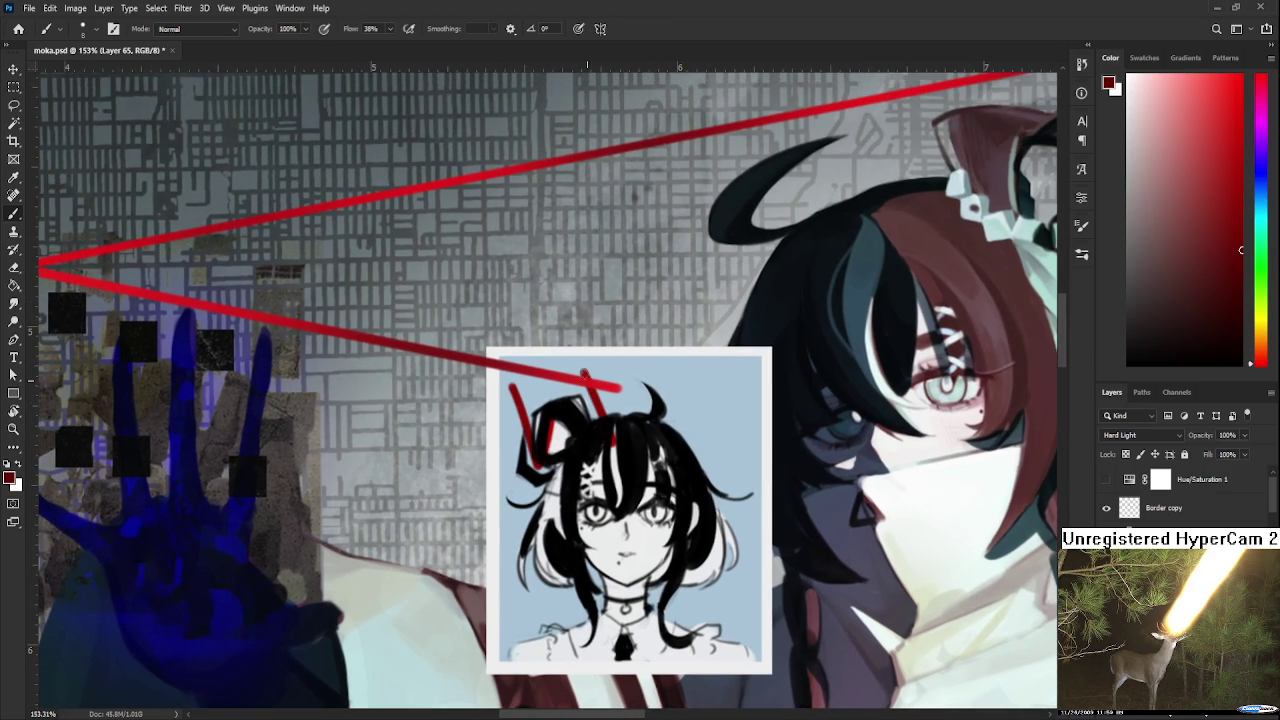
drag(612, 416, 607, 374)
drag(648, 414, 642, 377)
drag(660, 398, 656, 388)
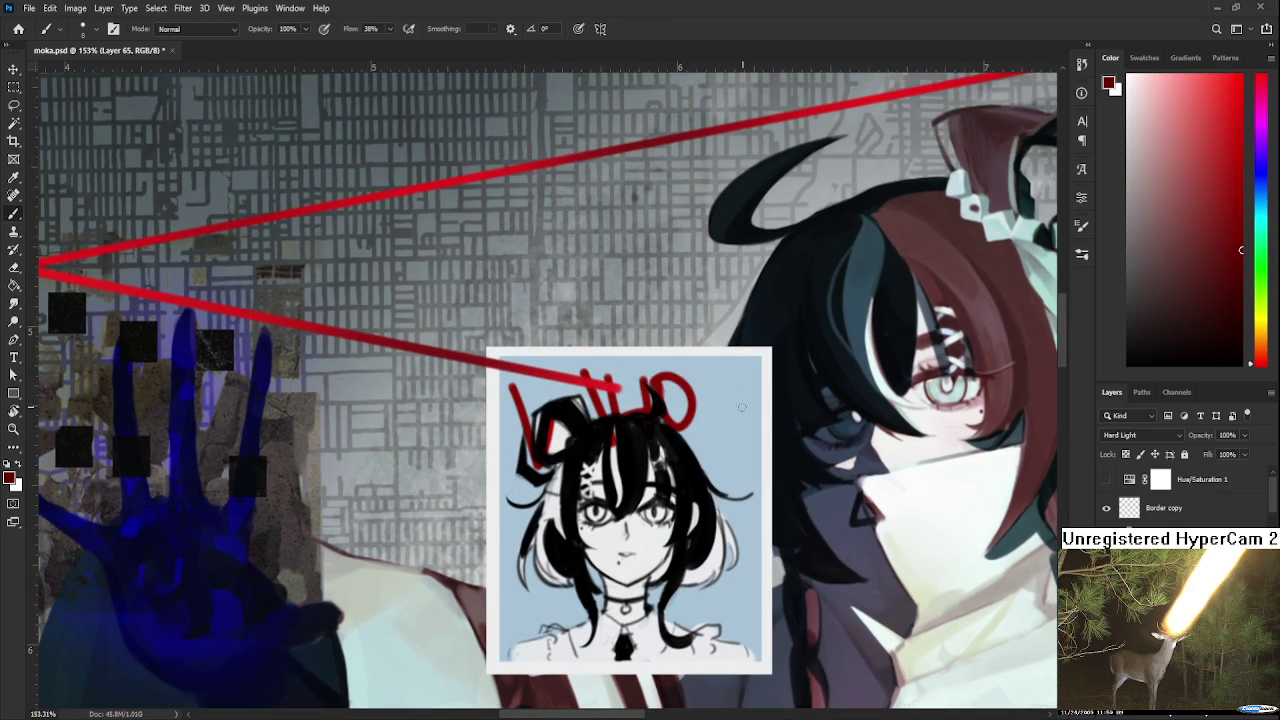
key(ctrl+z)
key(ctrl+z)
key(ctrl+z)
key(ctrl+z)
key(ctrl+z)
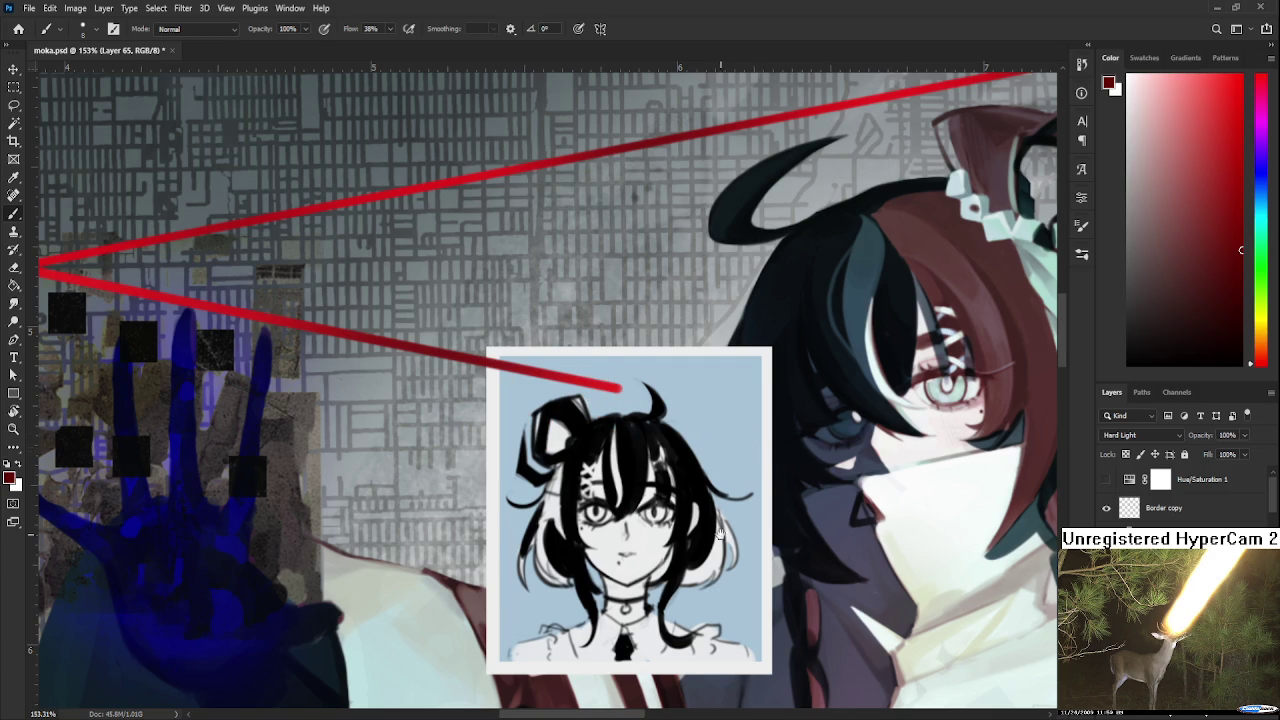
scroll(724, 518, down, 2)
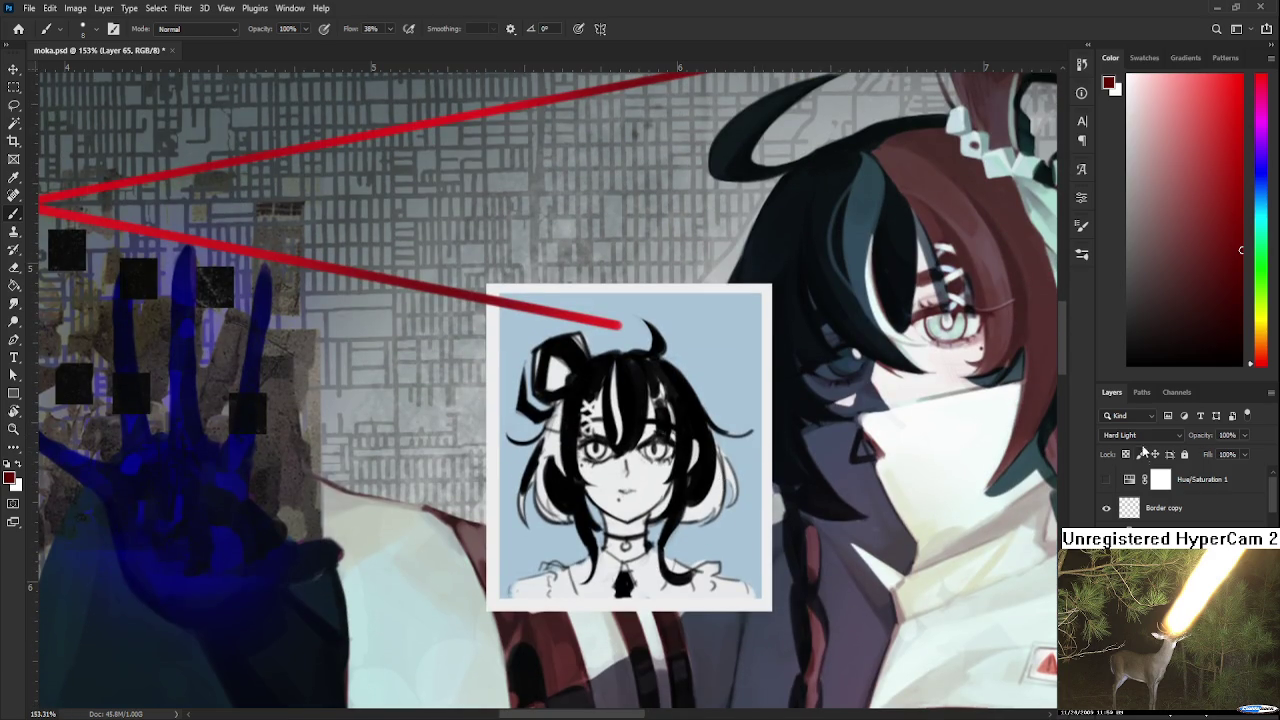
Test red strokes on the left hair, switching to a lighter red, undoing each one.
scroll(1140, 436, up, 14)
drag(511, 372, 546, 452)
key(ctrl+z)
drag(511, 372, 546, 452)
key(ctrl+z)
click(1222, 145)
drag(541, 377, 578, 462)
key(ctrl+z)
drag(544, 388, 578, 462)
key(ctrl+z)
drag(530, 384, 566, 466)
key(ctrl+z)
Try red strokes on the face and diagonally across the hair, undoing each.
scroll(1162, 437, down, 7)
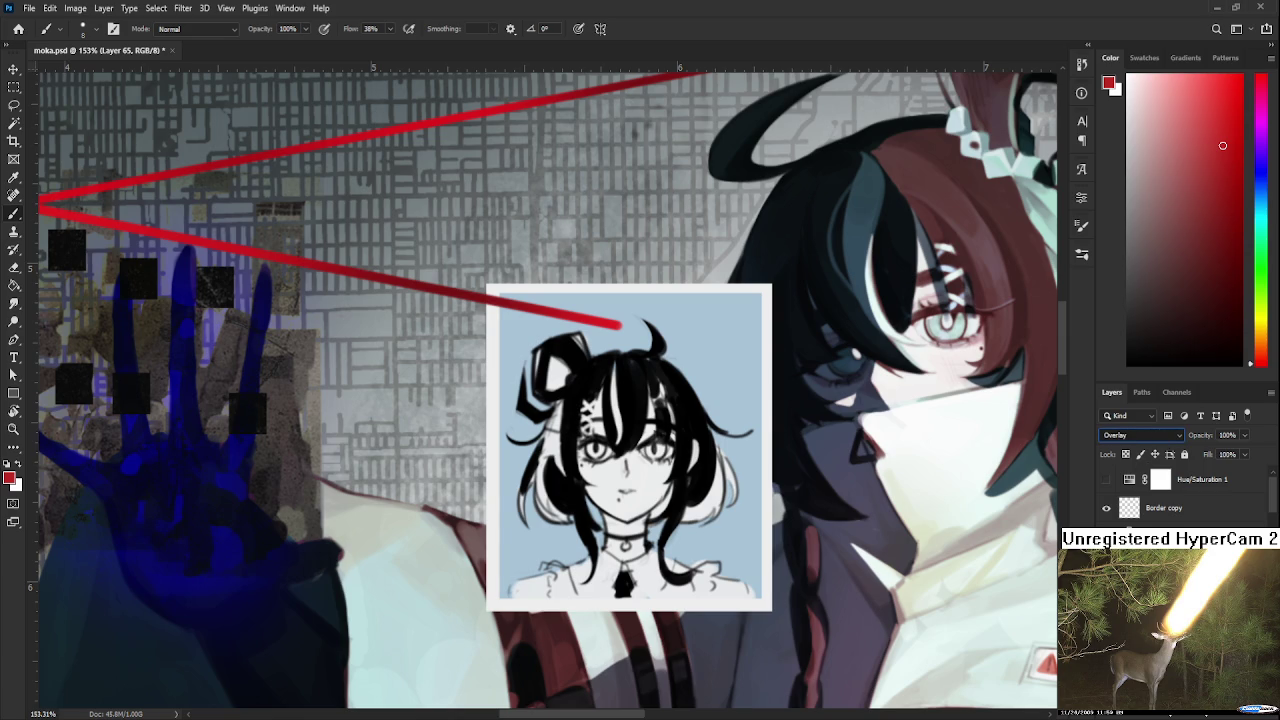
drag(598, 390, 606, 465)
key(ctrl+z)
scroll(1150, 436, up, 5)
scroll(1140, 436, down, 5)
scroll(1140, 436, down, 2)
mouse_move(535, 362)
mouse_down()
mouse_move(570, 488)
mouse_move(596, 372)
mouse_move(655, 470)
mouse_up()
key(ctrl+z)
key(ctrl+z)
drag(507, 405, 560, 505)
Try darker and brighter reds on the hair and upper-right hair, undoing each stroke.
key(ctrl+z)
click(1218, 210)
mouse_move(538, 398)
mouse_down()
mouse_move(560, 433)
mouse_move(590, 405)
mouse_move(612, 430)
mouse_move(630, 510)
mouse_up()
key(ctrl+z)
click(1222, 168)
click(1224, 261)
key(ctrl+z)
drag(676, 355, 695, 300)
Scribble red over the hair, eyes, face, mouth and neck, then undo the scribbles.
key(ctrl+z)
mouse_move(538, 412)
mouse_down()
mouse_move(560, 475)
mouse_move(625, 465)
mouse_up()
drag(598, 386, 655, 452)
drag(660, 378, 648, 430)
drag(693, 390, 686, 372)
drag(604, 505, 635, 478)
mouse_move(620, 525)
mouse_down()
mouse_move(660, 498)
mouse_move(693, 527)
mouse_up()
key(ctrl+z)
key(ctrl+z)
key(ctrl+z)
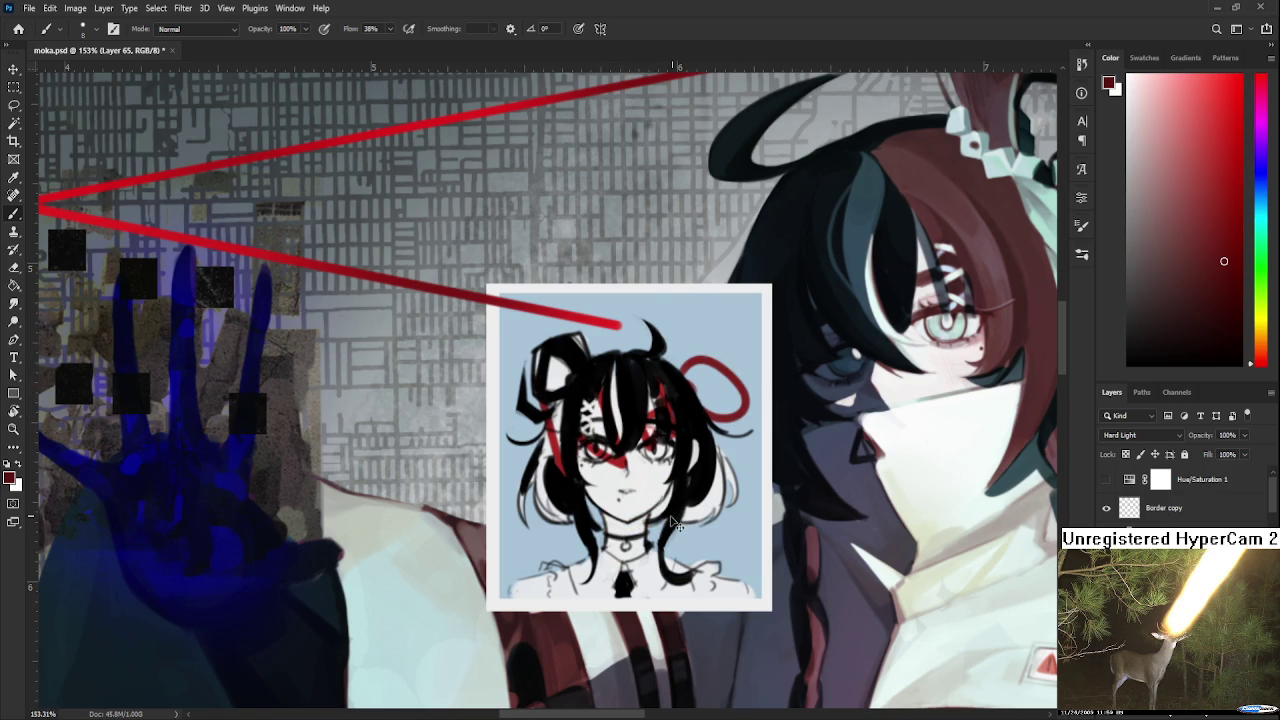
key(ctrl+z)
key(ctrl+z)
key(ctrl+z)
Undo the remaining red strokes and reposition the view over the portrait.
key(ctrl+z)
key(ctrl+z)
key(ctrl+z)
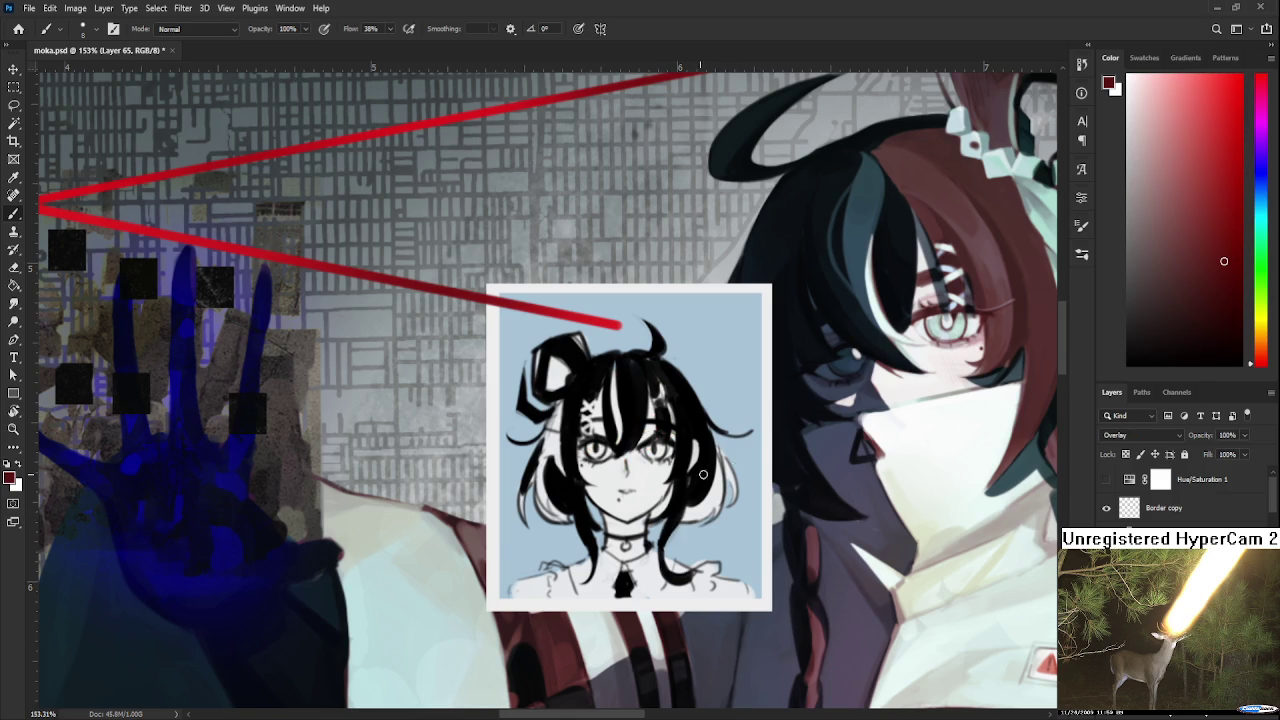
mouse_move(614, 329)
mouse_down()
mouse_move(641, 401)
mouse_move(653, 544)
mouse_up()
drag(580, 352, 591, 434)
key(ctrl+z)
mouse_move(618, 558)
mouse_down()
mouse_move(587, 454)
mouse_move(670, 394)
mouse_move(666, 420)
mouse_move(722, 436)
mouse_up()
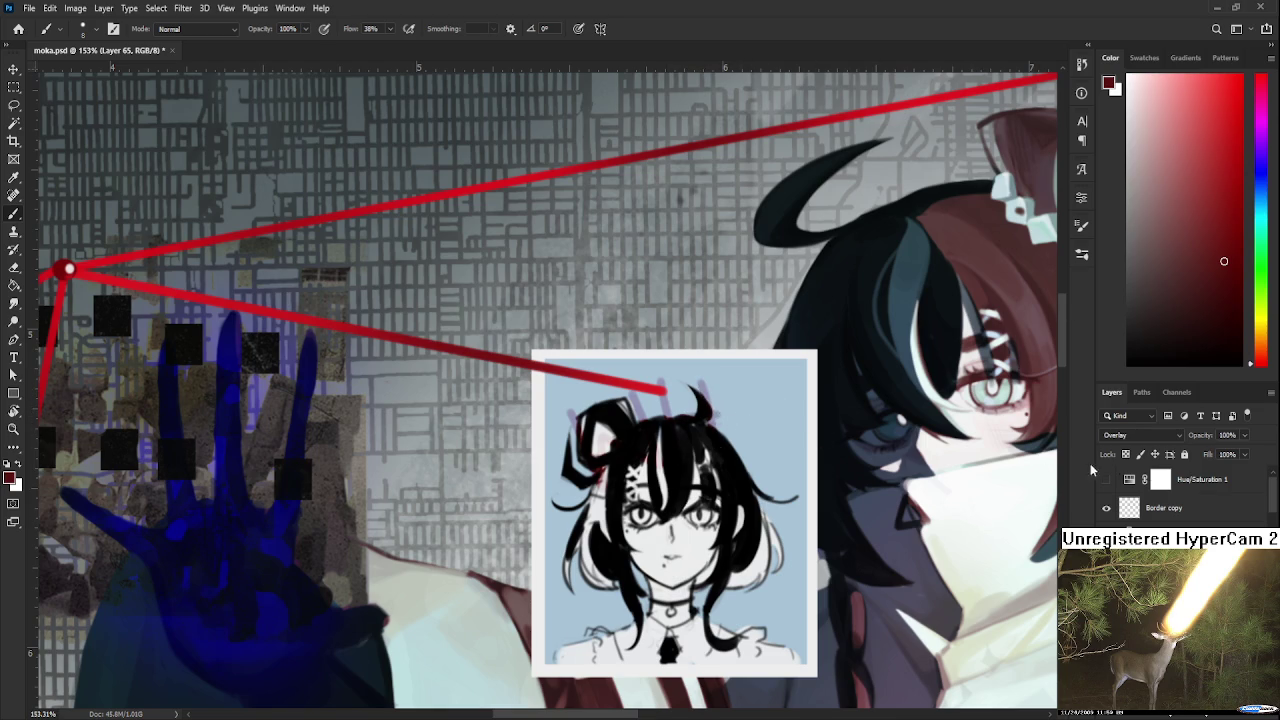
Paint red letter strokes above the hair and across the eyes, face and chin.
scroll(1150, 440, down, 2)
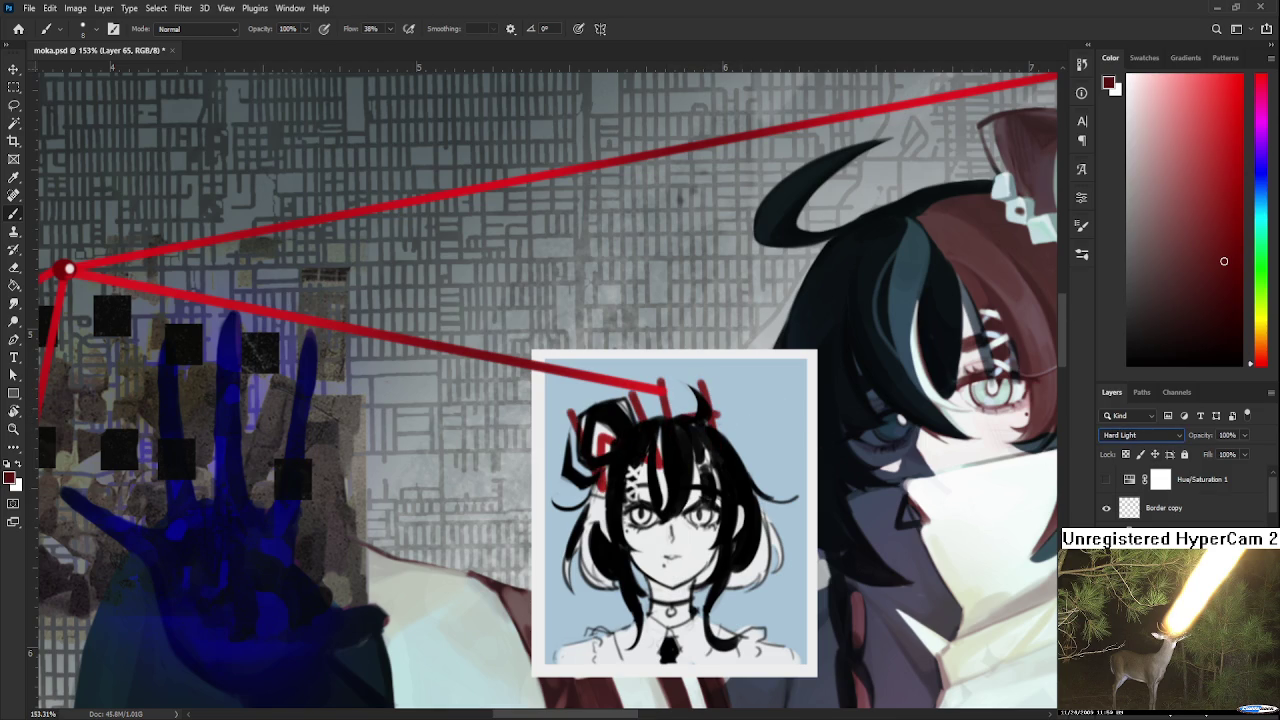
mouse_move(722, 382)
mouse_down()
mouse_move(740, 452)
mouse_move(765, 455)
mouse_up()
drag(765, 380, 760, 378)
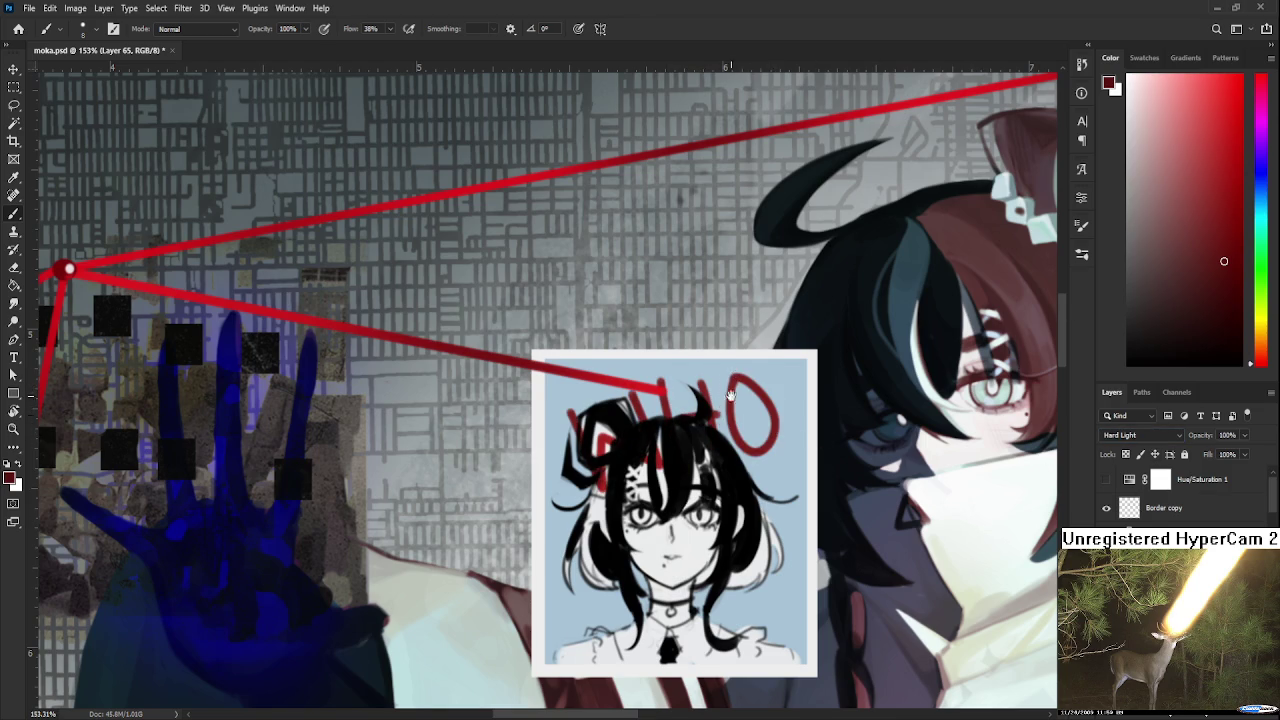
drag(620, 544, 634, 470)
drag(640, 420, 664, 480)
mouse_move(680, 418)
mouse_down()
mouse_move(690, 468)
mouse_move(720, 450)
mouse_up()
drag(665, 488, 661, 556)
drag(680, 492, 720, 550)
Rework the chin letters and the O, undoing failed attempts.
key(ctrl+z)
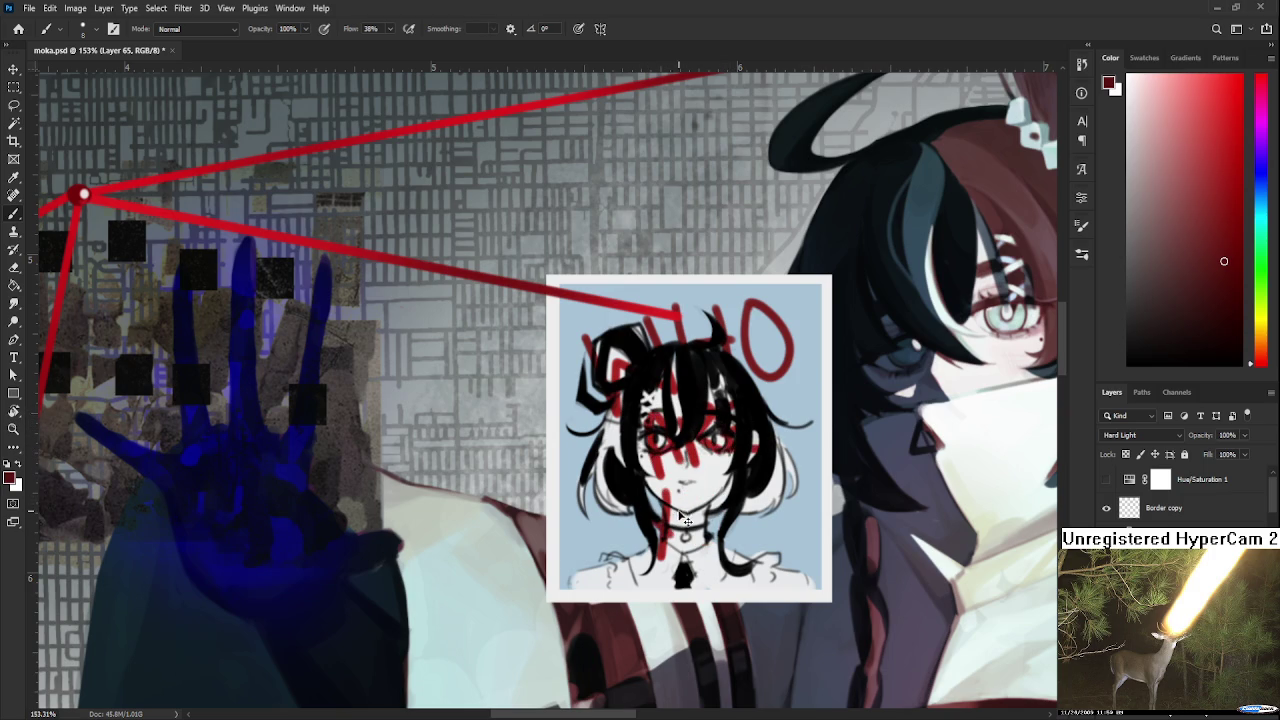
drag(668, 488, 660, 560)
key(ctrl+z)
drag(700, 490, 768, 545)
key(ctrl+z)
key(ctrl+z)
mouse_move(776, 495)
mouse_down()
mouse_move(770, 545)
mouse_move(778, 531)
mouse_up()
key(ctrl+z)
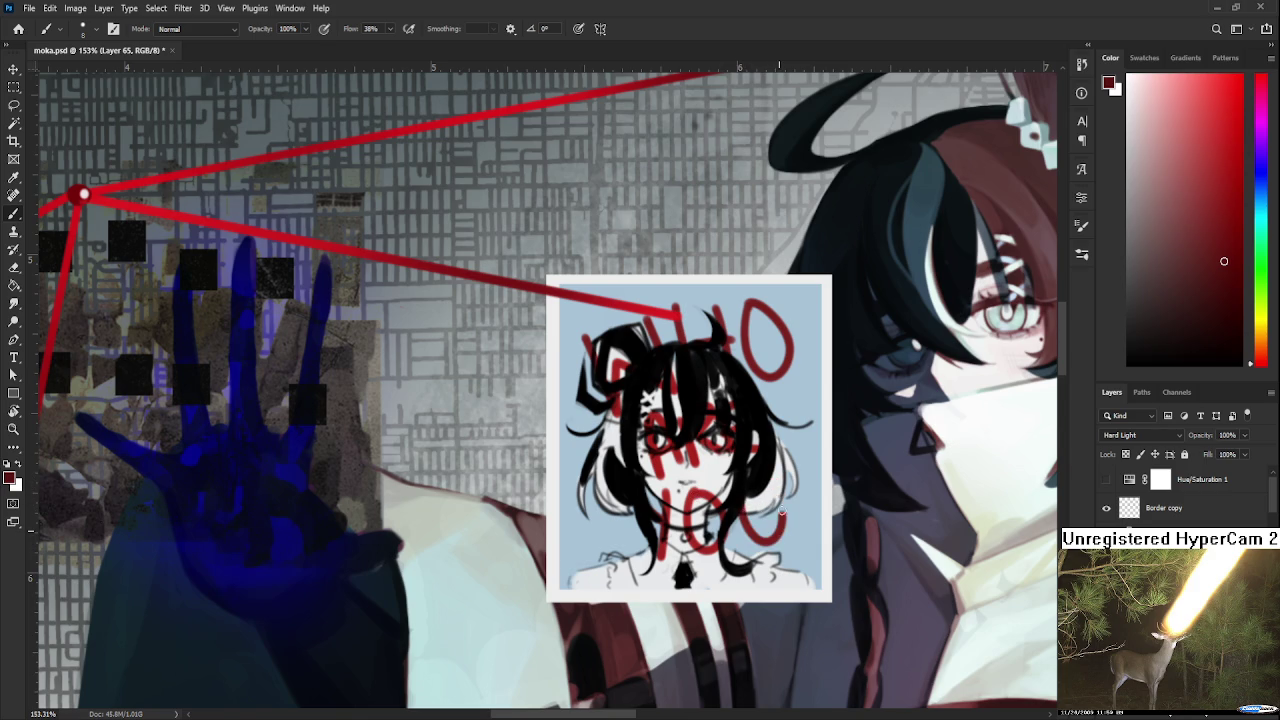
Draw the '?' after the lettering, then shift the red lettering slightly left.
scroll(740, 470, right, 2)
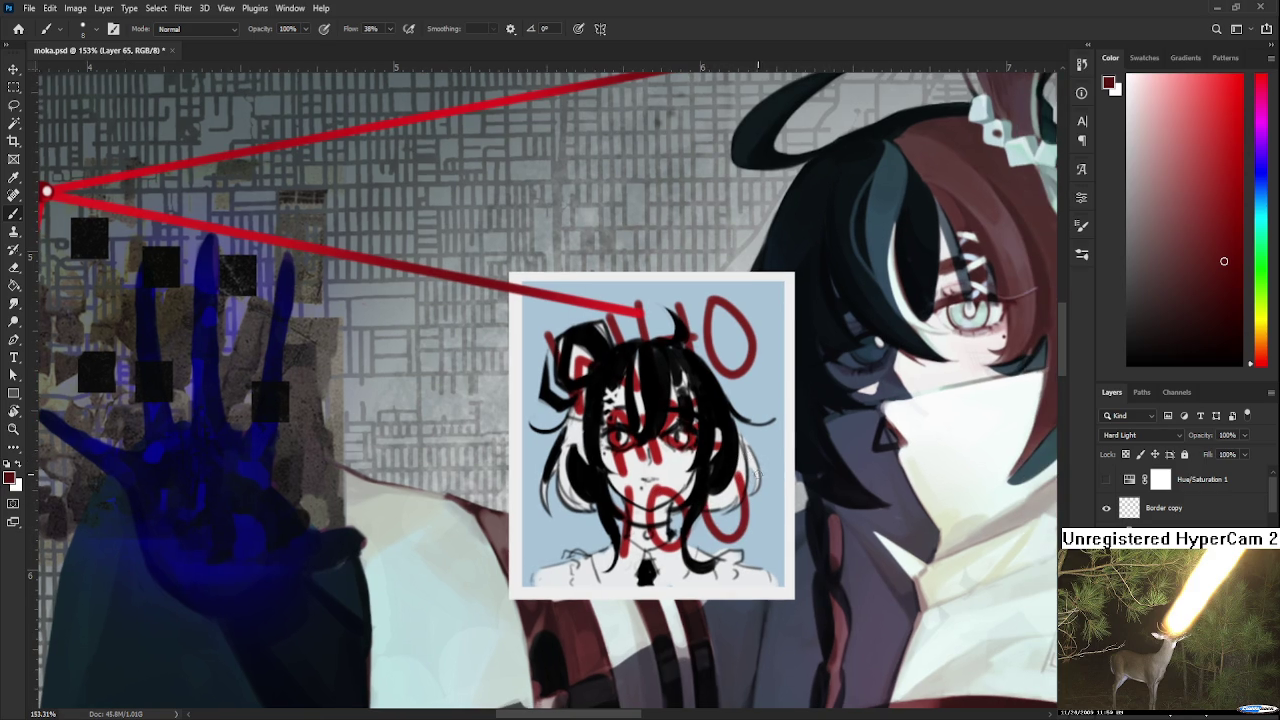
drag(748, 455, 770, 502)
key(ctrl+z)
drag(752, 458, 770, 502)
click(772, 518)
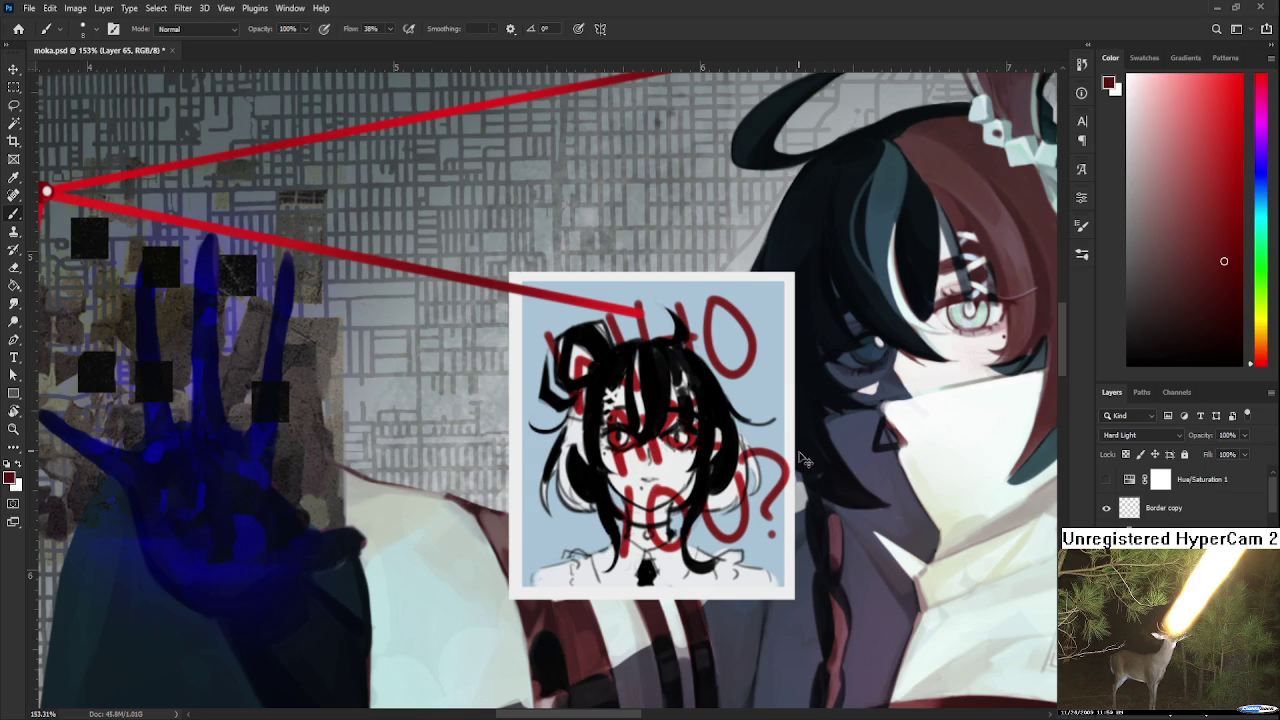
key(ctrl+t)
drag(742, 484, 722, 484)
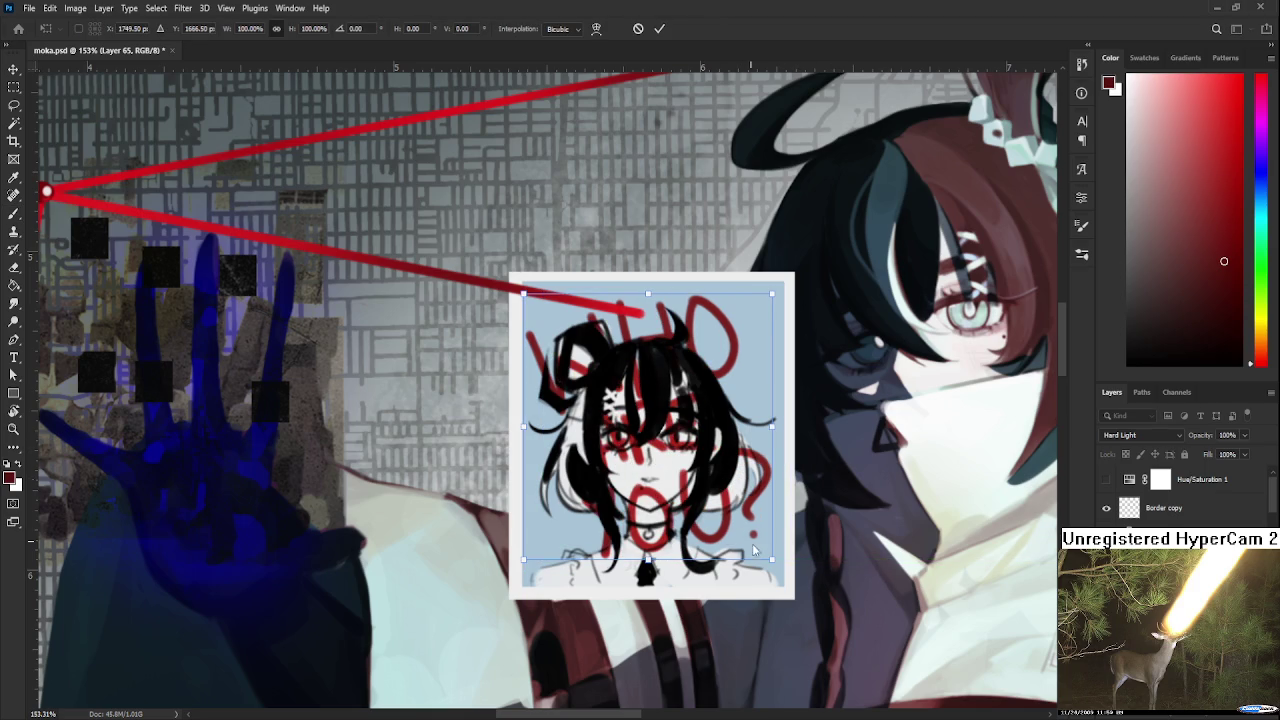
Mirror the red lettering horizontally and shrink it slightly.
drag(658, 487, 674, 493)
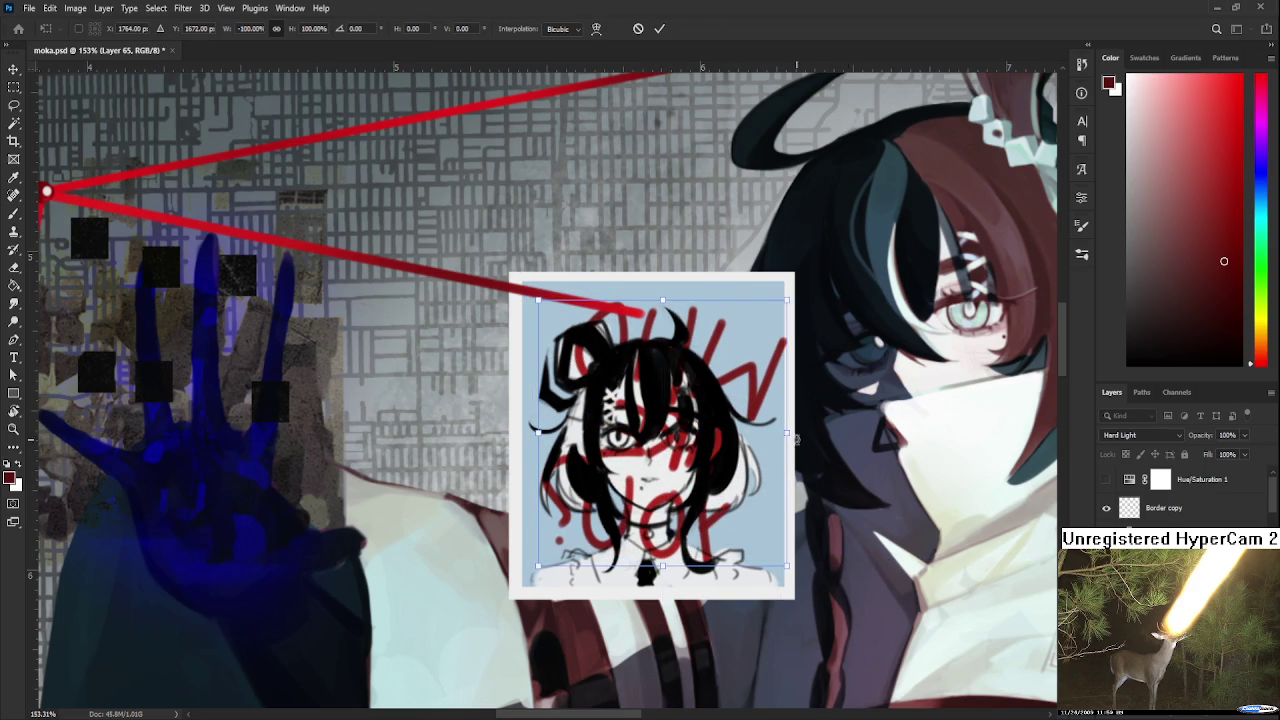
drag(787, 299, 769, 311)
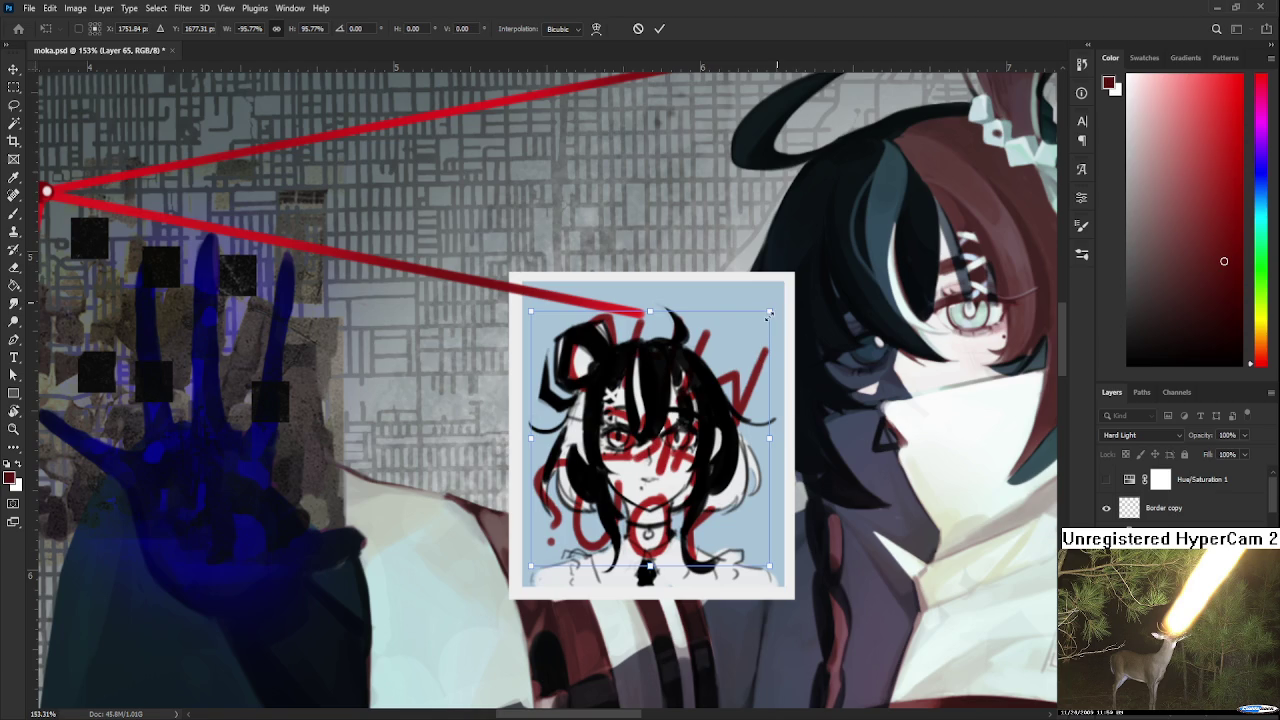
key(Return)
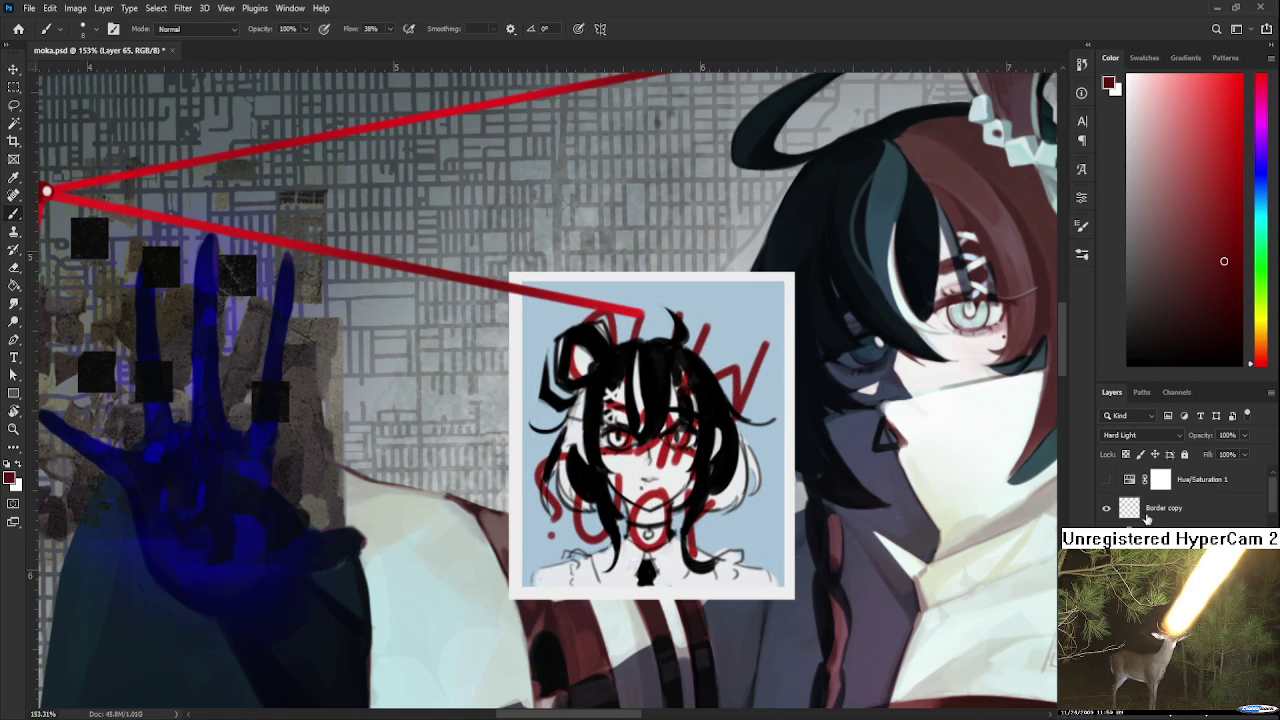
Try Dissolve blending on the lettering layer, then return it to Normal.
scroll(1150, 435, up, 4)
scroll(1150, 435, up, 3)
scroll(1150, 435, up, 4)
scroll(1150, 435, up, 3)
key(Down)
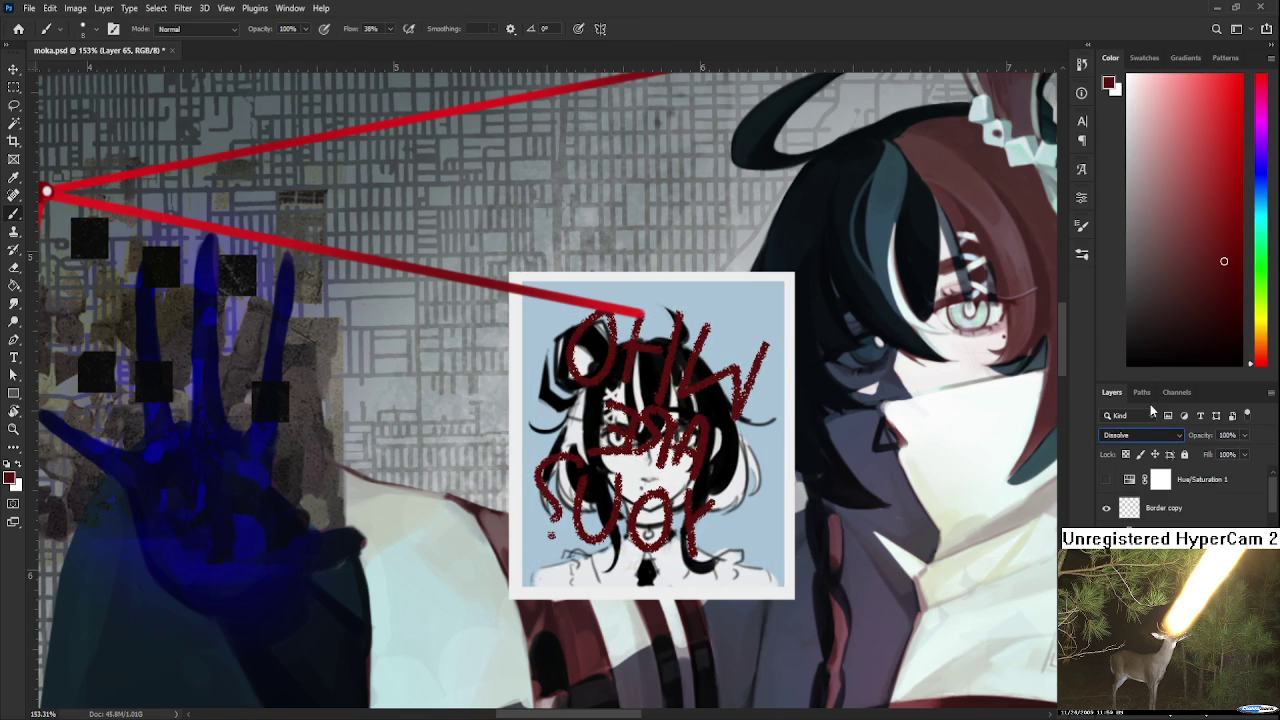
key(Up)
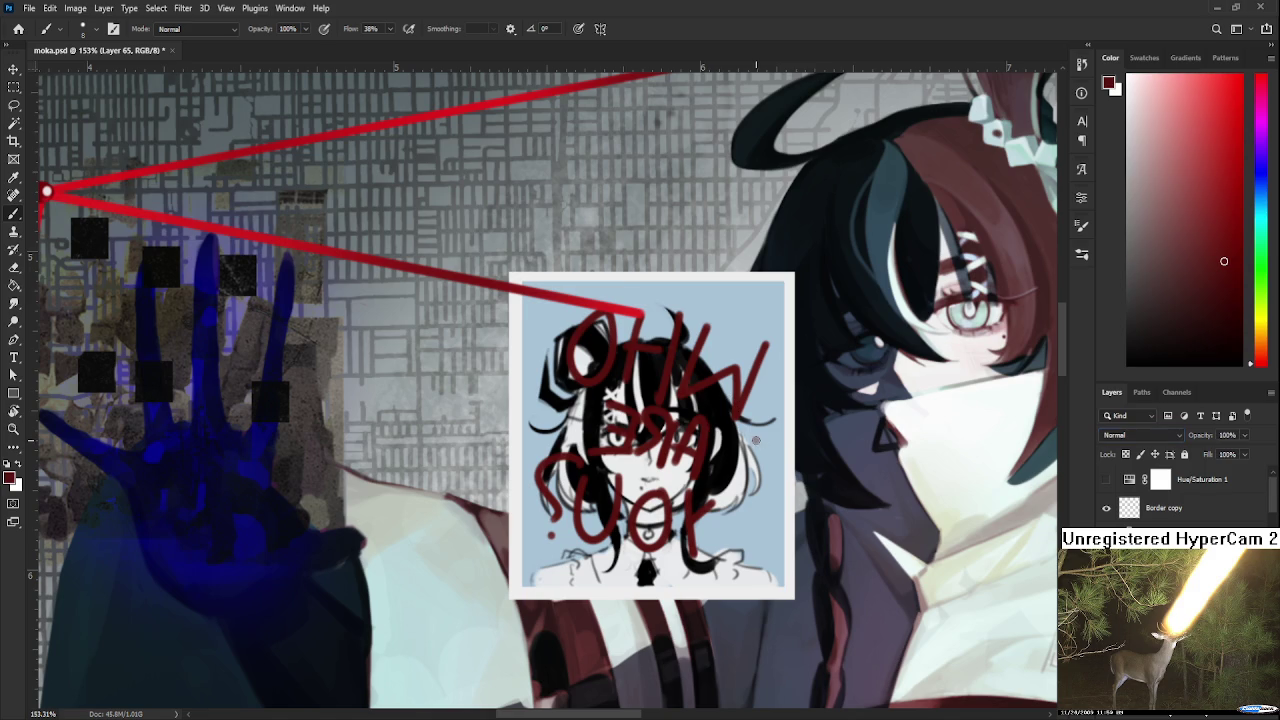
Sample the bright red from the string line and enlarge the brush to about 125 px.
scroll(756, 440, down, 3)
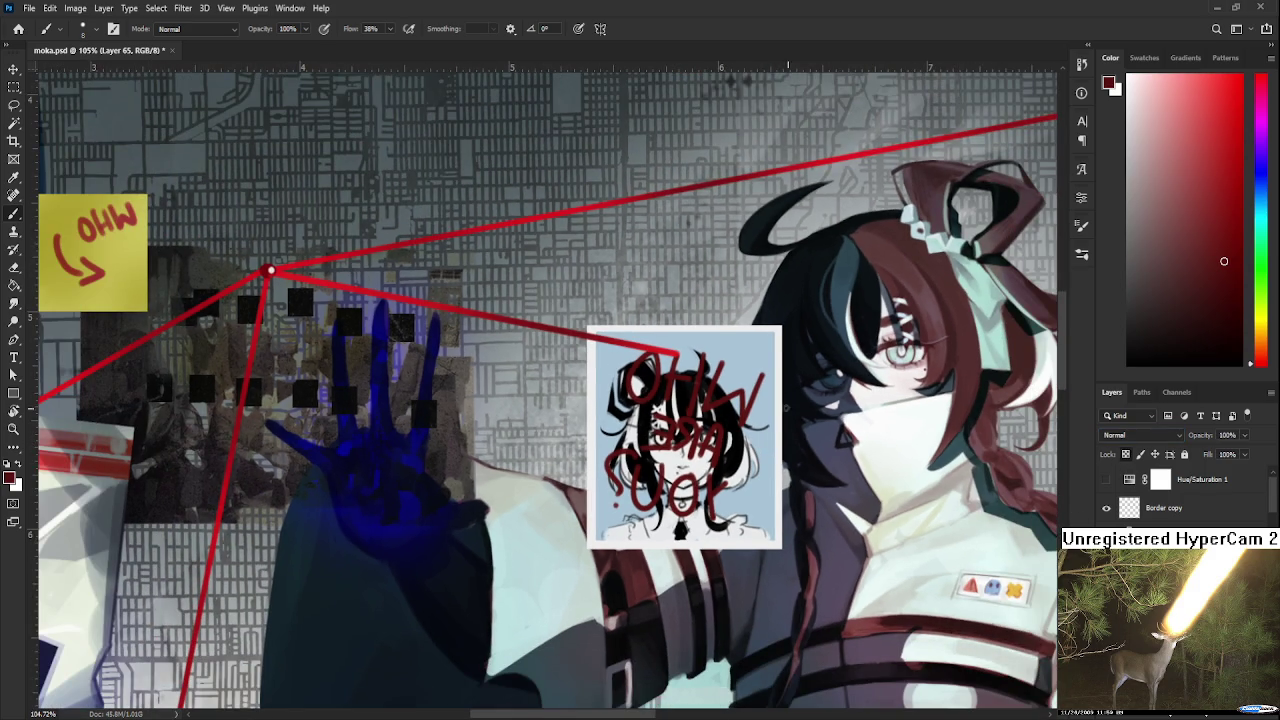
alt+click(660, 350)
key(bracketright)
key(bracketright)
key(bracketright)
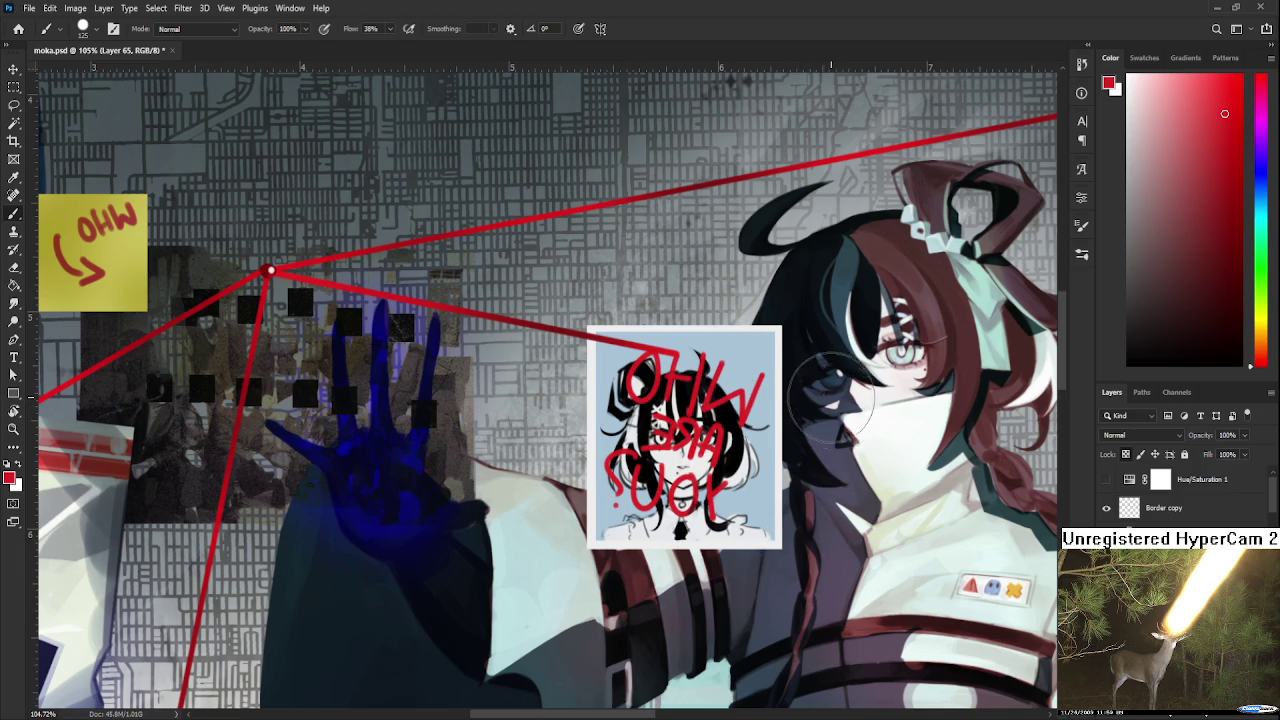
scroll(829, 398, down, 1)
scroll(829, 398, down, 3)
scroll(829, 400, up, 1)
scroll(825, 410, up, 2)
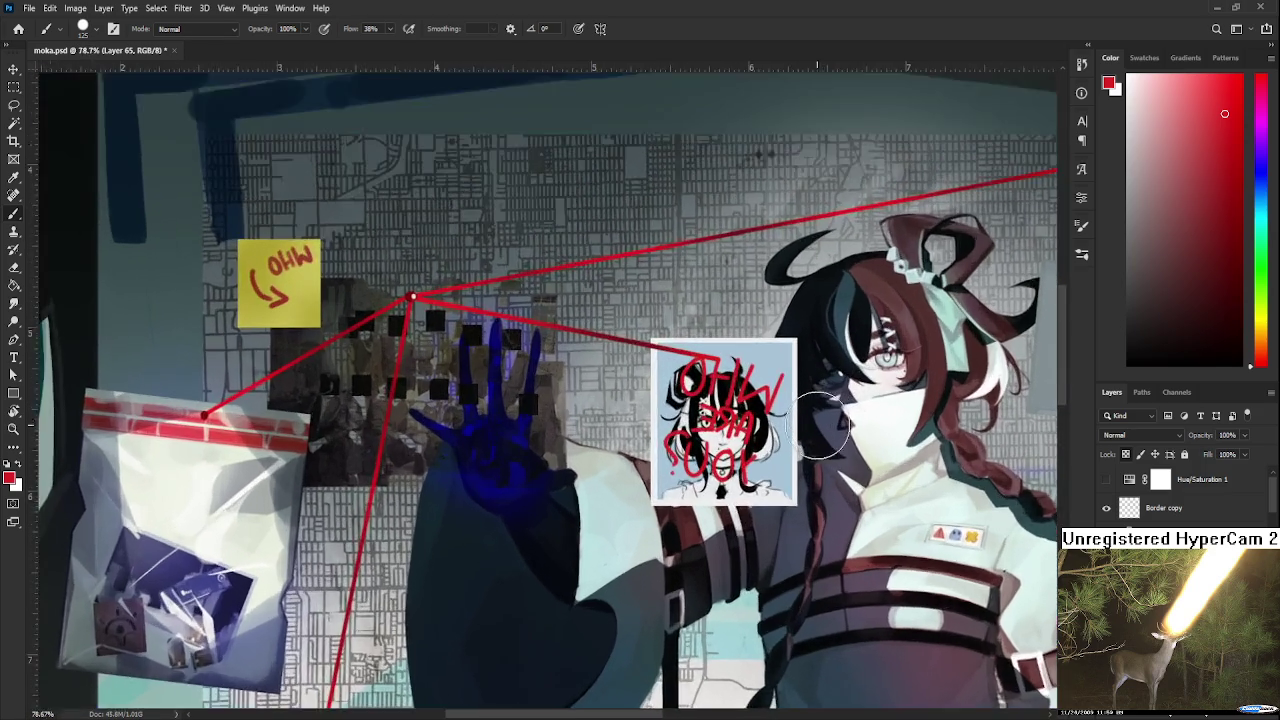
scroll(818, 428, up, 2)
scroll(818, 428, up, 1)
scroll(1158, 439, down, 1)
scroll(1158, 439, up, 1)
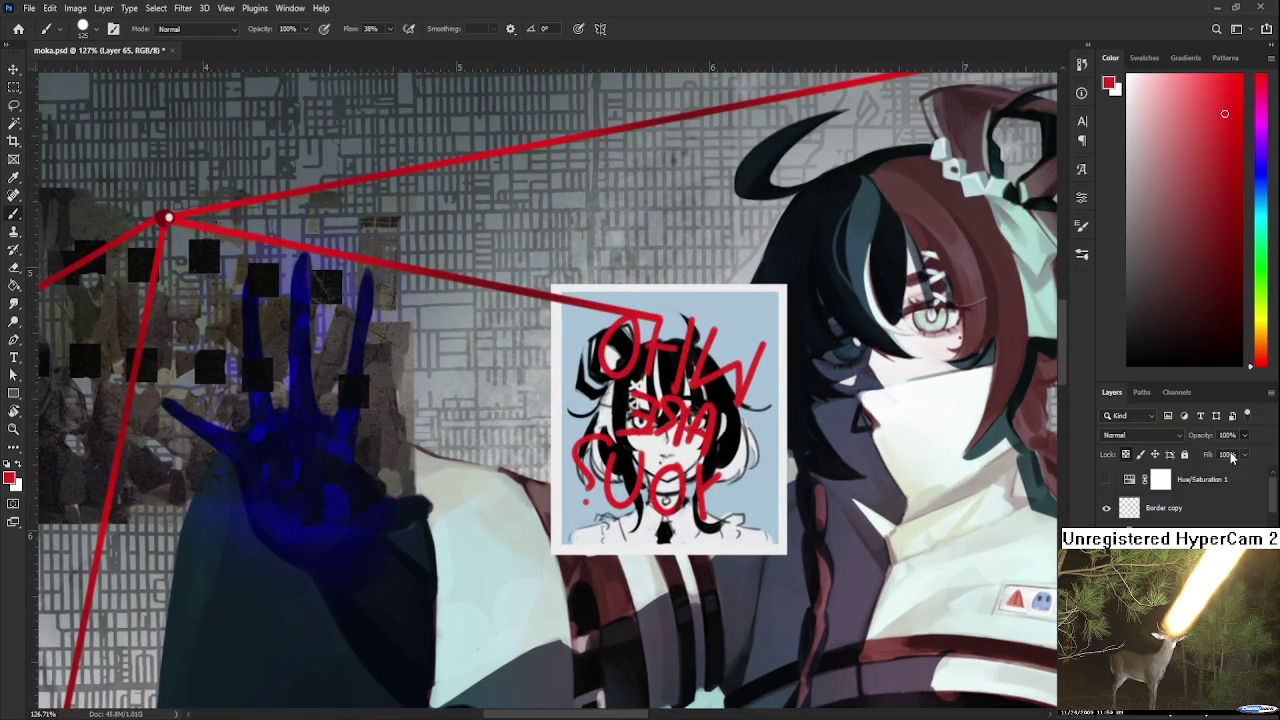
Set the red lettering layer's opacity to 73%.
text(75)
key(Down)
key(Down)
key(Down)
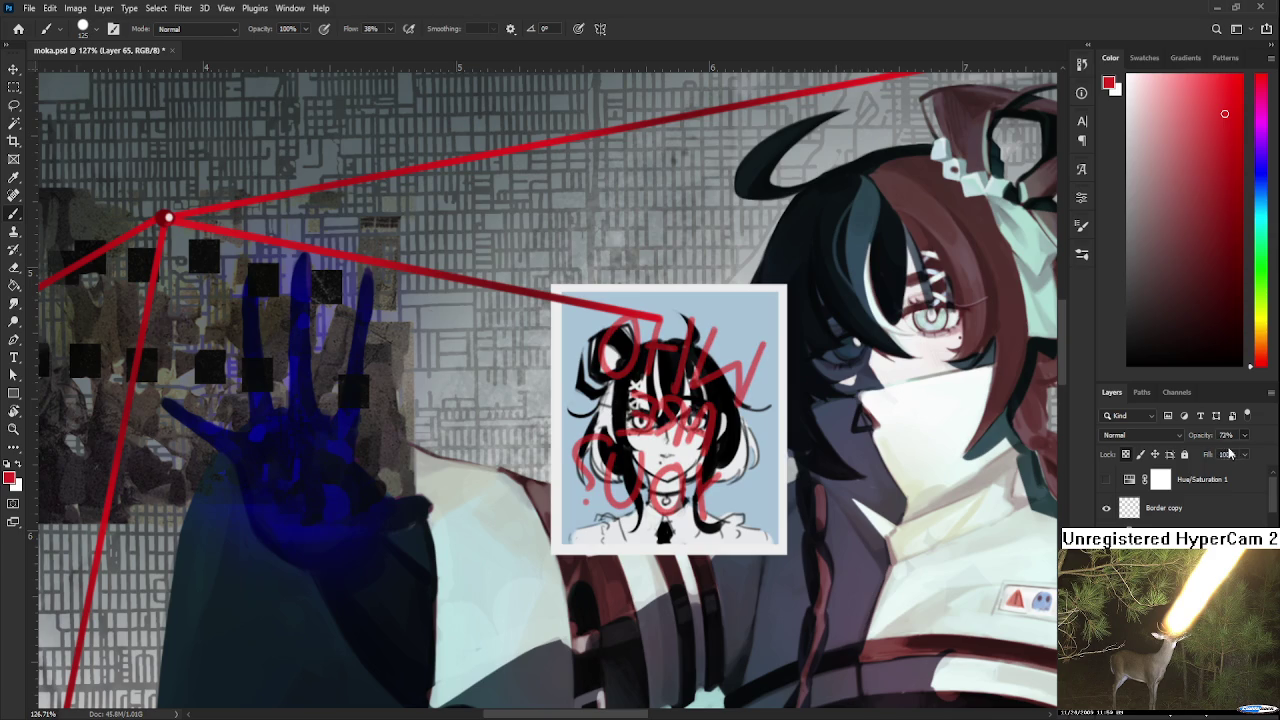
scroll(888, 432, down, 1)
scroll(888, 432, down, 1)
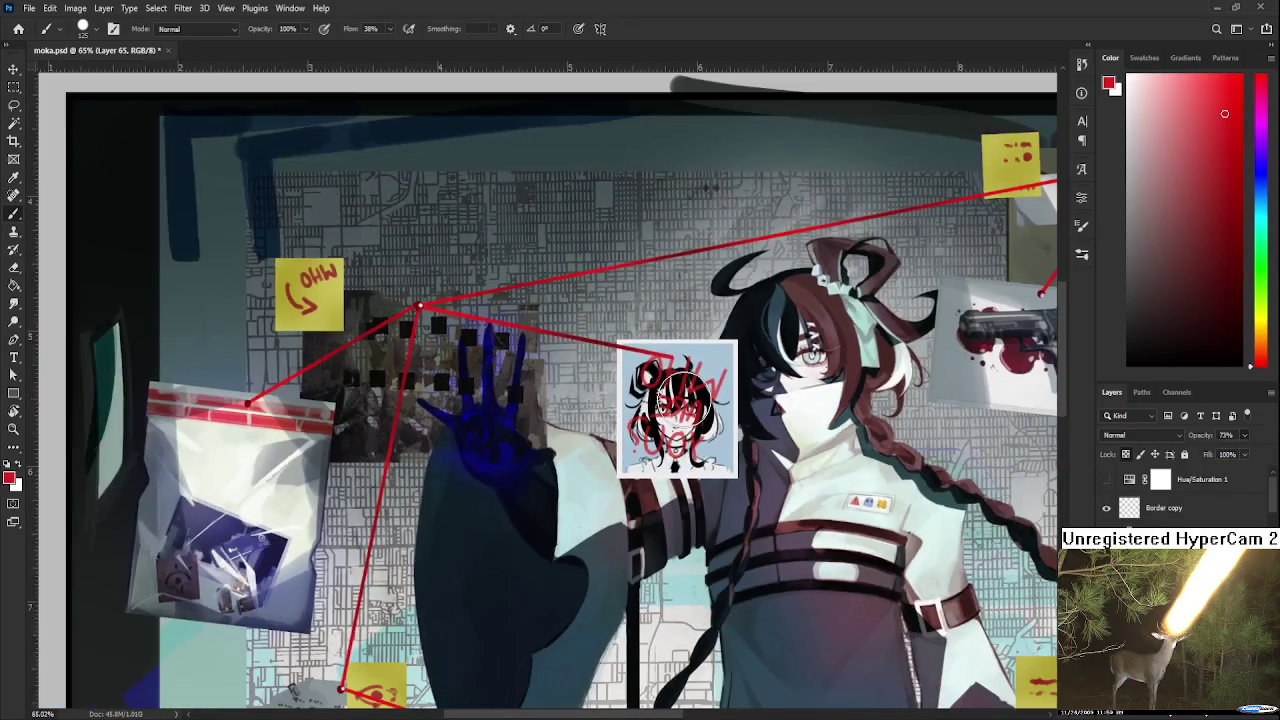
scroll(888, 432, down, 1)
scroll(888, 432, down, 1)
scroll(708, 395, up, 1)
scroll(708, 395, up, 2)
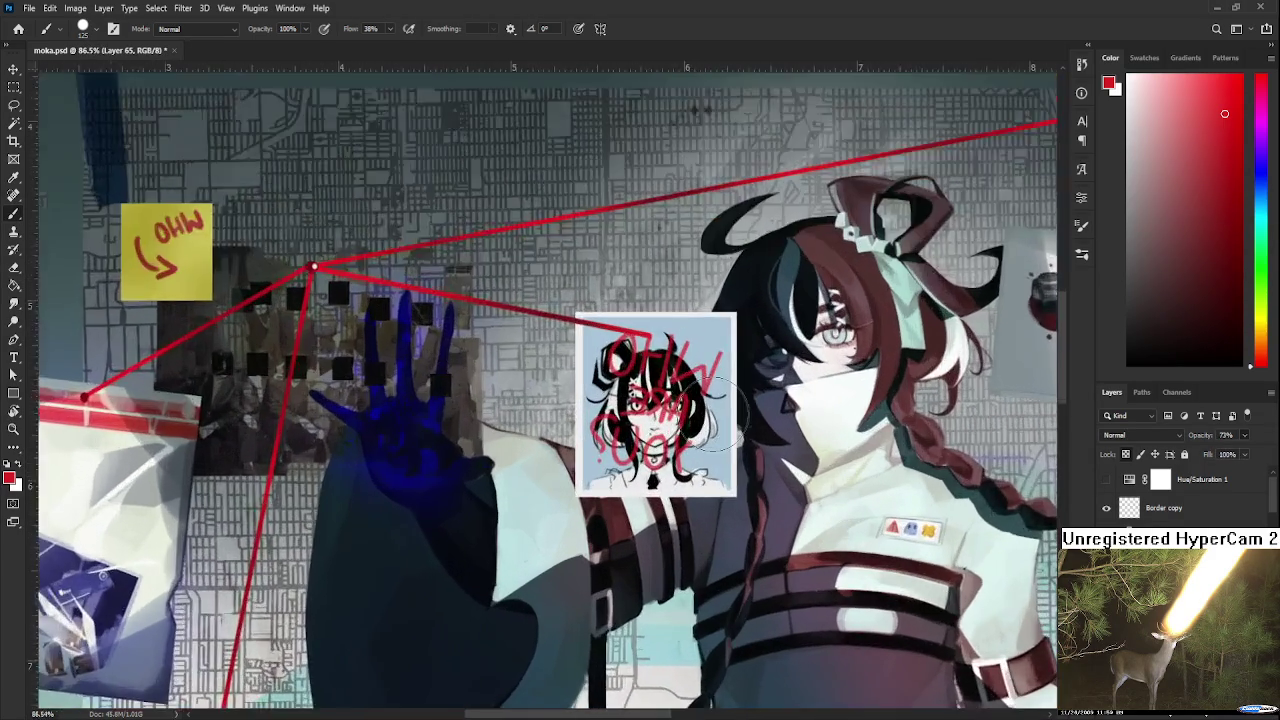
scroll(700, 370, up, 1)
Scale the lettering to about 81% and nudge it downward.
key(ctrl+t)
mouse_move(728, 301)
mouse_down()
mouse_move(674, 393)
mouse_move(678, 410)
mouse_up()
key(Return)
key(b)
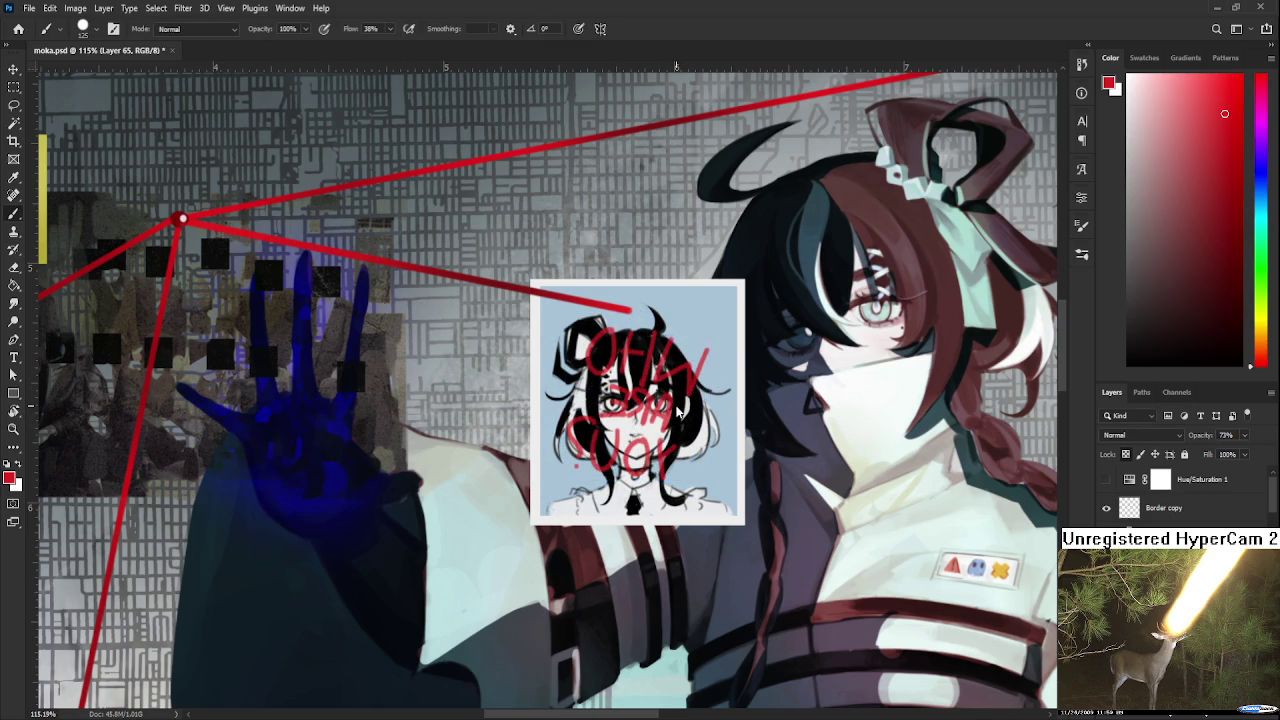
scroll(678, 410, down, 2)
scroll(700, 400, down, 1)
scroll(826, 370, down, 1)
scroll(762, 390, up, 1)
scroll(762, 390, up, 1)
scroll(762, 390, up, 1)
Rotate the lettering to about -15.77° across the portrait.
key(ctrl+t)
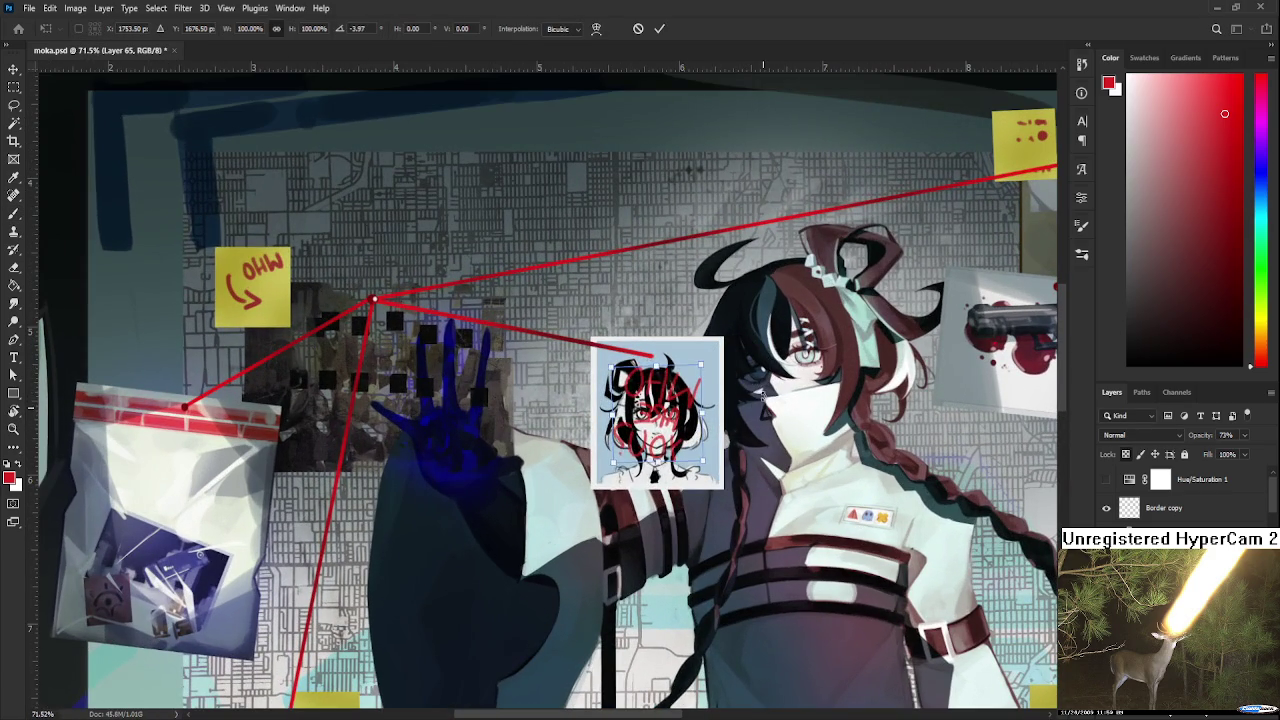
drag(763, 396, 752, 378)
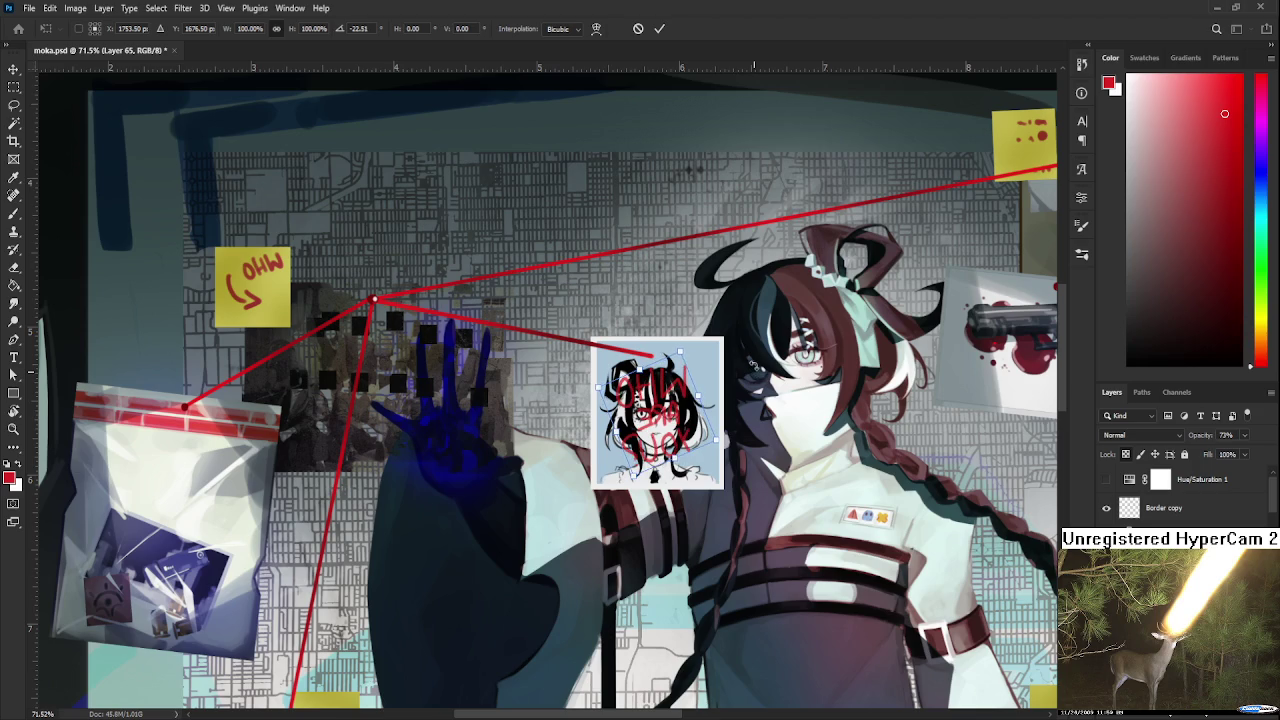
key(Return)
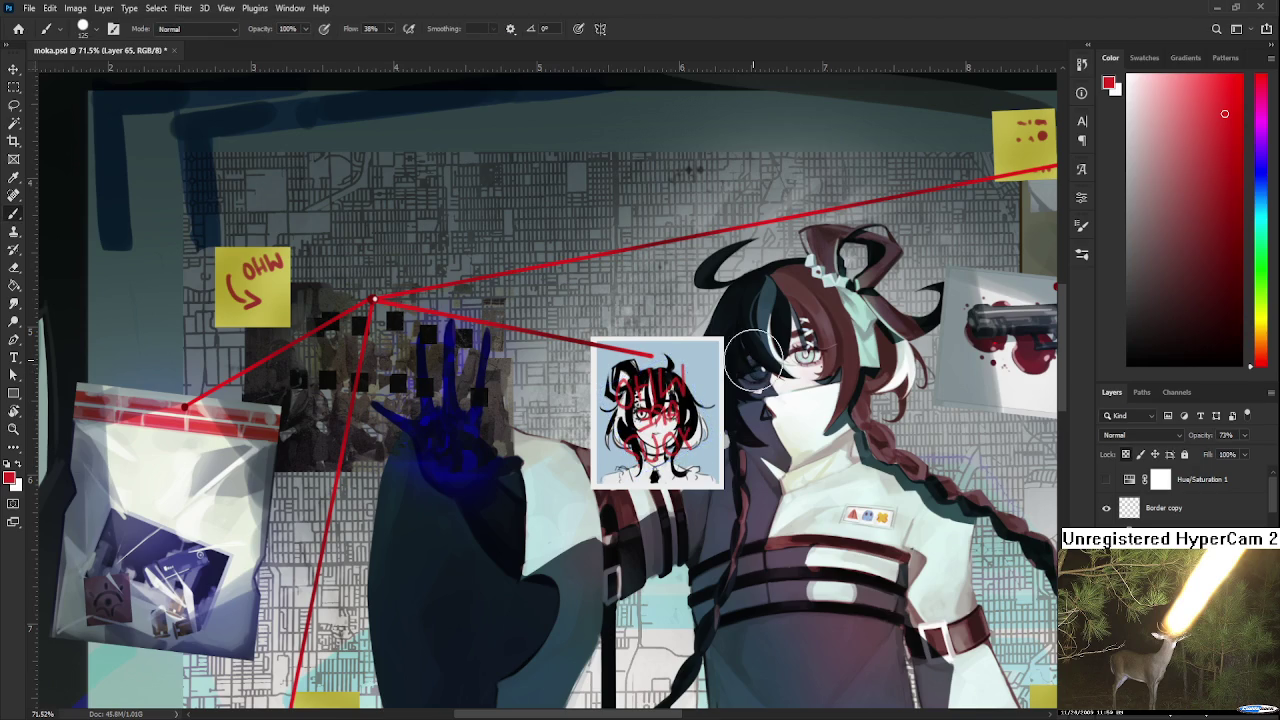
scroll(755, 400, down, 1)
scroll(755, 400, down, 1)
scroll(756, 400, down, 1)
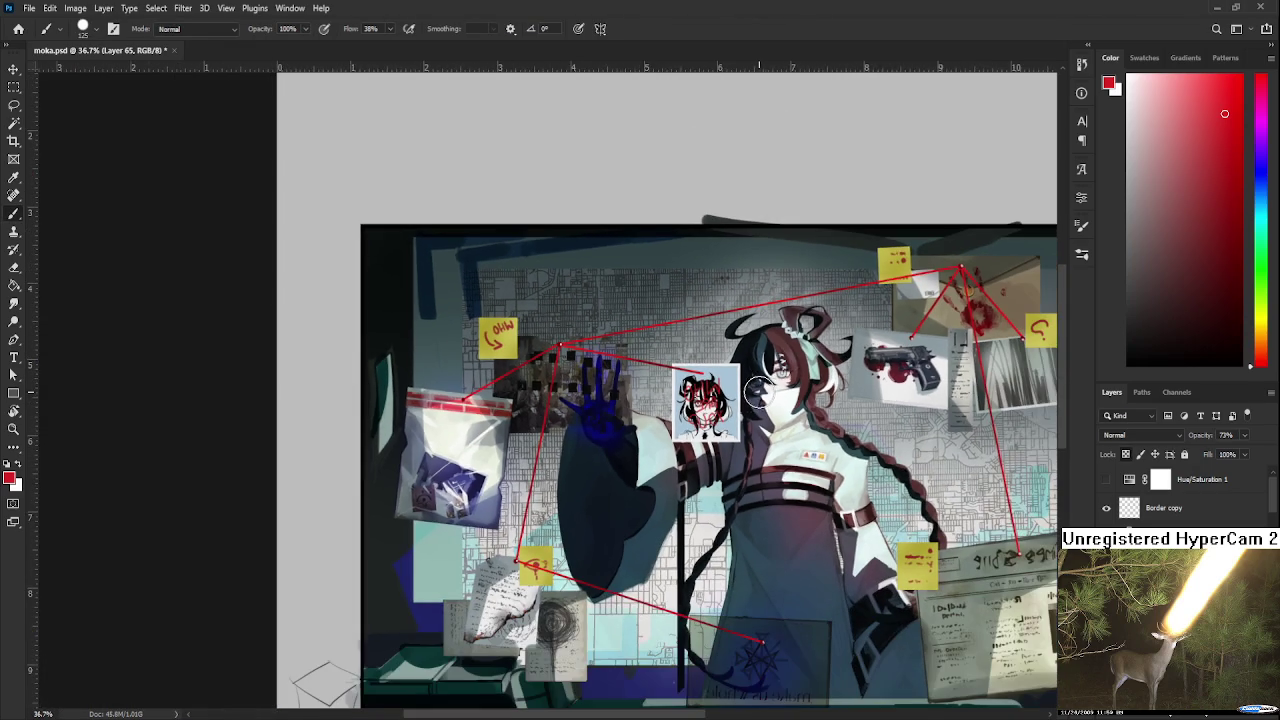
scroll(772, 378, down, 1)
scroll(772, 378, down, 1)
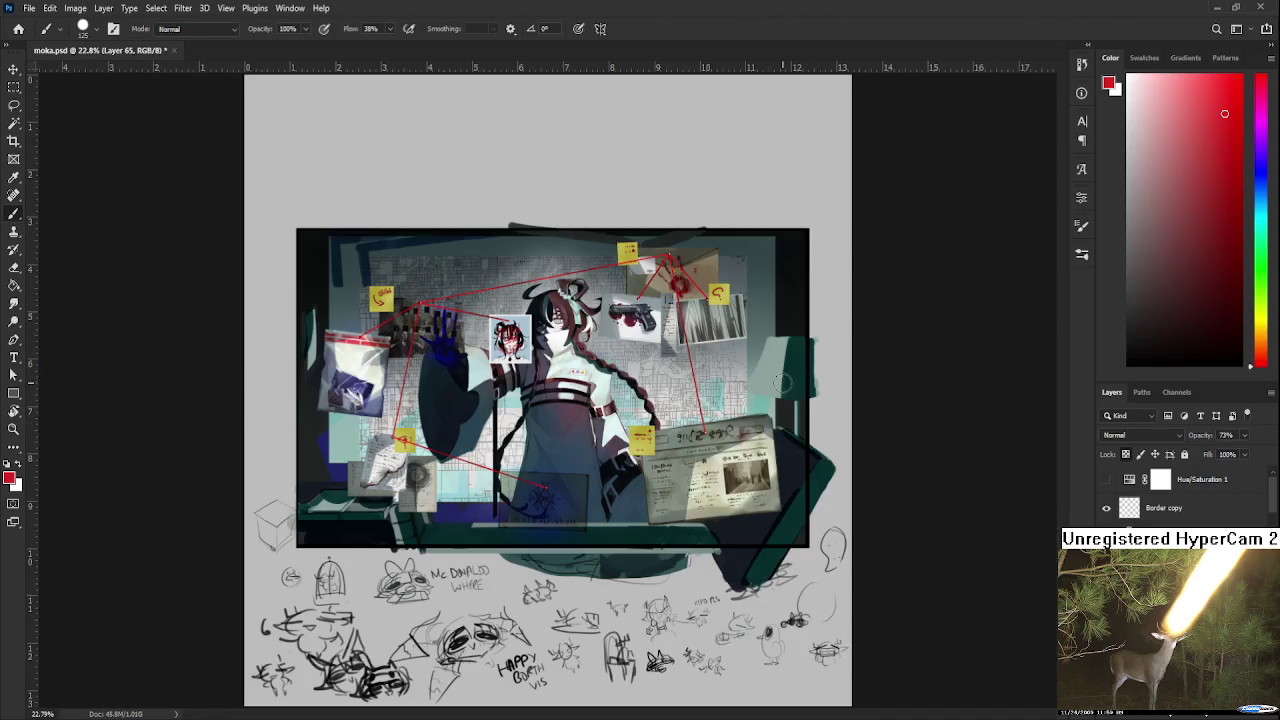
scroll(645, 400, up, 1)
scroll(645, 400, up, 1)
scroll(645, 400, up, 1)
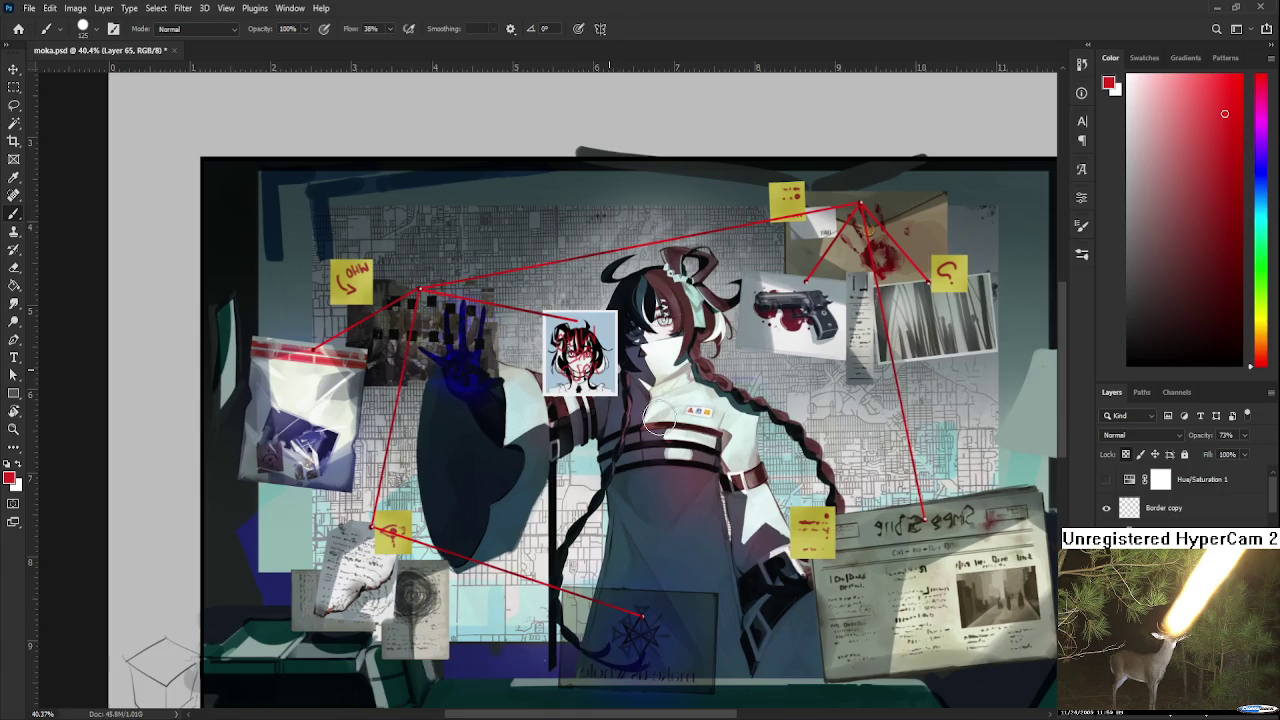
scroll(640, 400, up, 1)
scroll(625, 400, up, 1)
scroll(640, 410, up, 1)
scroll(670, 430, up, 1)
scroll(700, 450, up, 1)
scroll(700, 460, up, 1)
Open and apply one more transform on the lettering without changes.
key(ctrl+t)
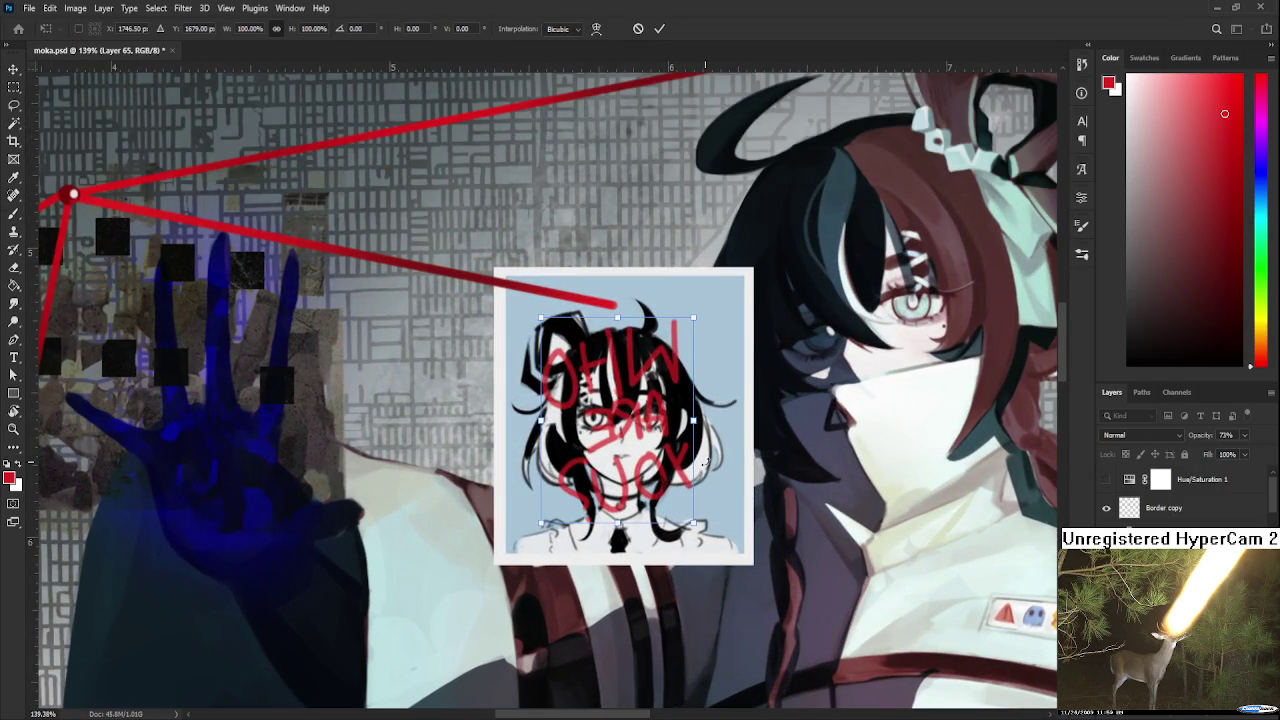
key(Return)
scroll(703, 462, down, 2)
scroll(703, 462, down, 2)
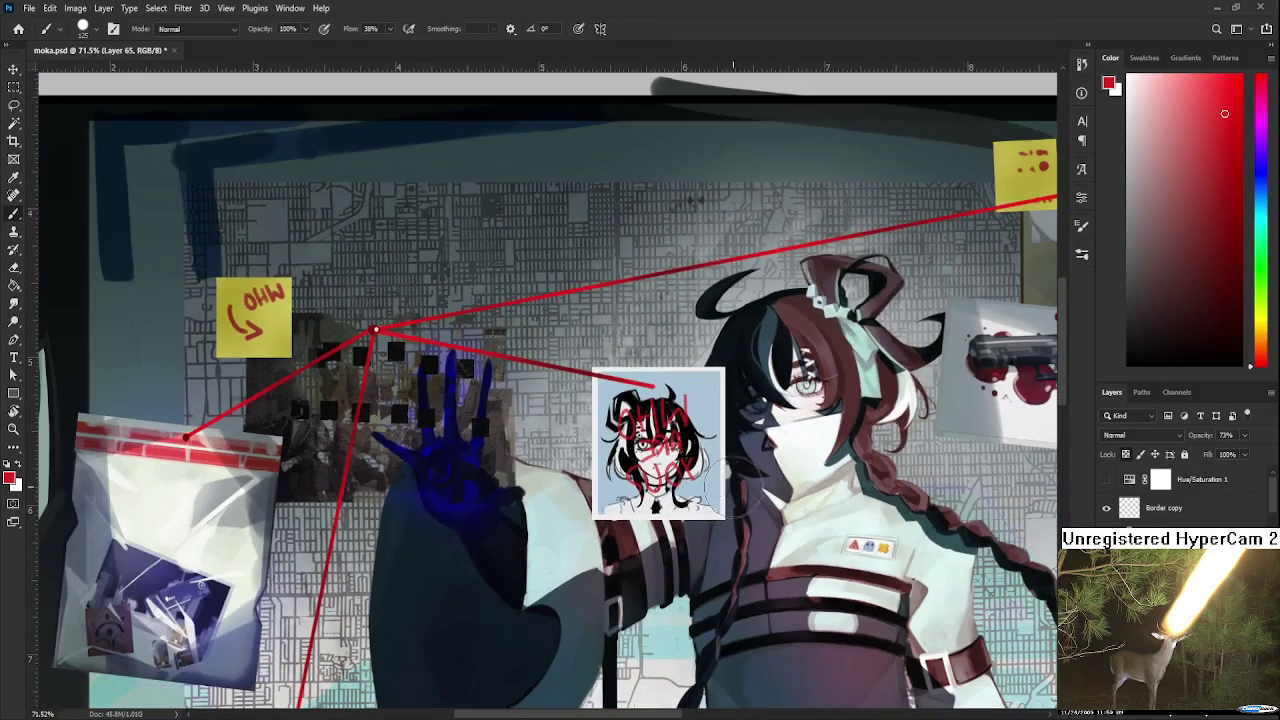
scroll(1180, 495, down, 1)
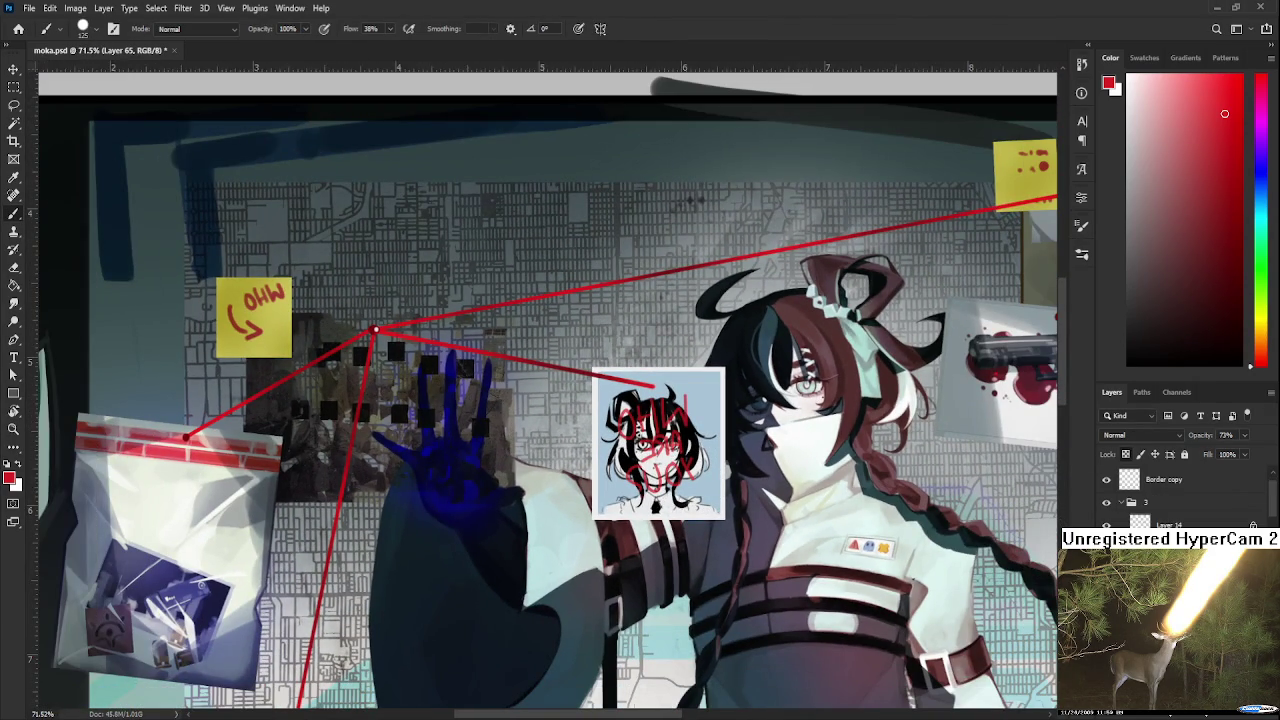
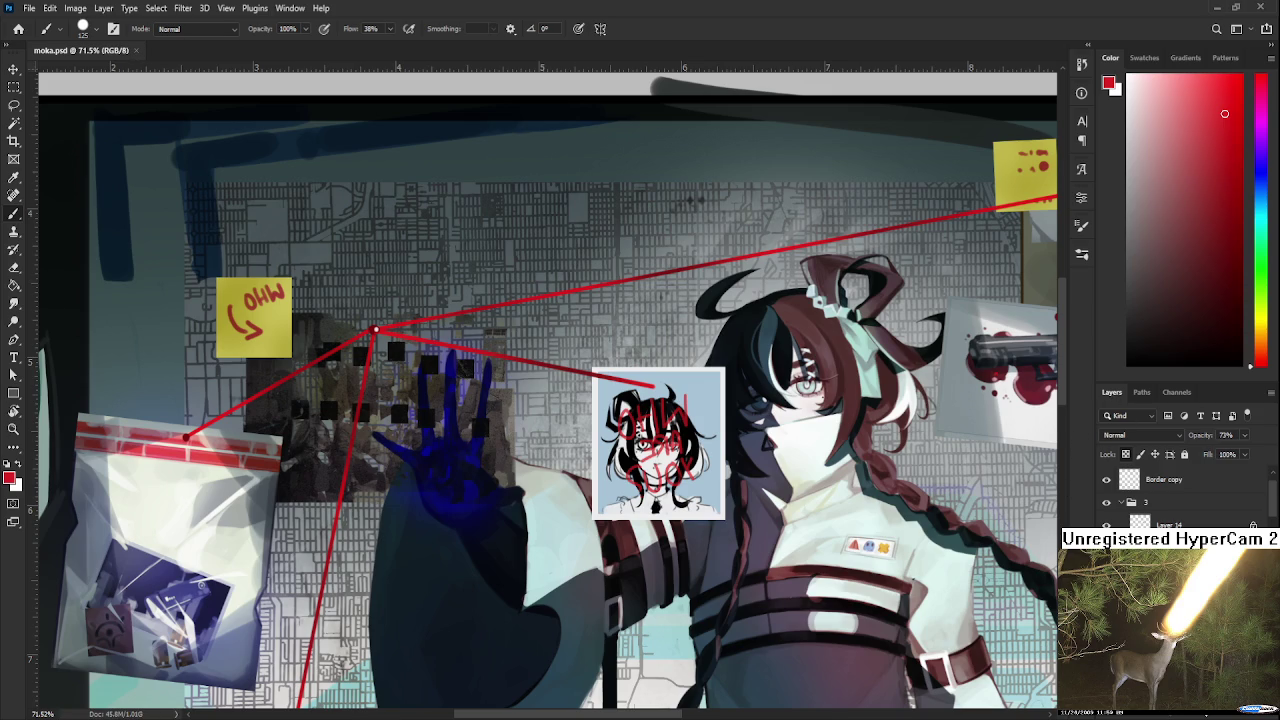
Nudge the portrait sketch about 2 px right inside its photo frame.
scroll(700, 482, down, 2)
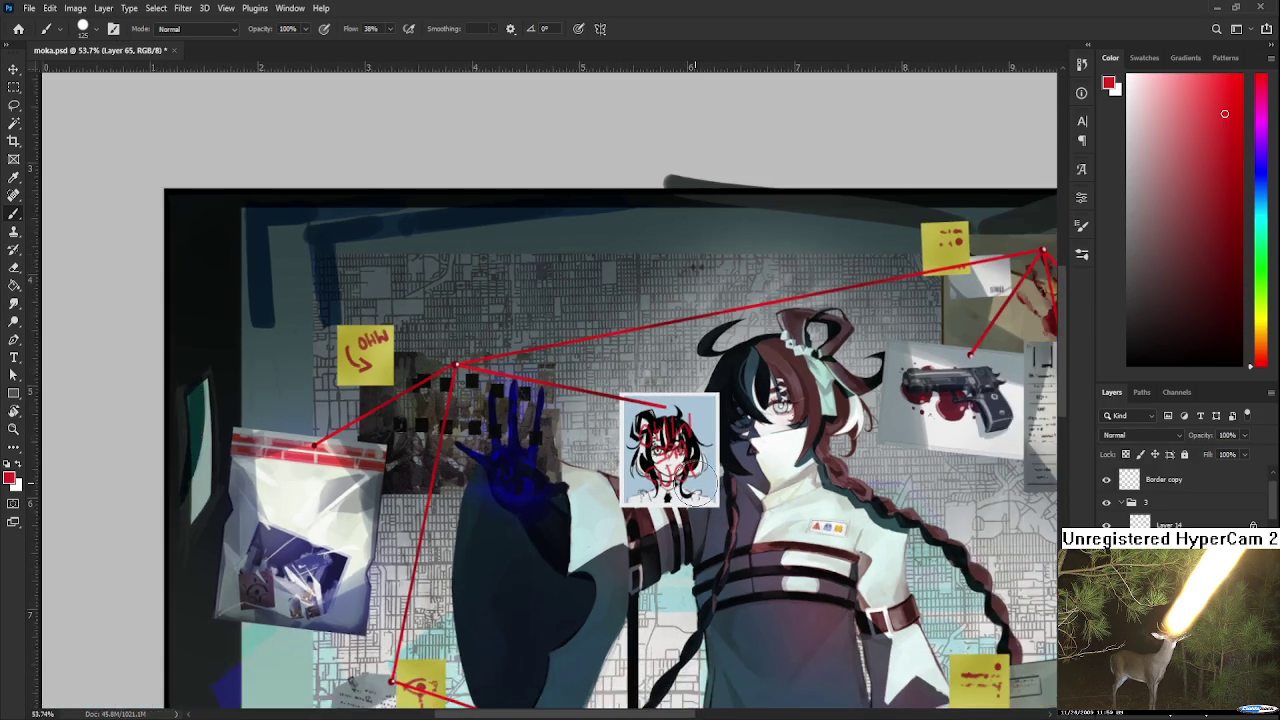
scroll(700, 482, down, 1)
scroll(700, 482, up, 1)
scroll(705, 472, up, 2)
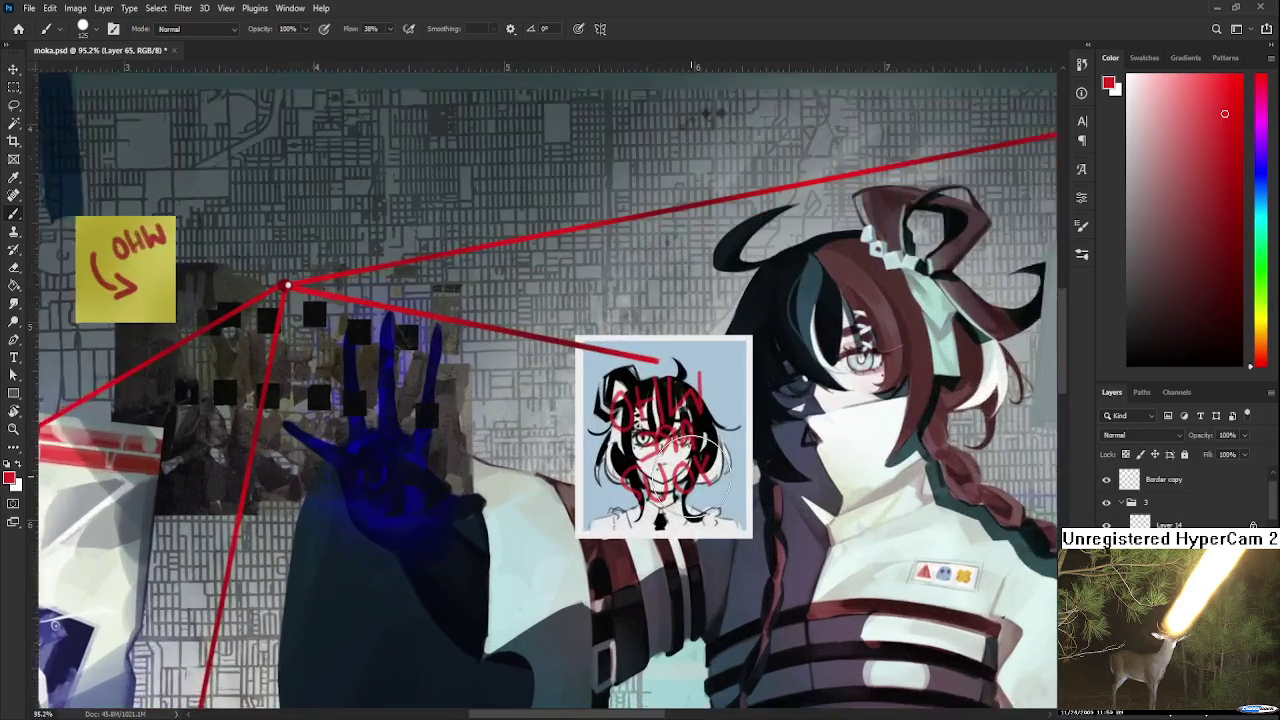
scroll(705, 482, up, 2)
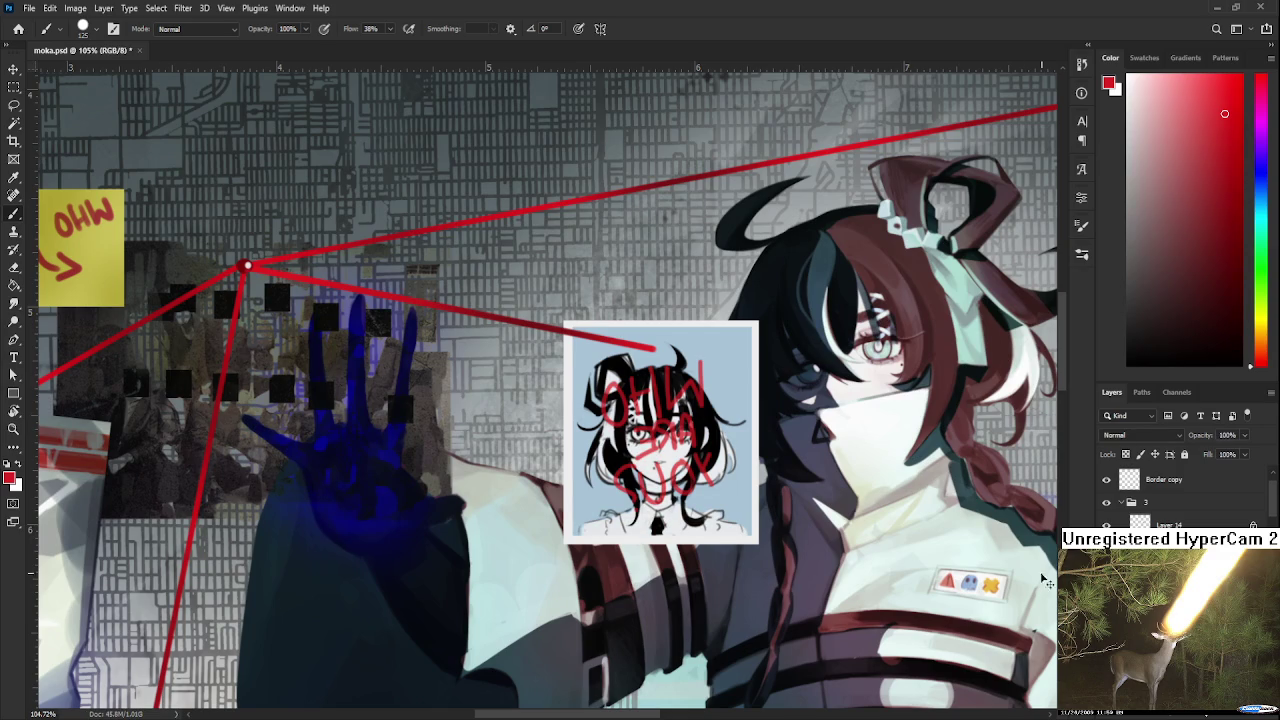
key(ctrl+t)
key(Right)
key(Right)
key(Return)
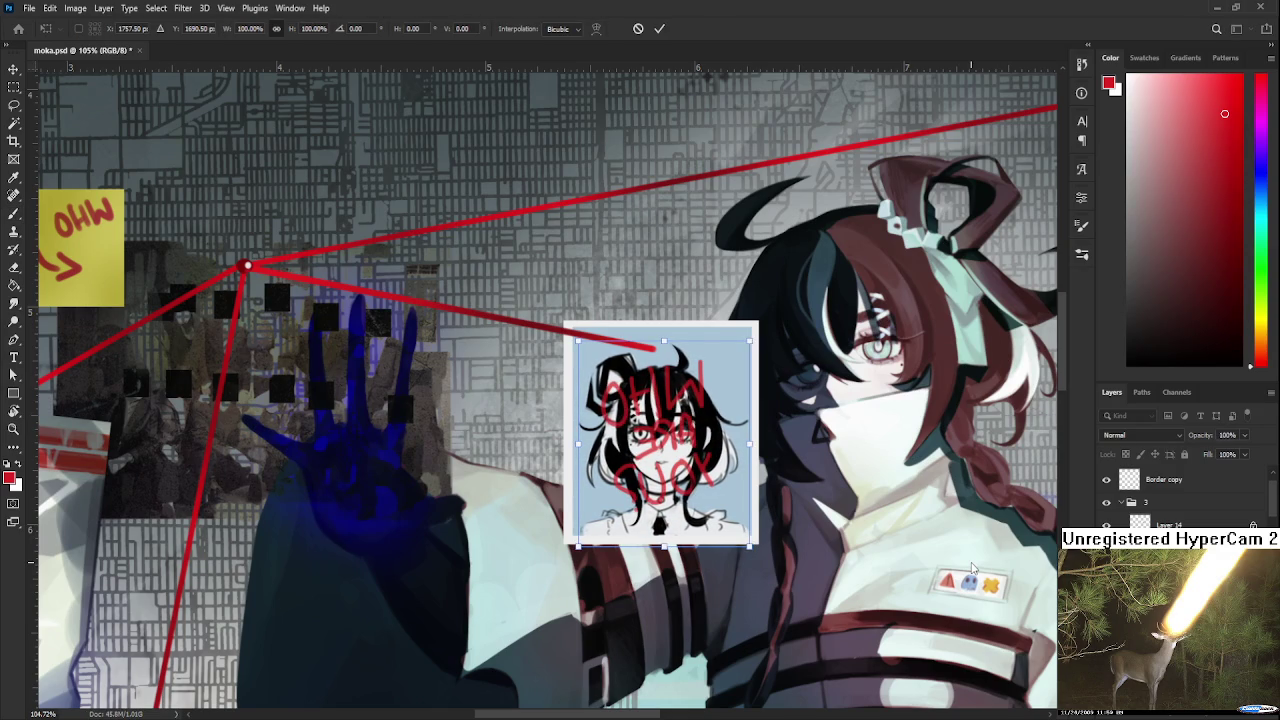
Temporarily delete the light-blue backing behind the sketch to compare, then restore it.
key(alt+bracketleft)
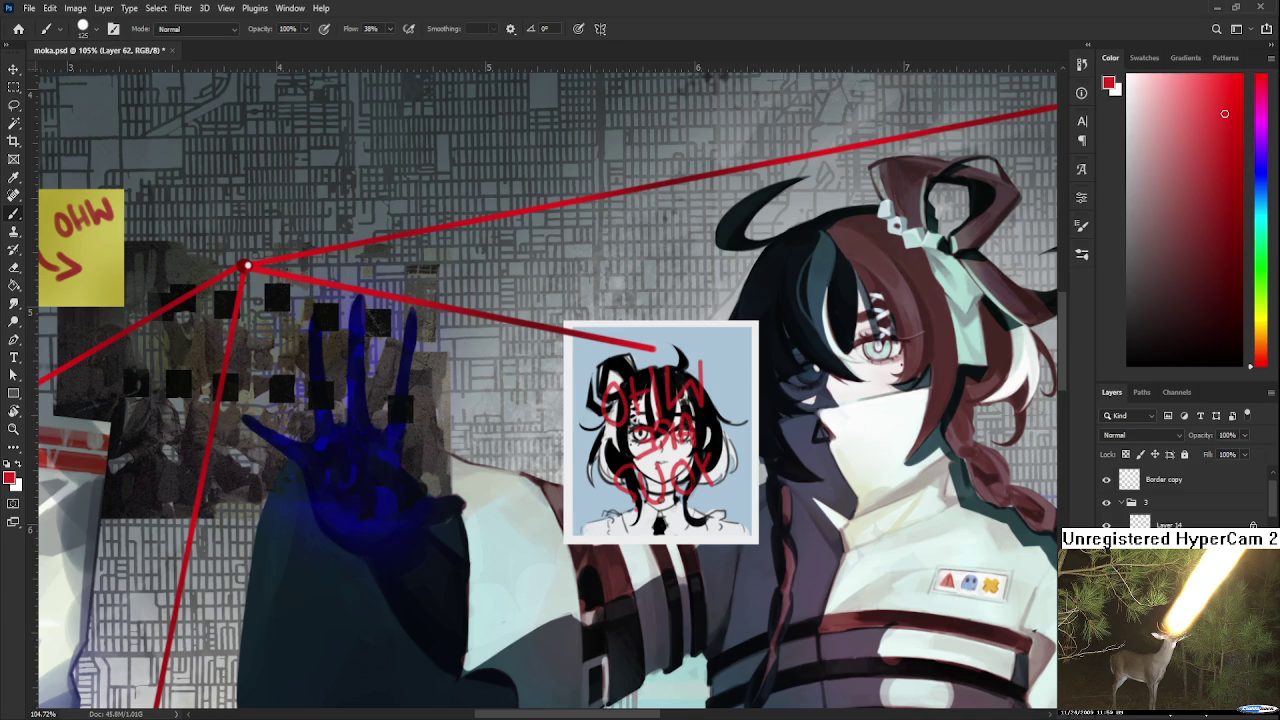
key(Delete)
key(ctrl+z)
key(e)
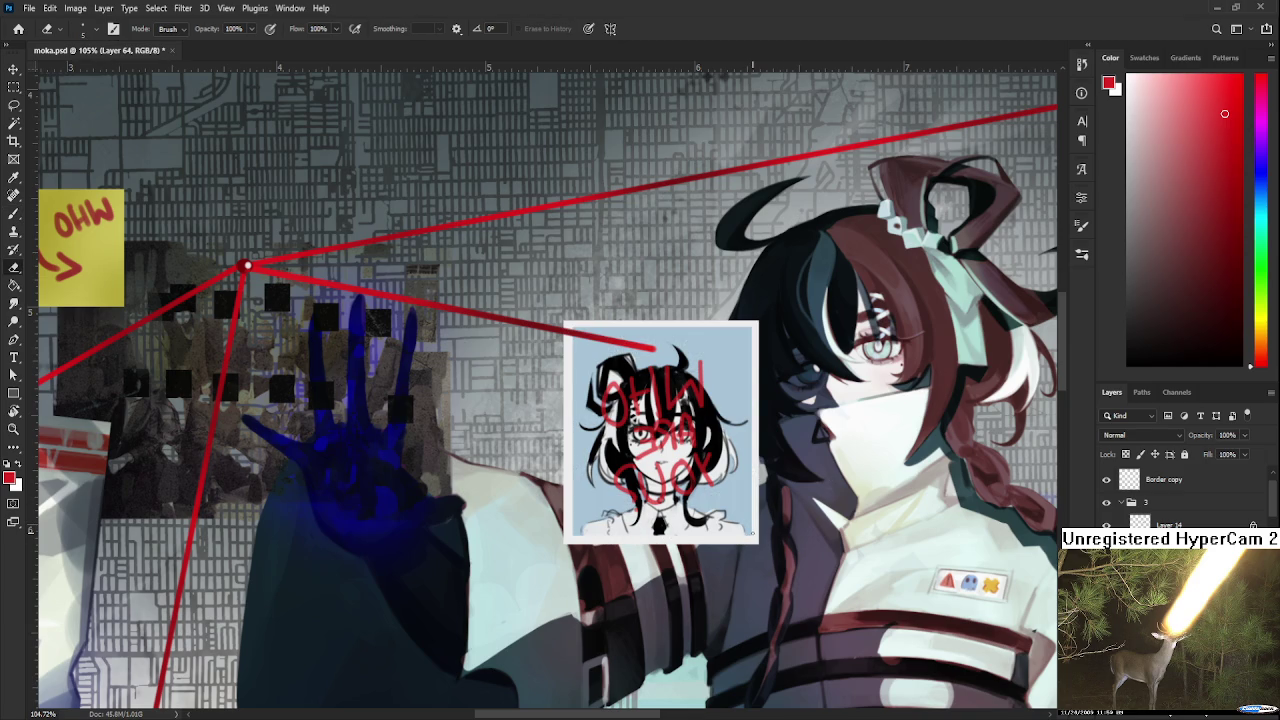
scroll(722, 492, down, 3)
key(alt+bracketright)
key(alt+bracketleft)
key(alt+bracketright)
Add a new layer, Layer 66, with Multiply blending.
key(ctrl+shift+alt+n)
key(shift+plus)
key(shift+minus)
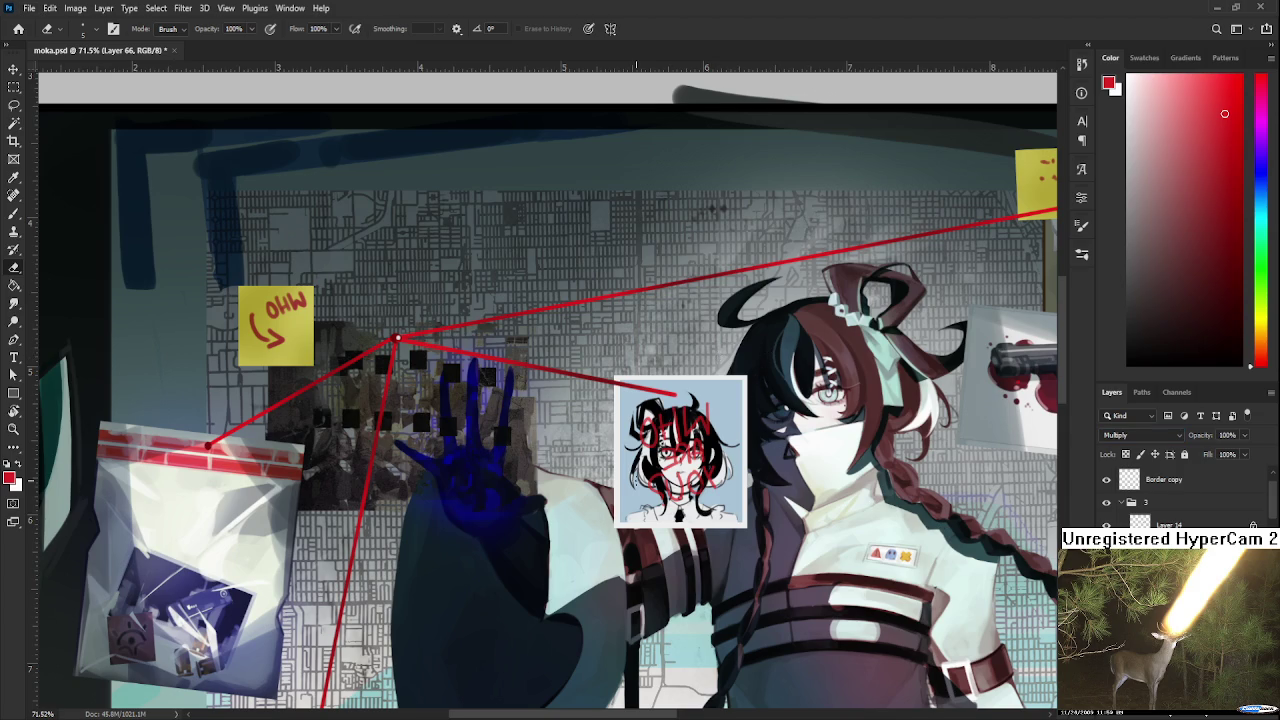
scroll(628, 550, down, 2)
key(b)
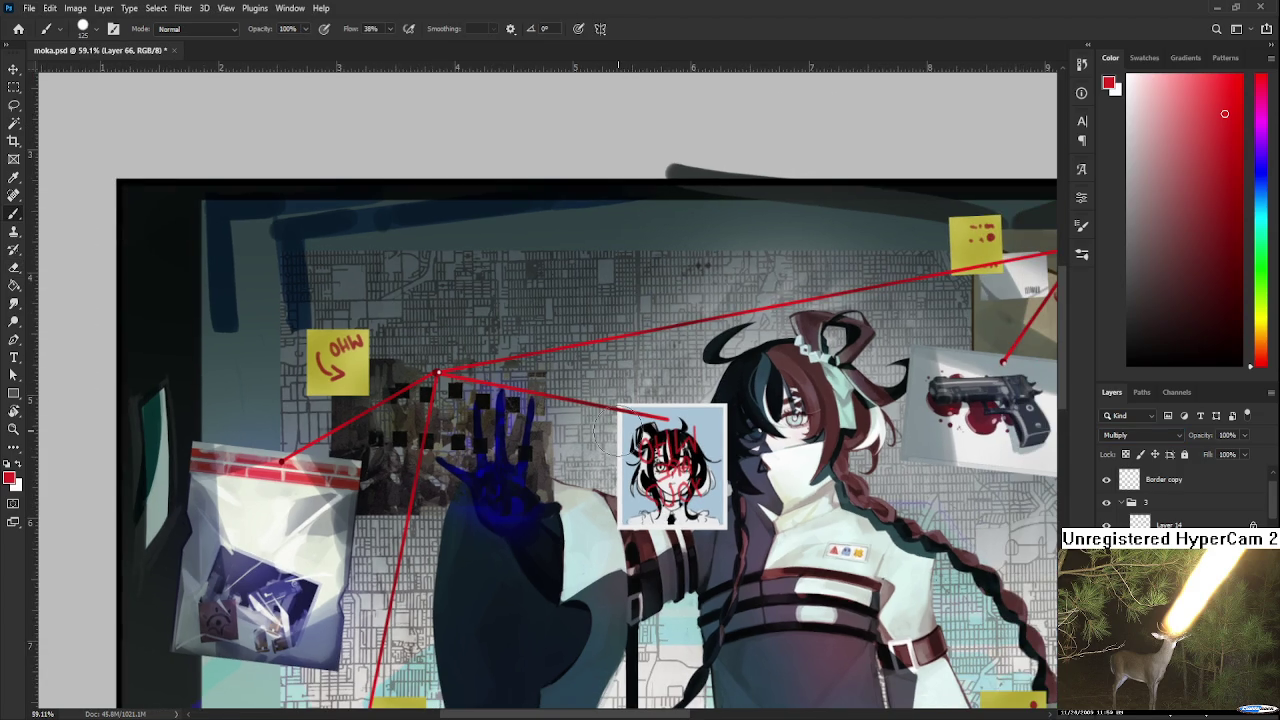
alt+click(933, 435)
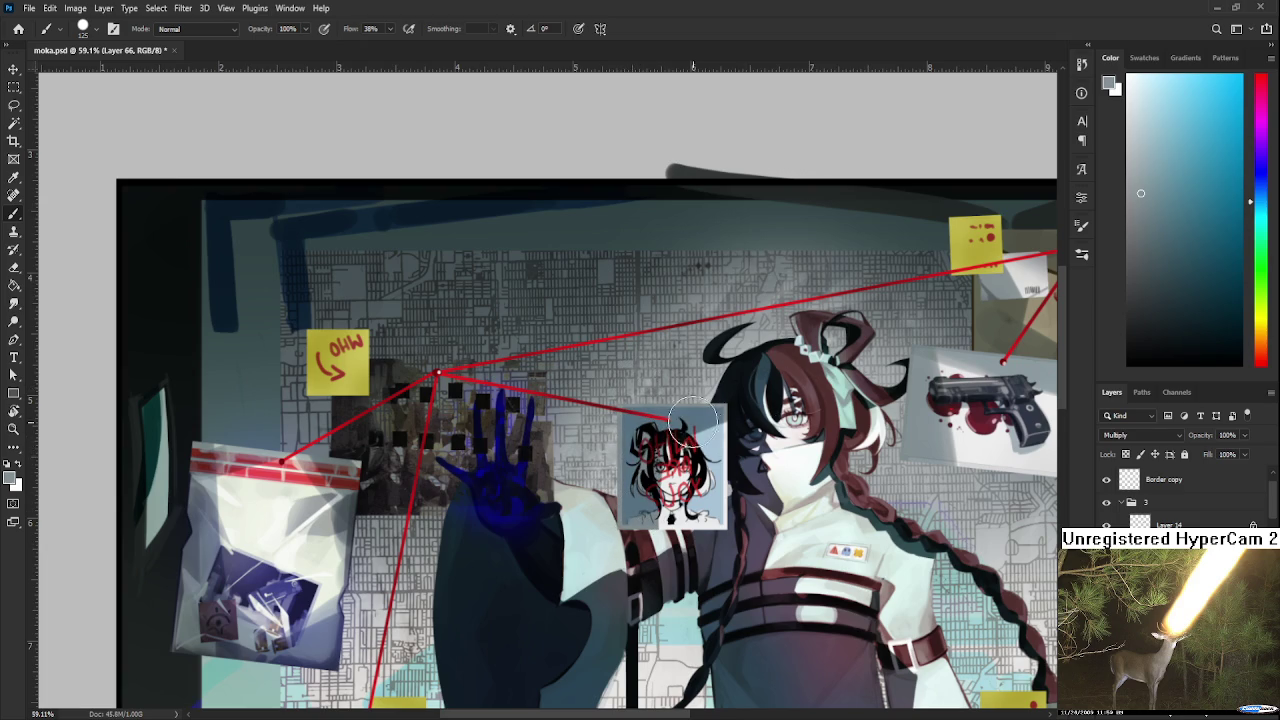
scroll(800, 330, down, 2)
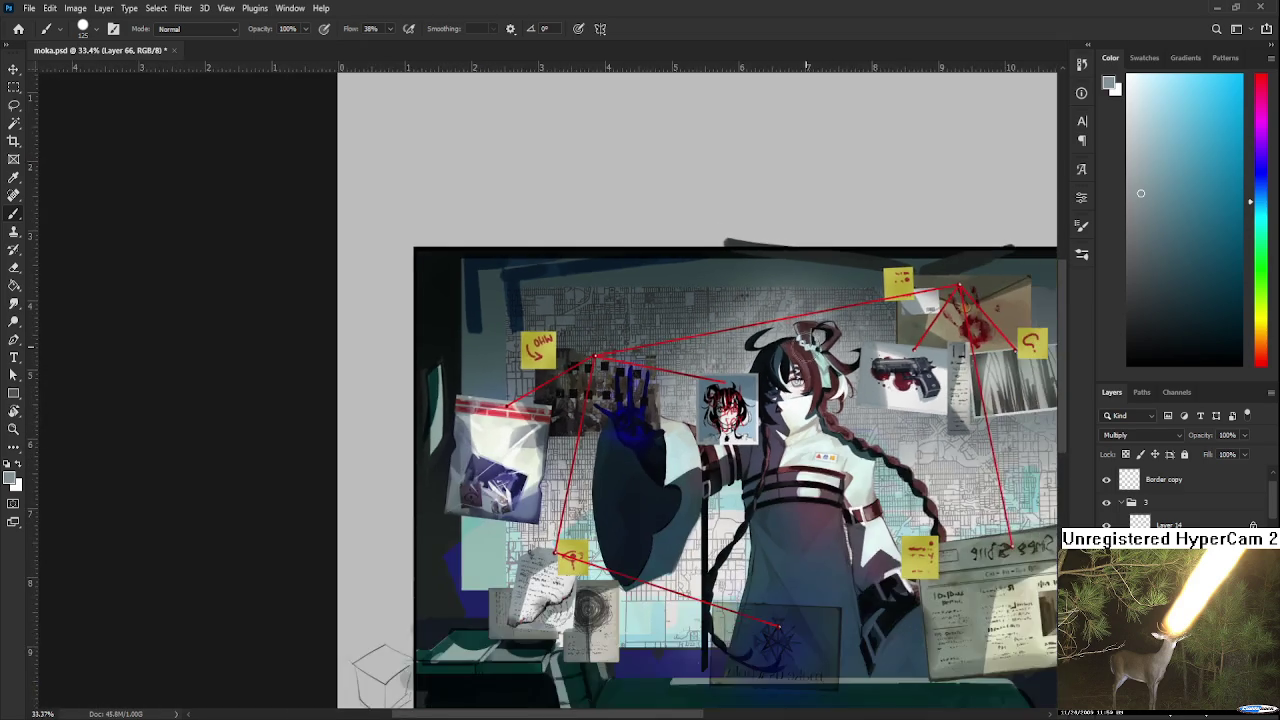
scroll(790, 380, up, 5)
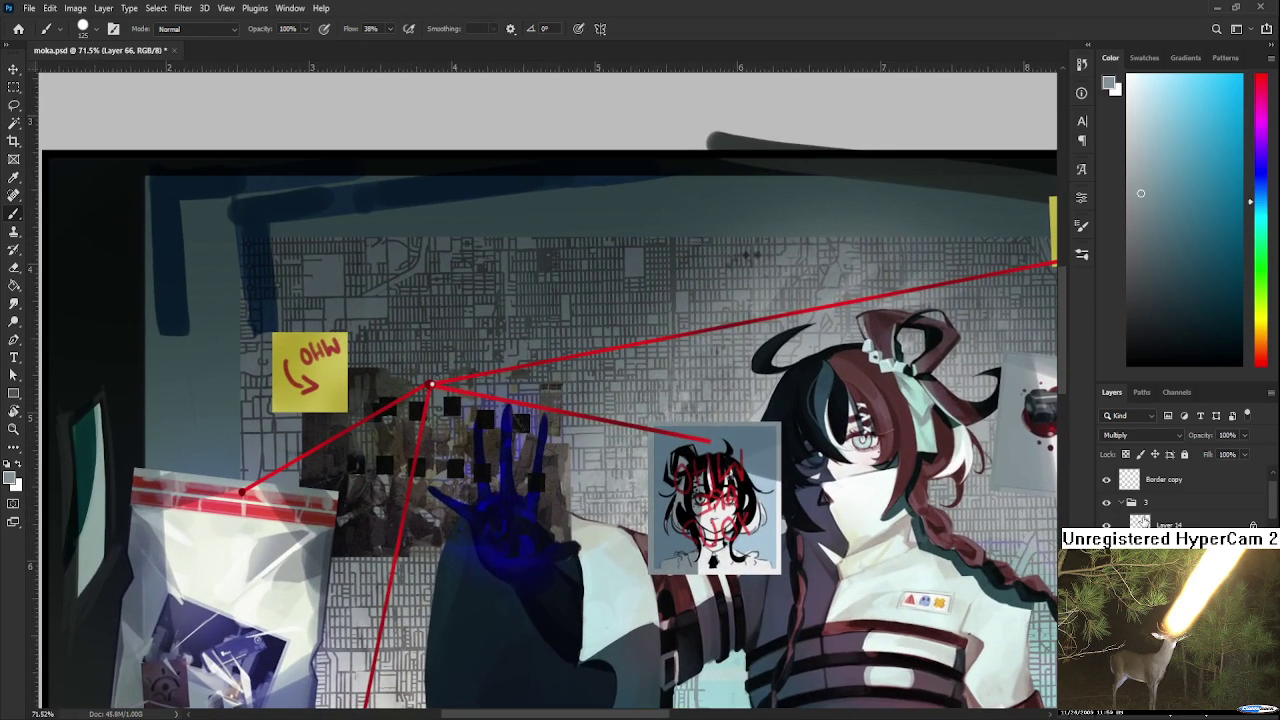
ctrl+click(680, 460)
scroll(700, 450, up, 1)
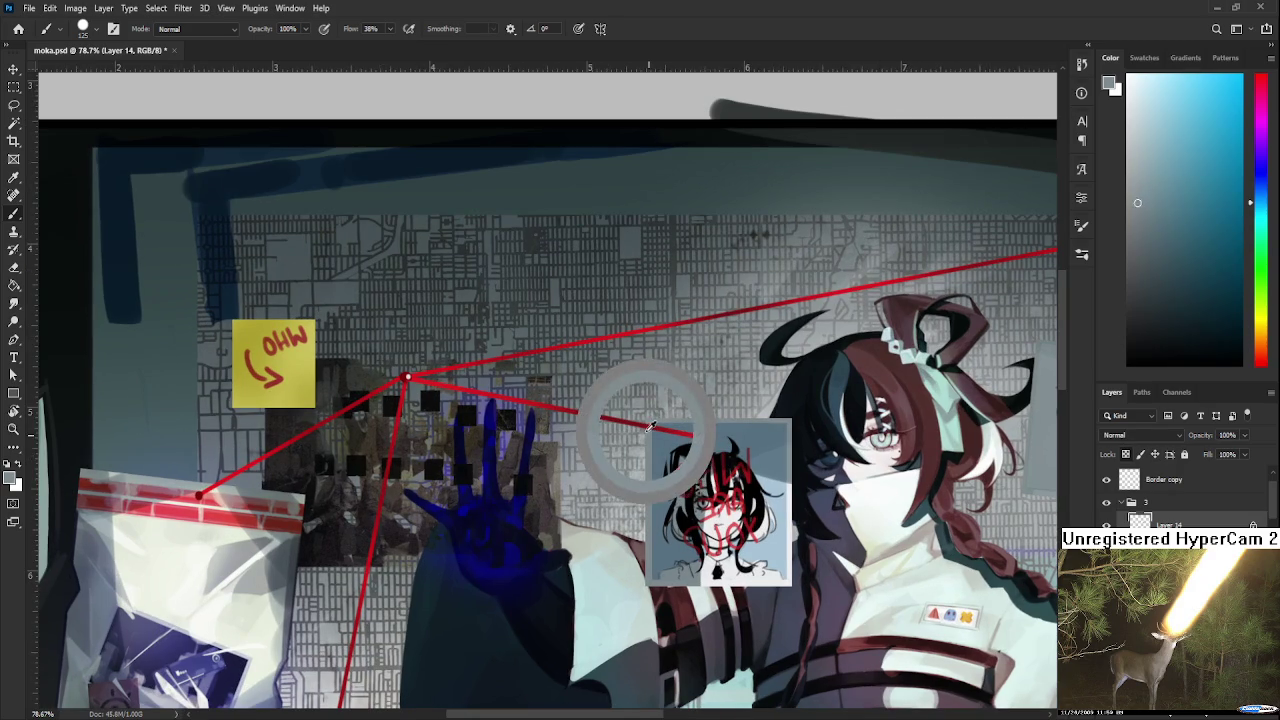
alt+click(652, 420)
scroll(740, 440, up, 2)
scroll(760, 440, up, 3)
key(bracketleft)
key(bracketleft)
key(bracketleft)
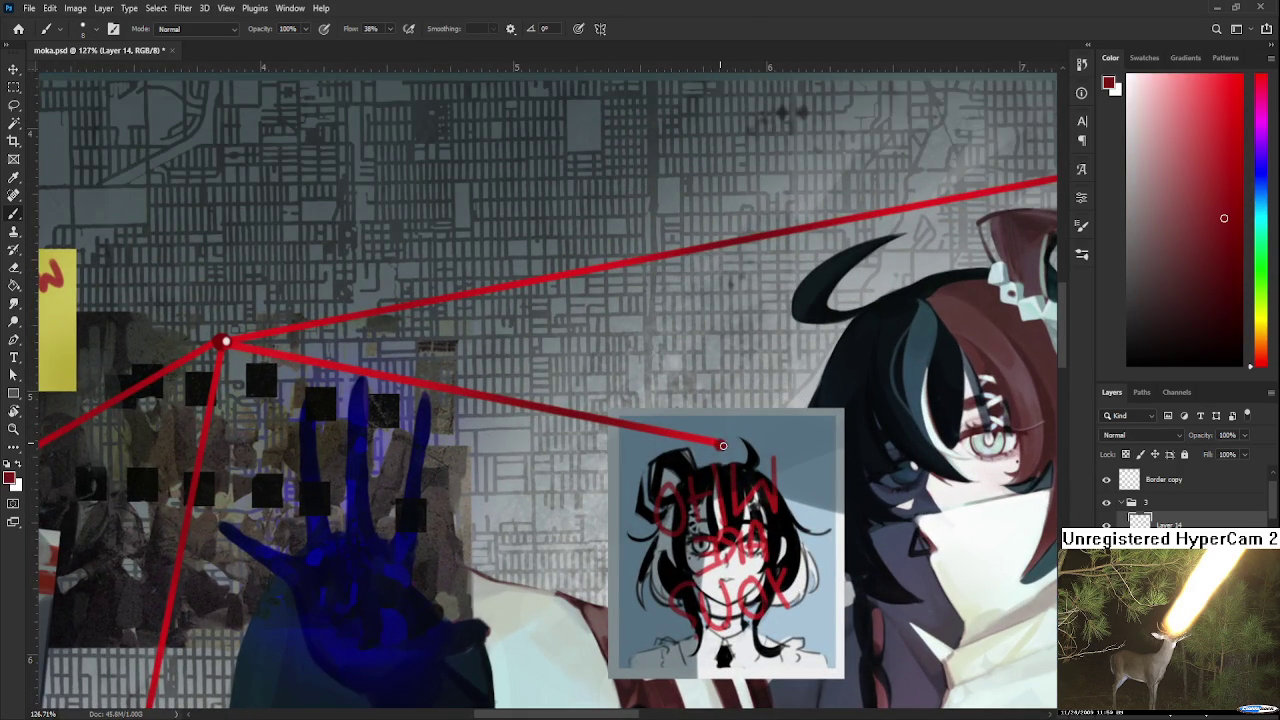
alt+click(722, 443)
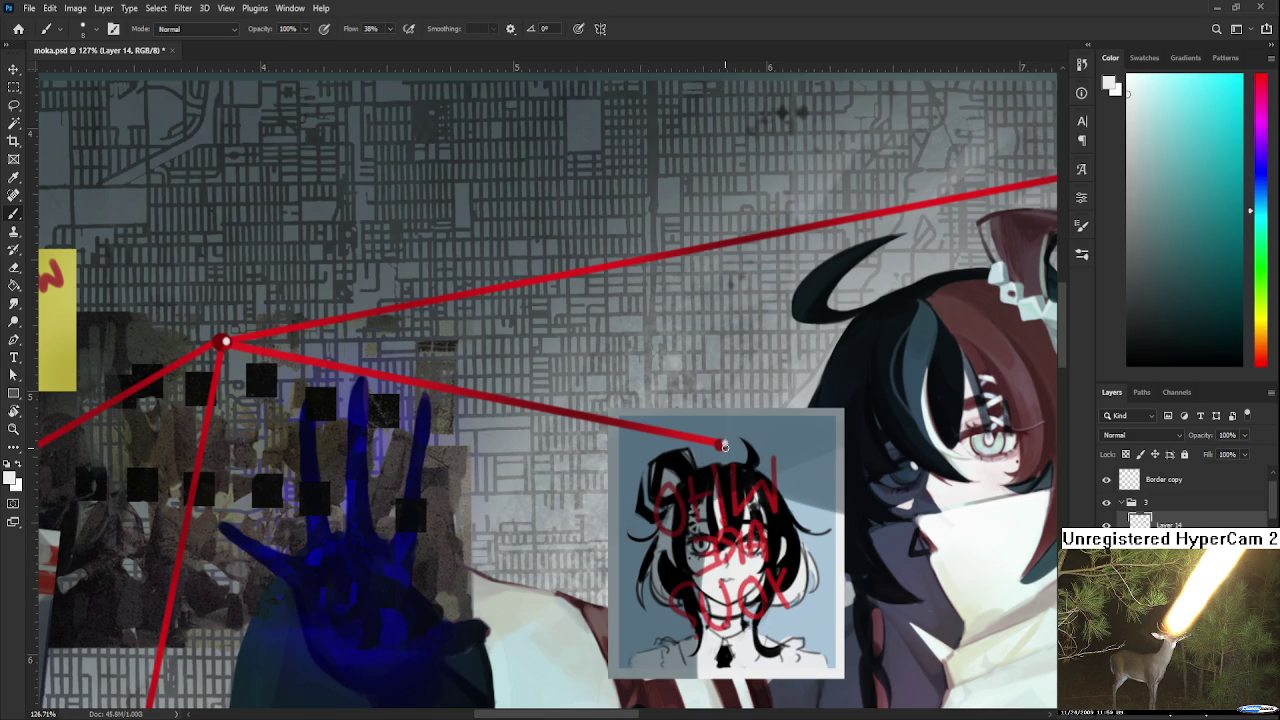
scroll(737, 443, down, 2)
scroll(750, 460, down, 3)
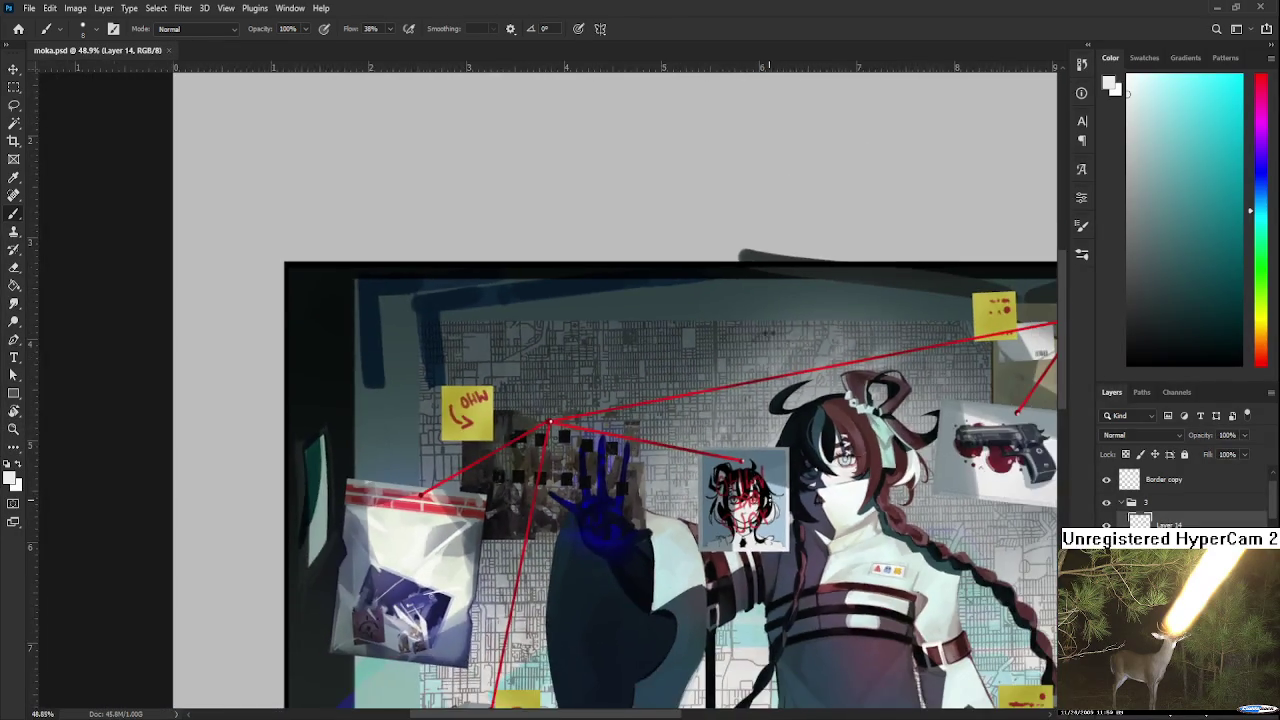
scroll(780, 490, down, 2)
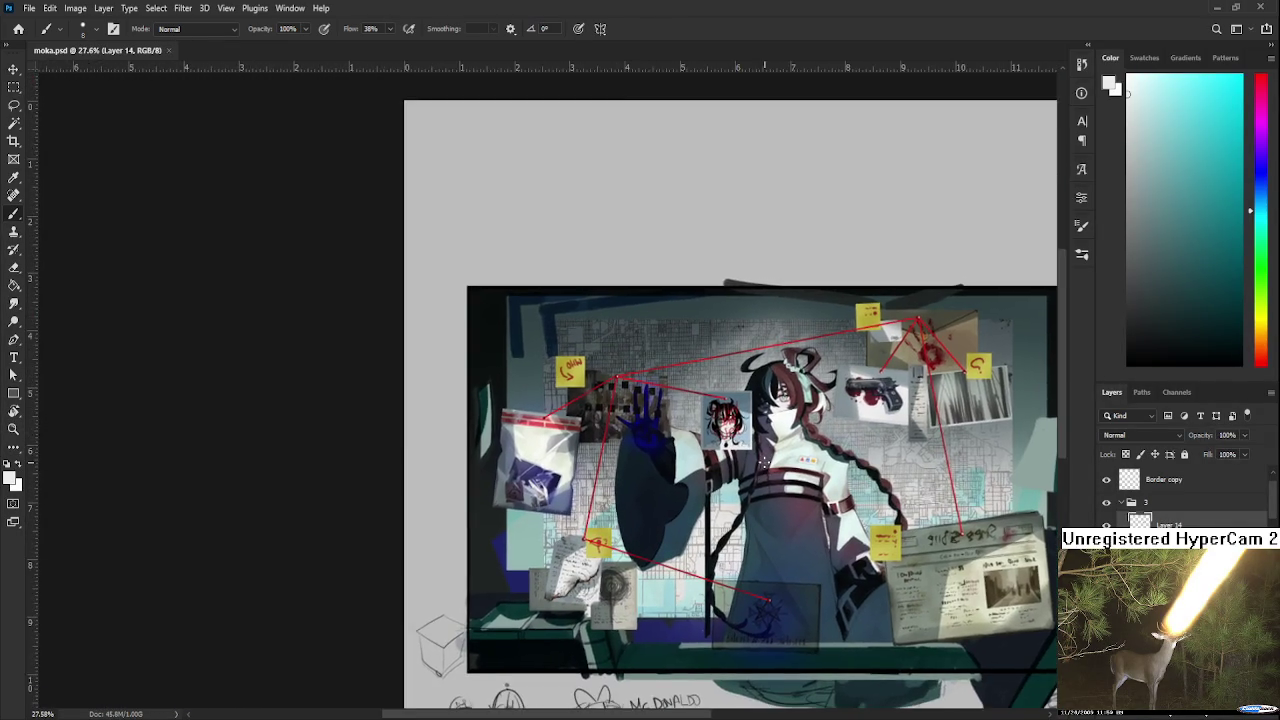
scroll(663, 400, up, 1)
scroll(663, 400, up, 2)
scroll(663, 402, up, 3)
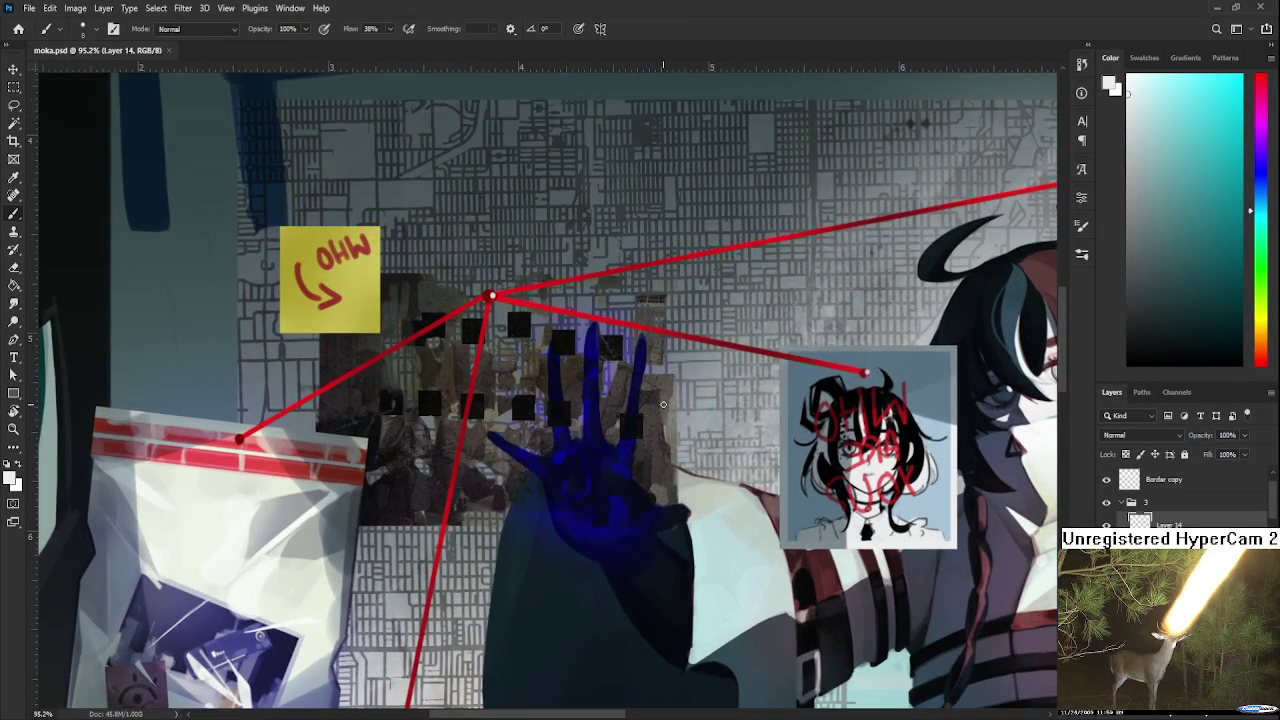
scroll(663, 404, down, 2)
scroll(663, 405, down, 2)
scroll(662, 408, down, 2)
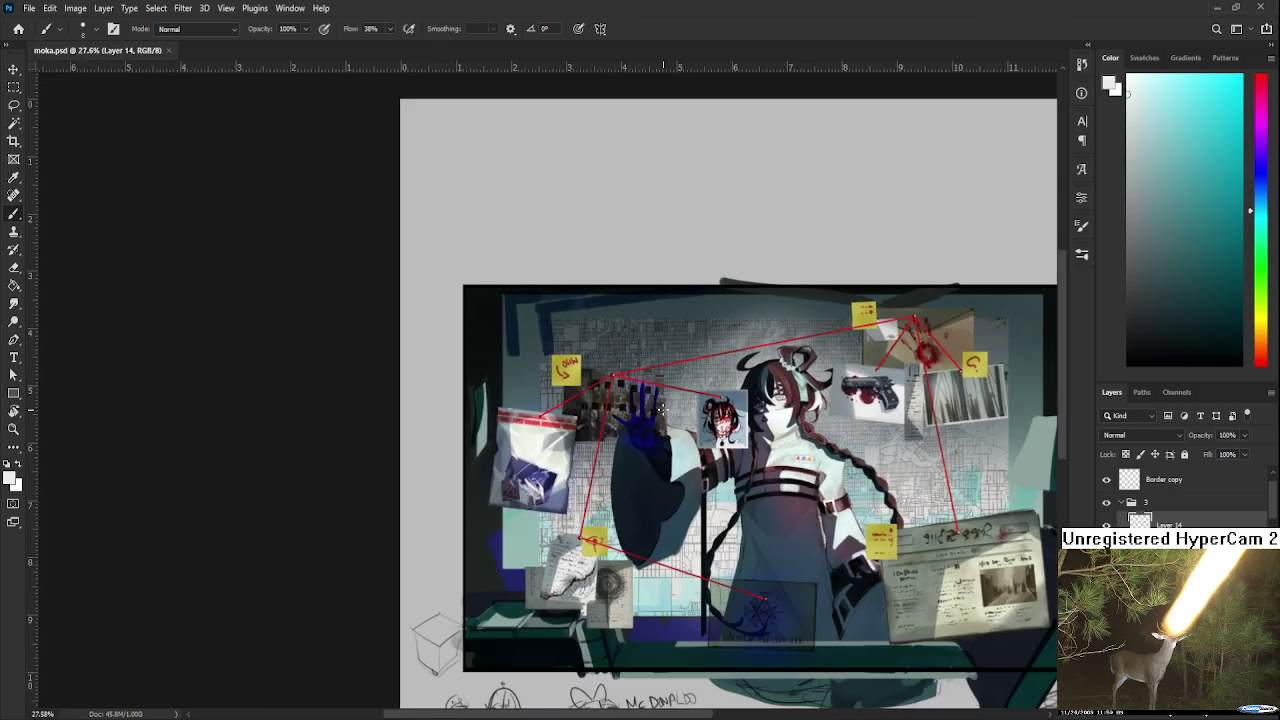
scroll(662, 410, down, 1)
scroll(662, 410, up, 2)
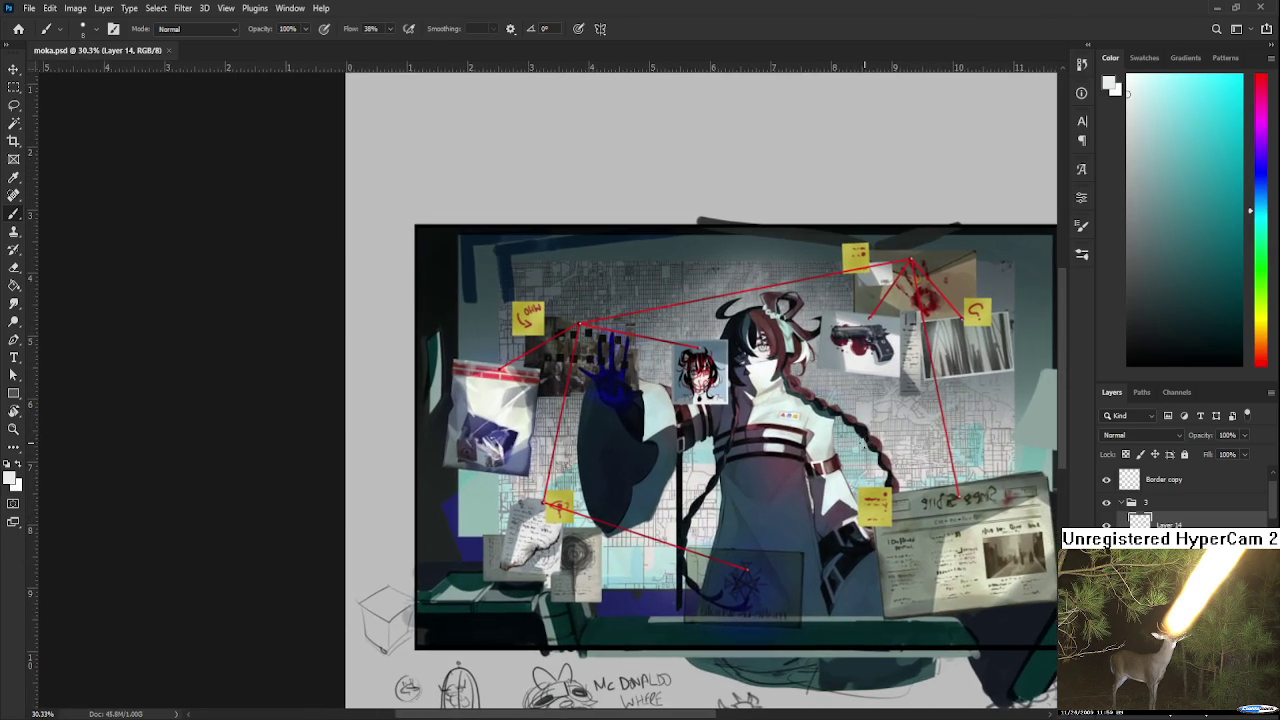
scroll(1185, 498, down, 1)
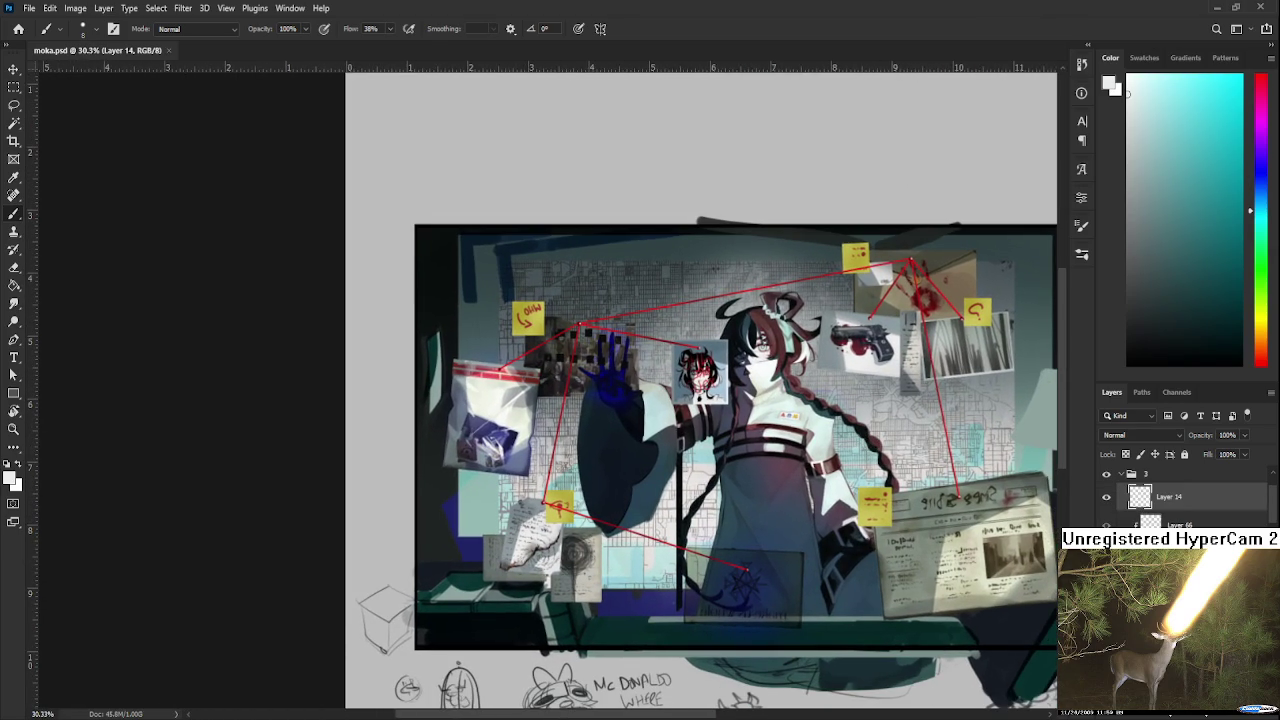
scroll(1185, 495, down, 3)
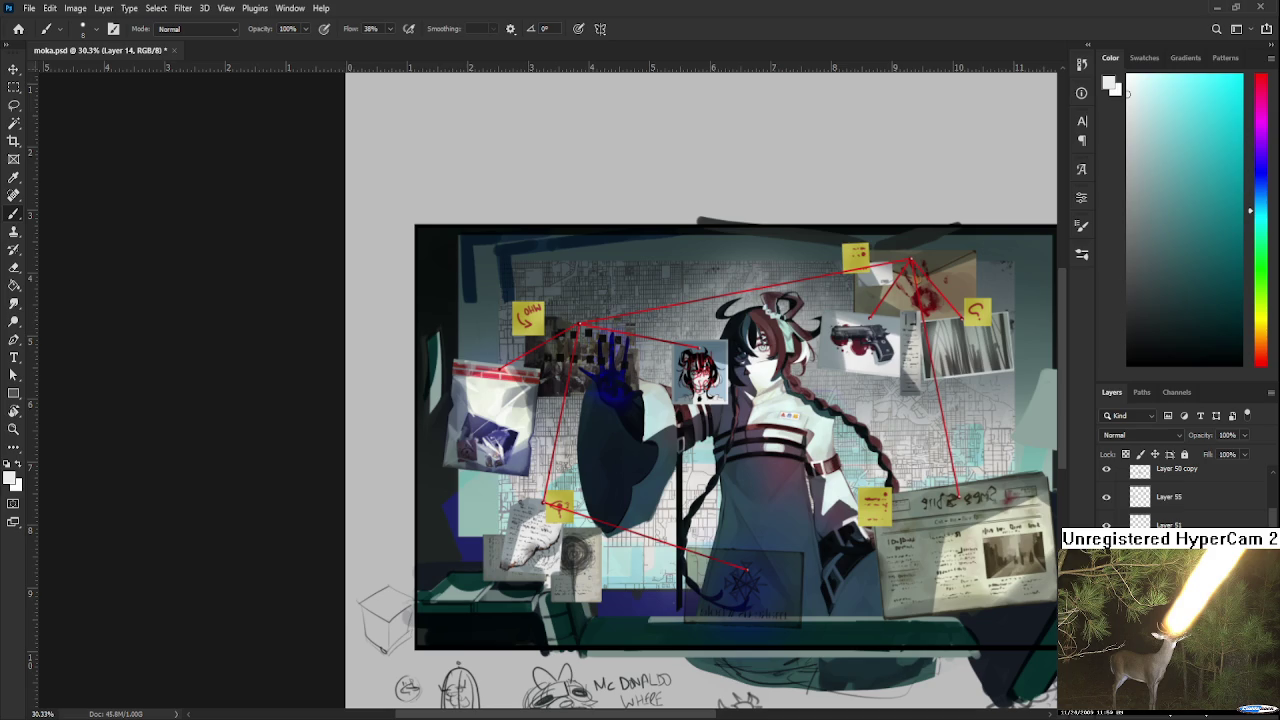
scroll(1160, 495, down, 2)
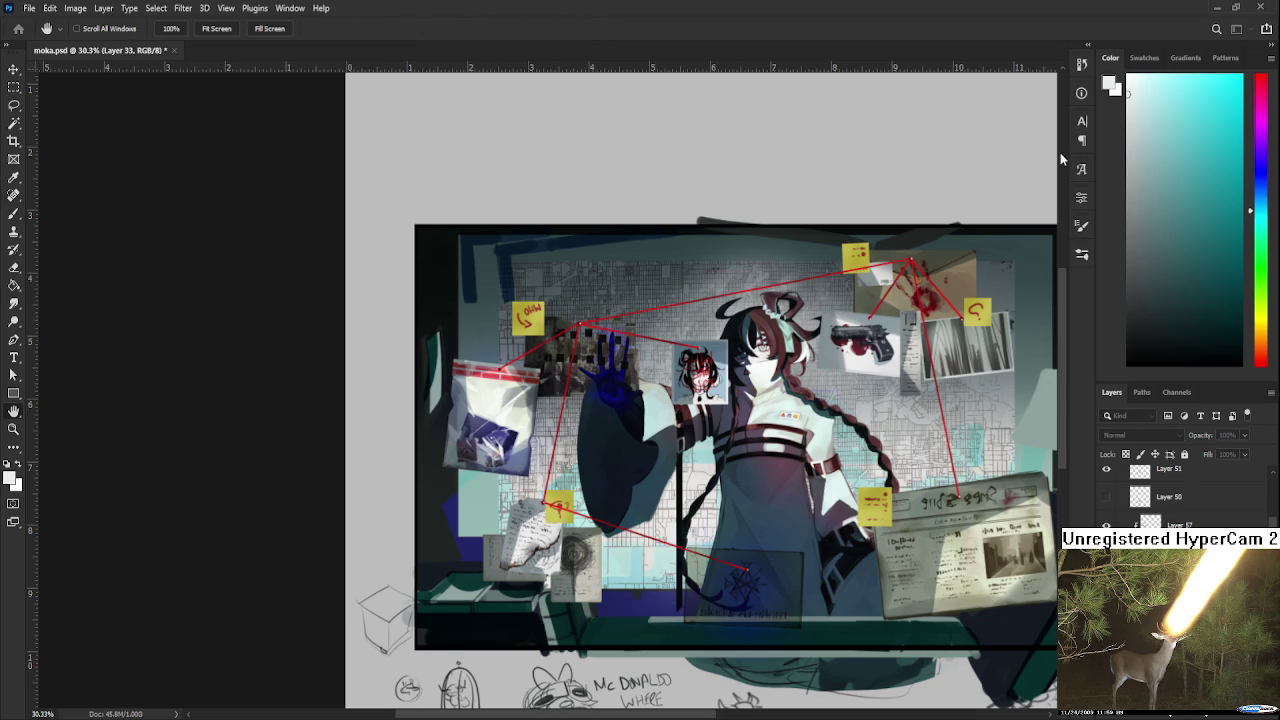
scroll(1185, 495, down, 3)
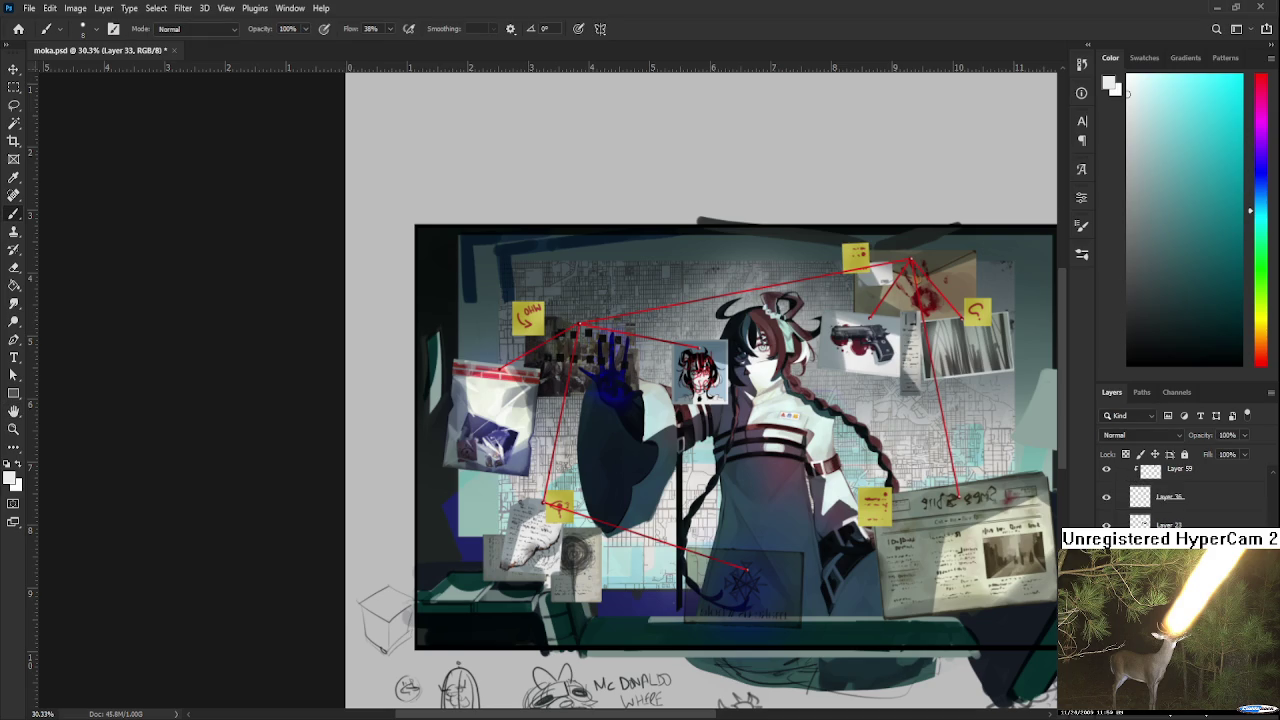
scroll(592, 314, up, 2)
Make Layer 47 copy active and change the photo layer's blend mode.
scroll(592, 314, up, 2)
scroll(592, 314, up, 2)
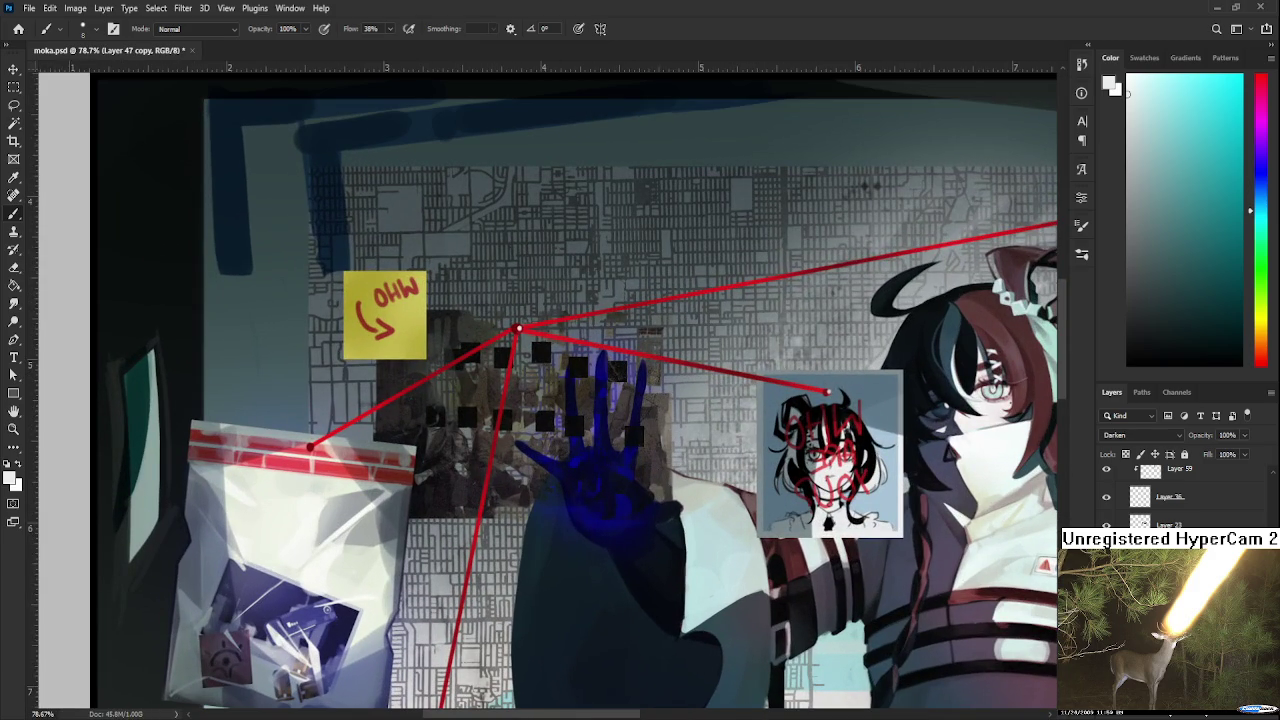
click(1155, 420)
scroll(1155, 425, up, 3)
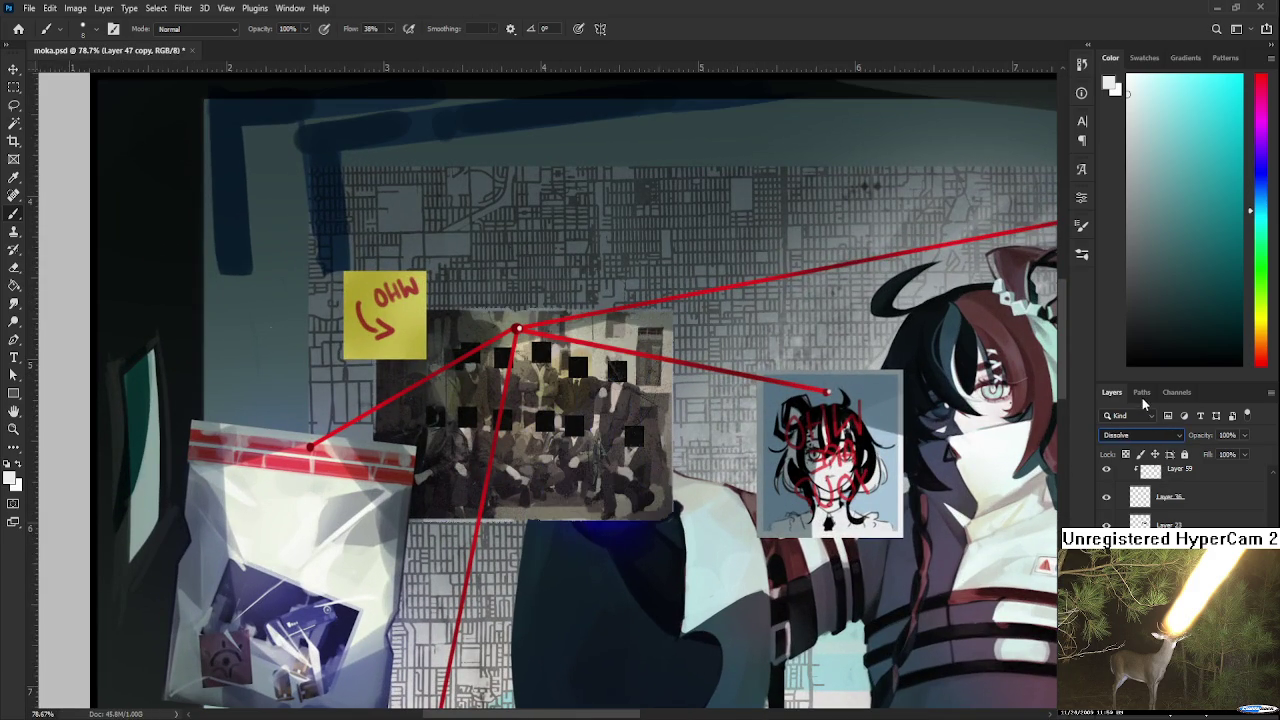
scroll(1137, 415, down, 1)
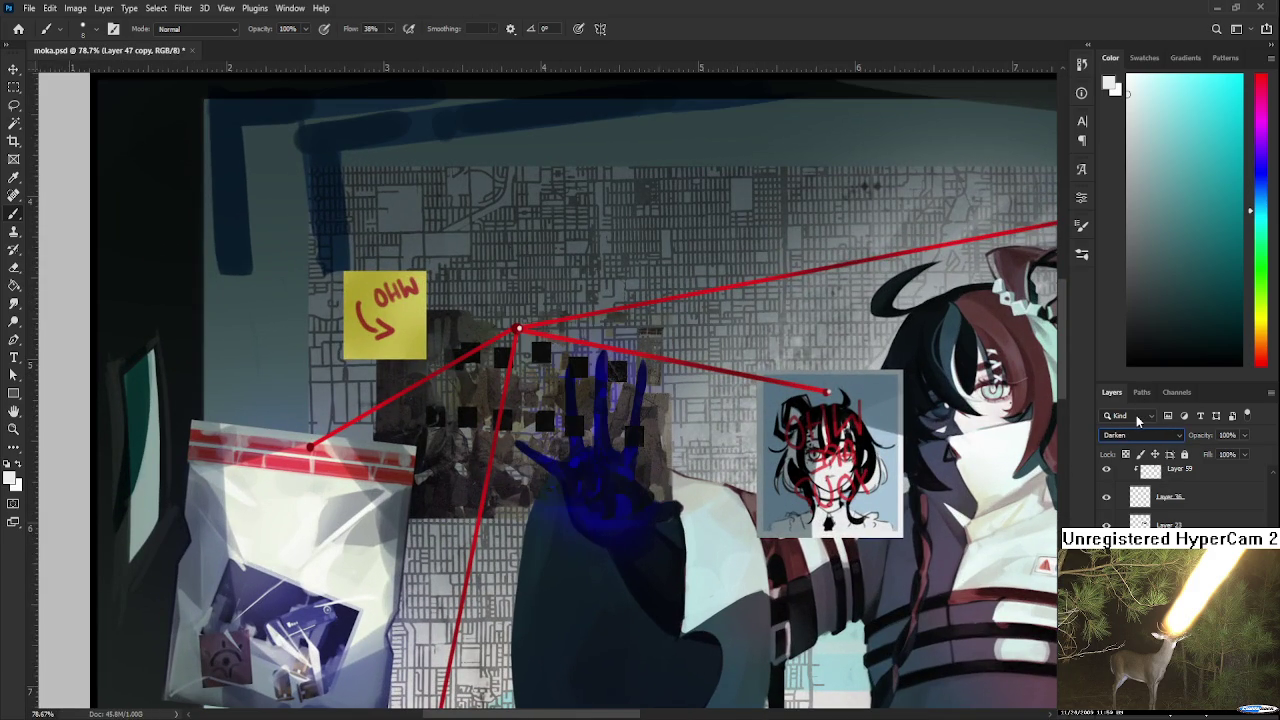
scroll(1133, 430, down, 1)
scroll(1133, 435, down, 1)
scroll(1130, 425, up, 2)
key(Up)
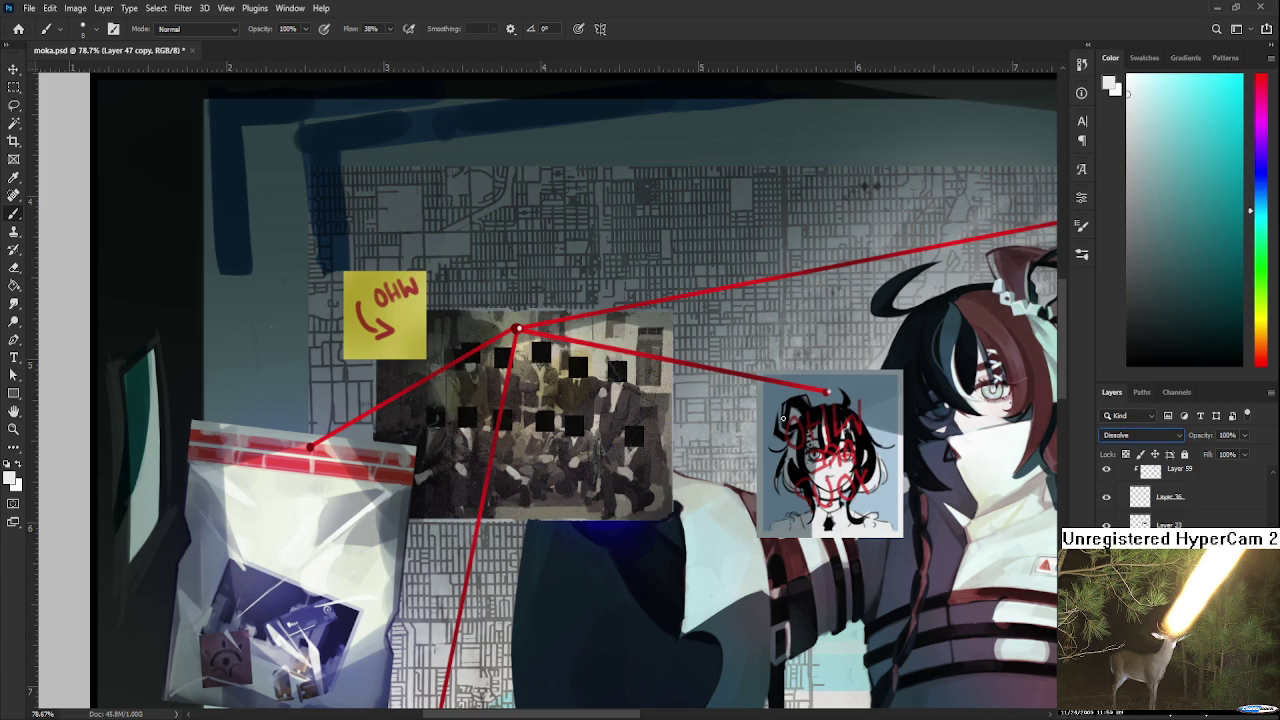
Zoom out to review the whole evidence board and save the PSD.
scroll(783, 420, down, 2)
scroll(775, 440, down, 2)
scroll(768, 465, down, 1)
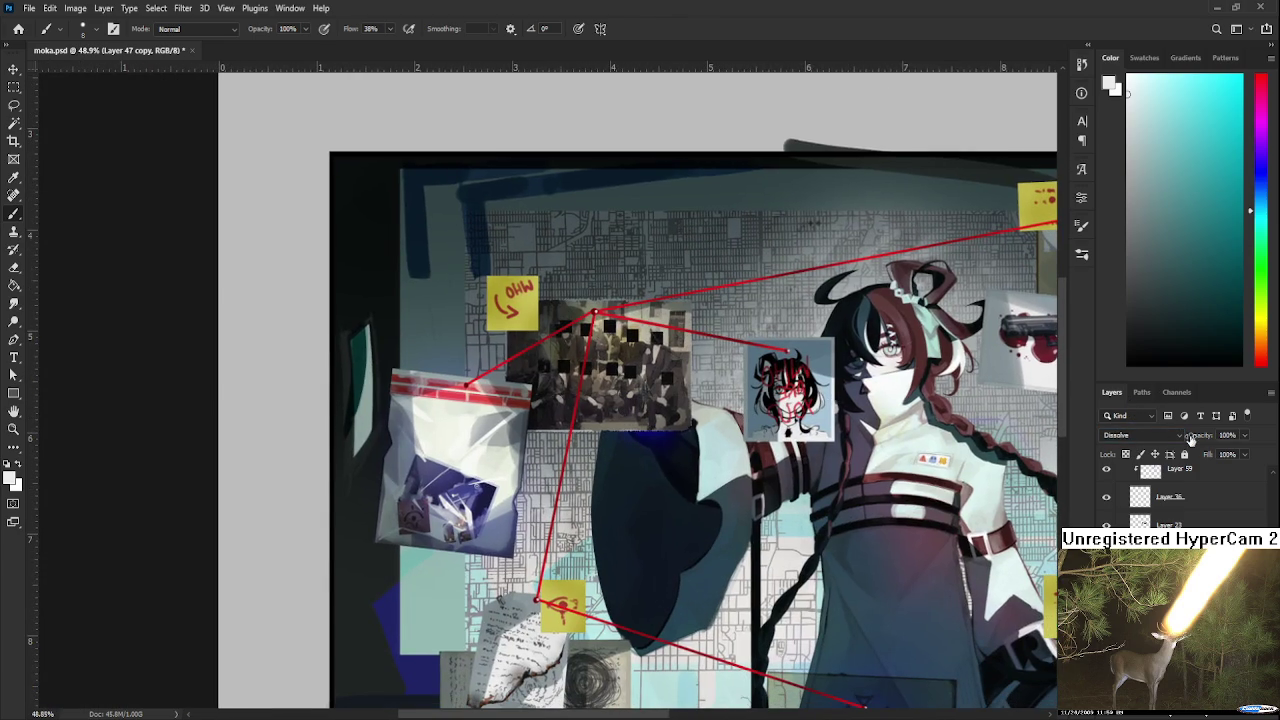
scroll(1153, 431, down, 2)
scroll(1147, 418, up, 1)
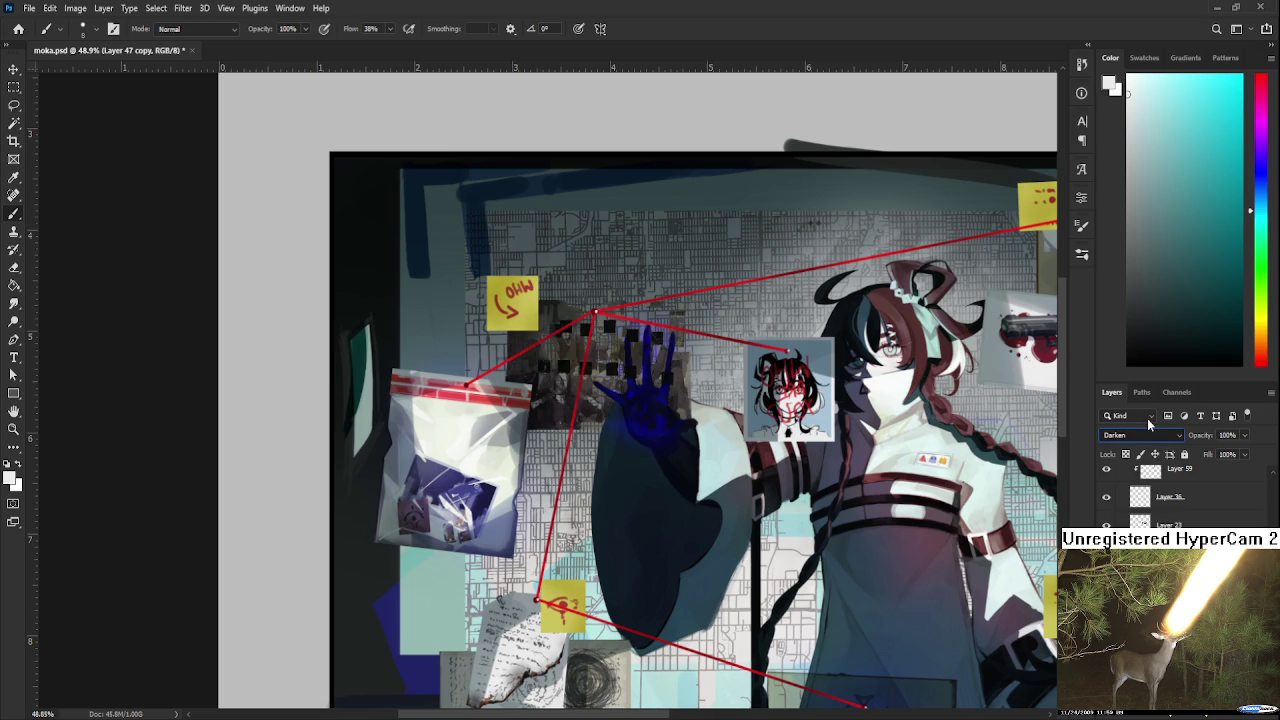
scroll(1147, 418, down, 1)
scroll(1140, 420, up, 2)
scroll(1134, 422, down, 1)
scroll(1125, 400, up, 1)
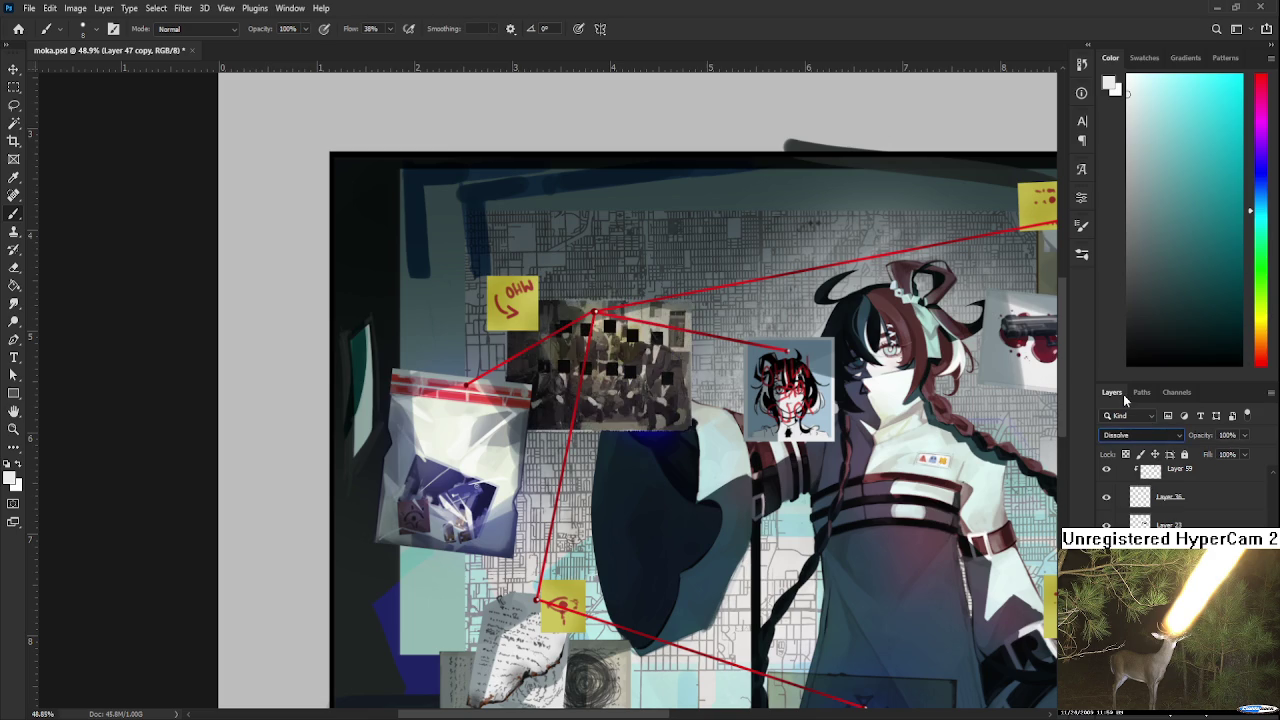
scroll(1121, 415, down, 1)
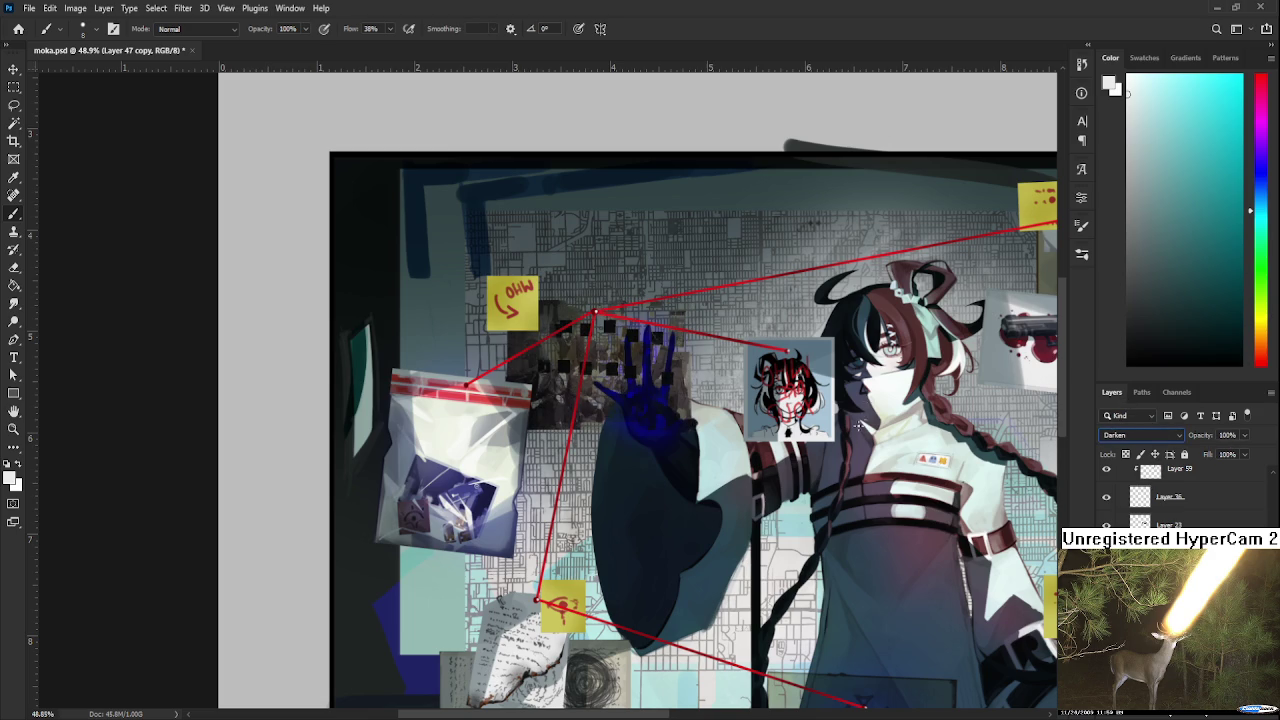
scroll(860, 420, down, 3)
scroll(712, 407, up, 1)
drag(712, 407, 703, 405)
key(ctrl+s)
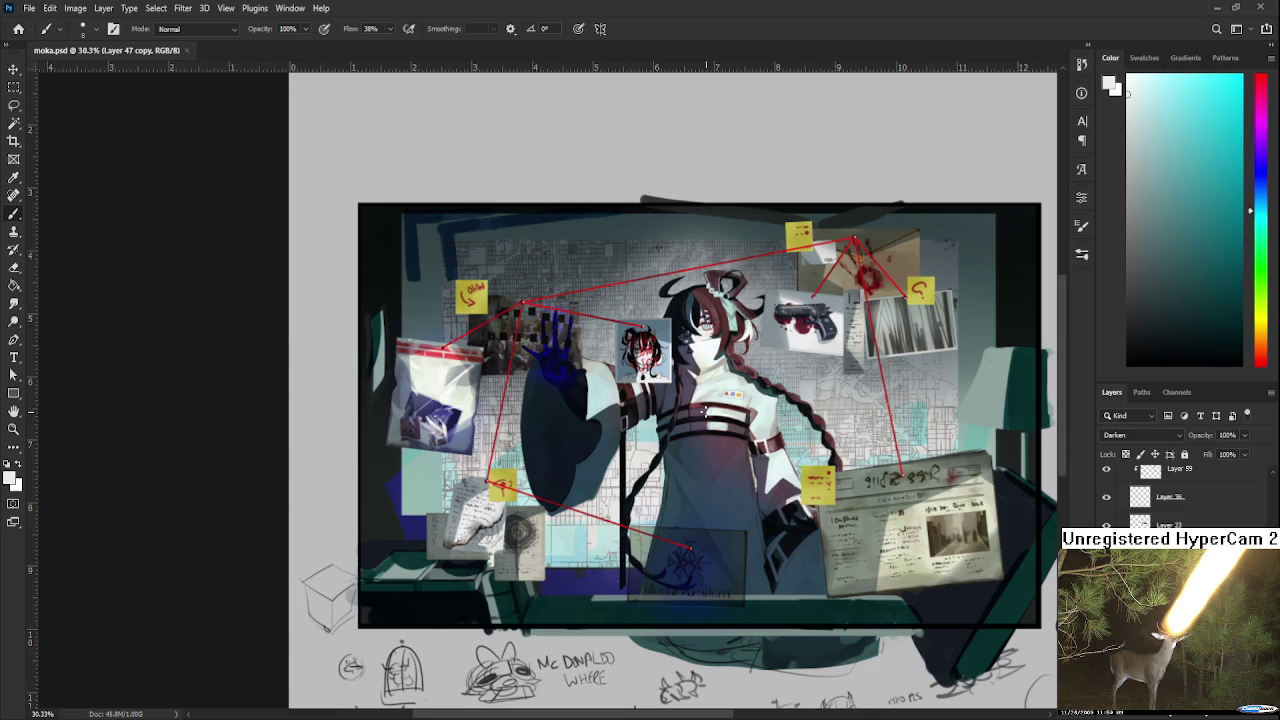
Zoom and pan the view back over the evidence board.
scroll(705, 409, up, 1)
scroll(712, 405, up, 1)
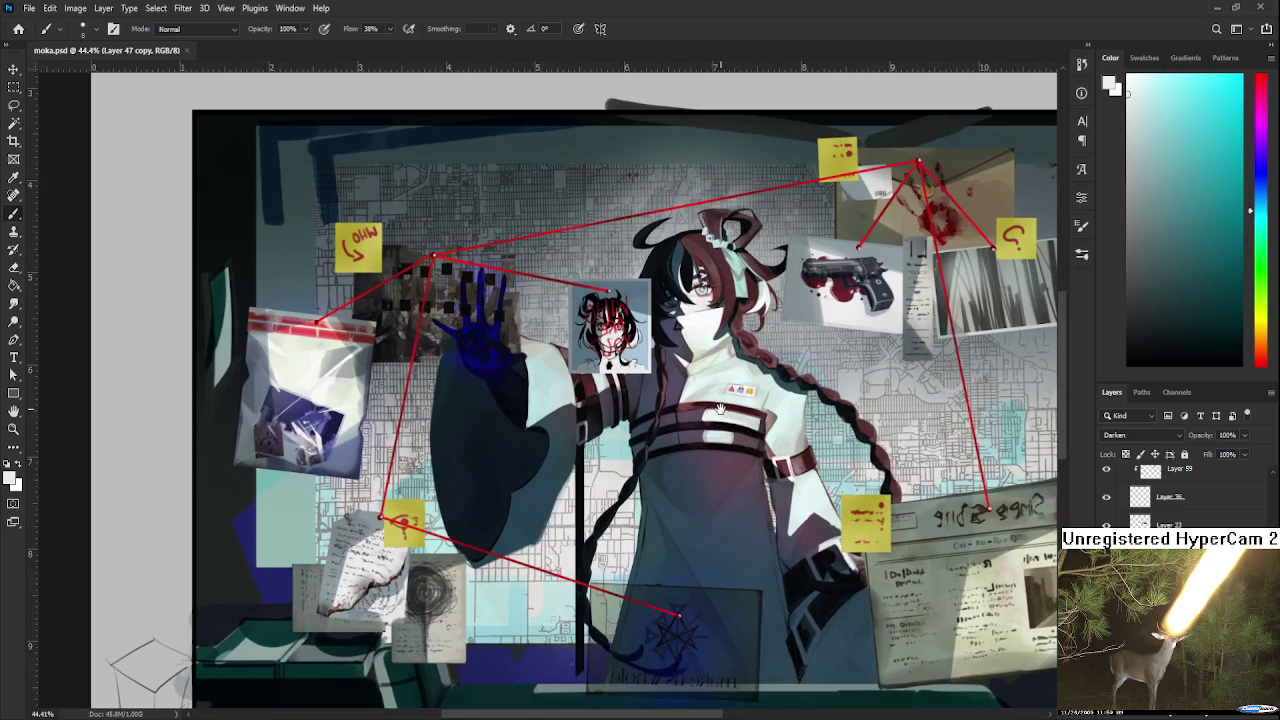
drag(716, 410, 733, 512)
scroll(694, 488, up, 2)
scroll(694, 488, up, 2)
scroll(694, 488, down, 1)
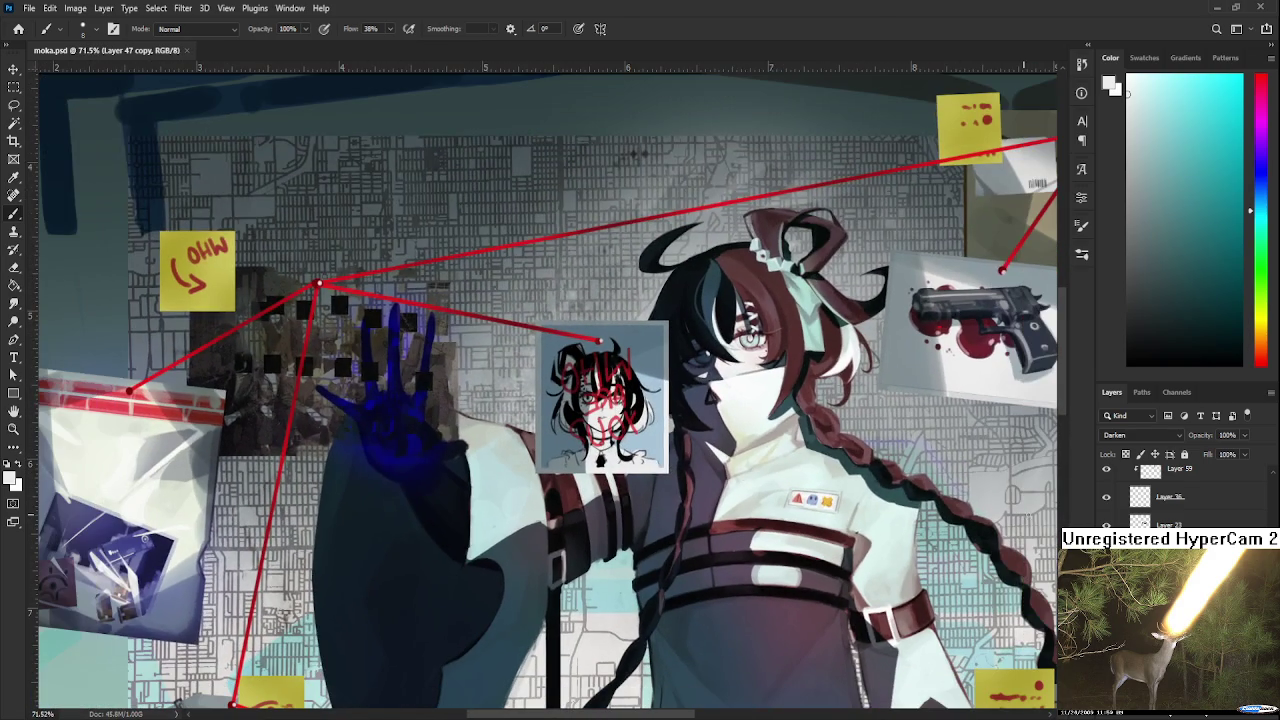
Hide and show the portrait photo to compare the board with and without it.
scroll(1160, 495, up, 2)
scroll(1160, 495, up, 1)
scroll(1160, 495, up, 1)
scroll(1160, 495, up, 2)
key(shift+minus)
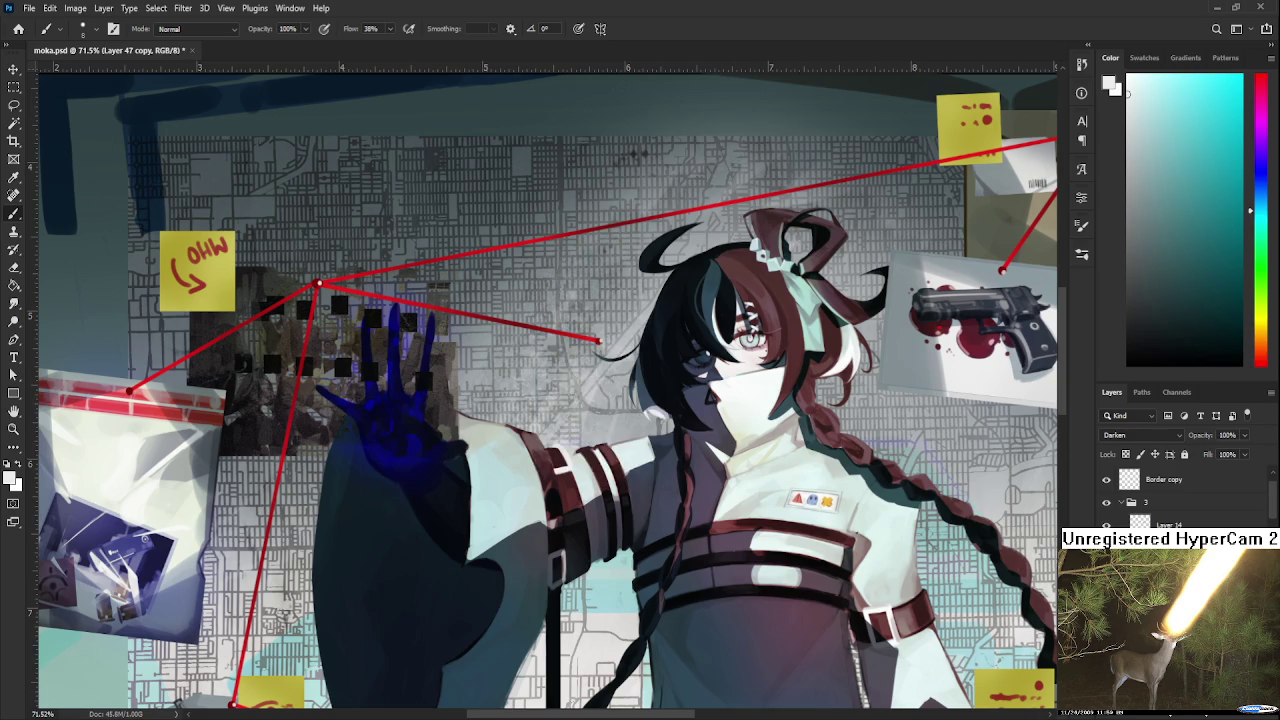
key(shift+minus)
Set the portrait photo layer's blending to Hard Light after previewing other modes.
key(ctrl+shift+alt+n)
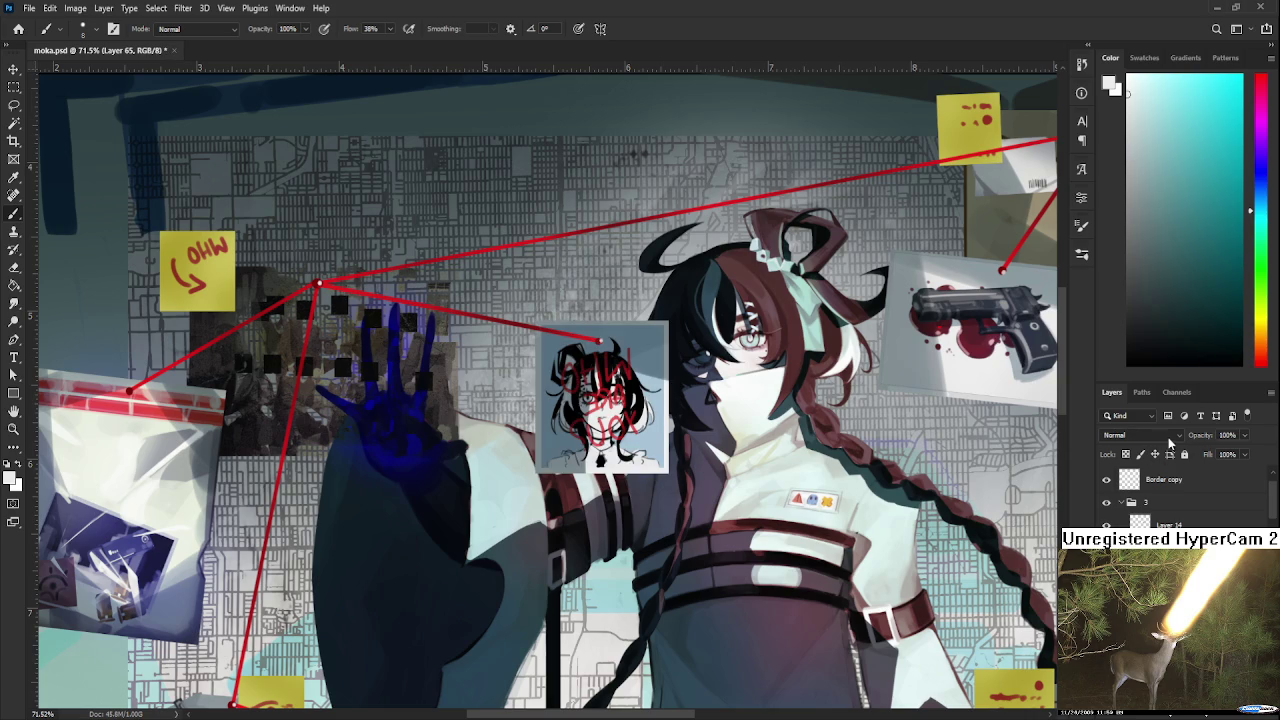
key(shift+plus)
key(shift+plus)
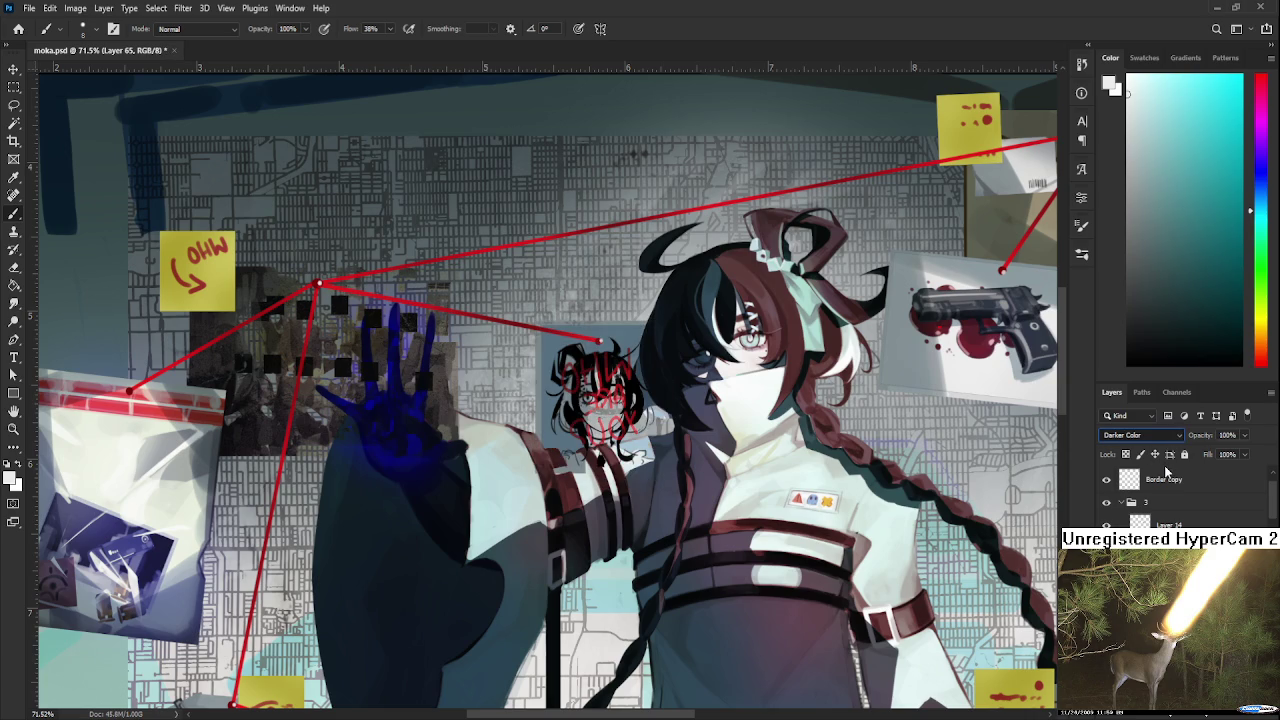
key(shift+plus)
key(shift+plus)
key(shift+plus)
key(shift+plus)
key(shift+plus)
key(shift+plus)
key(shift+plus)
key(shift+plus)
key(shift+plus)
key(shift+plus)
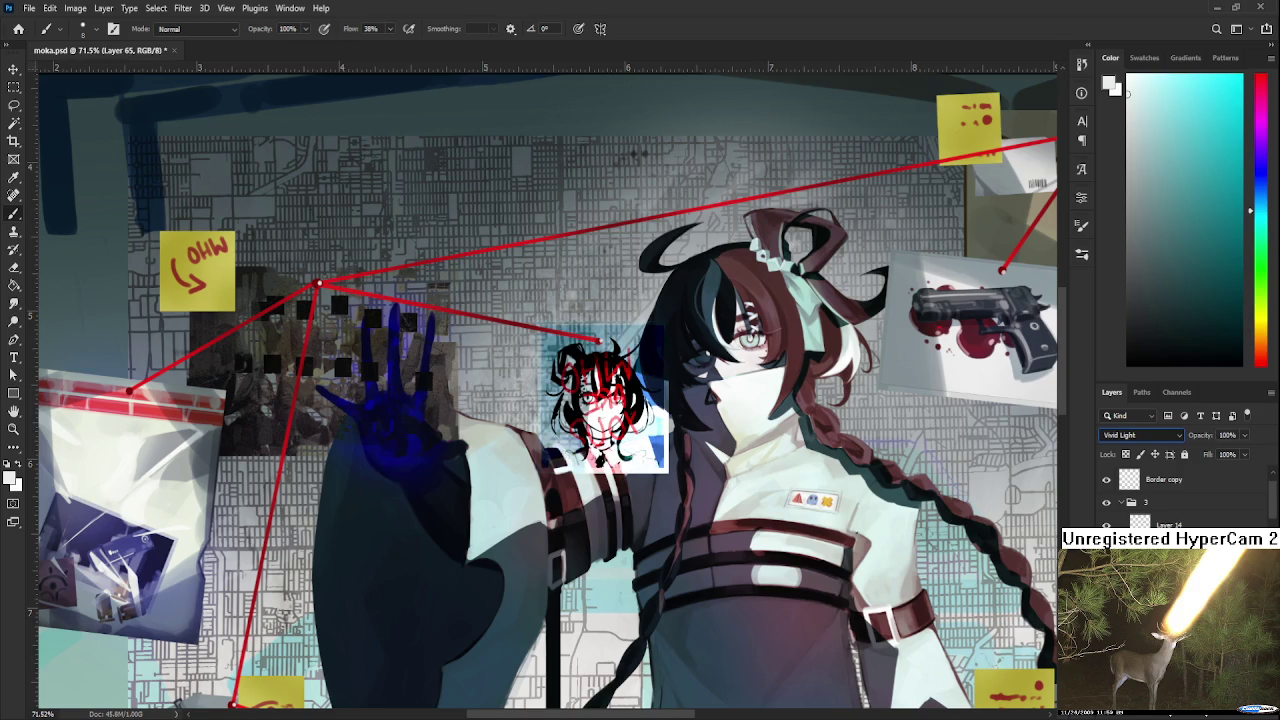
key(shift+minus)
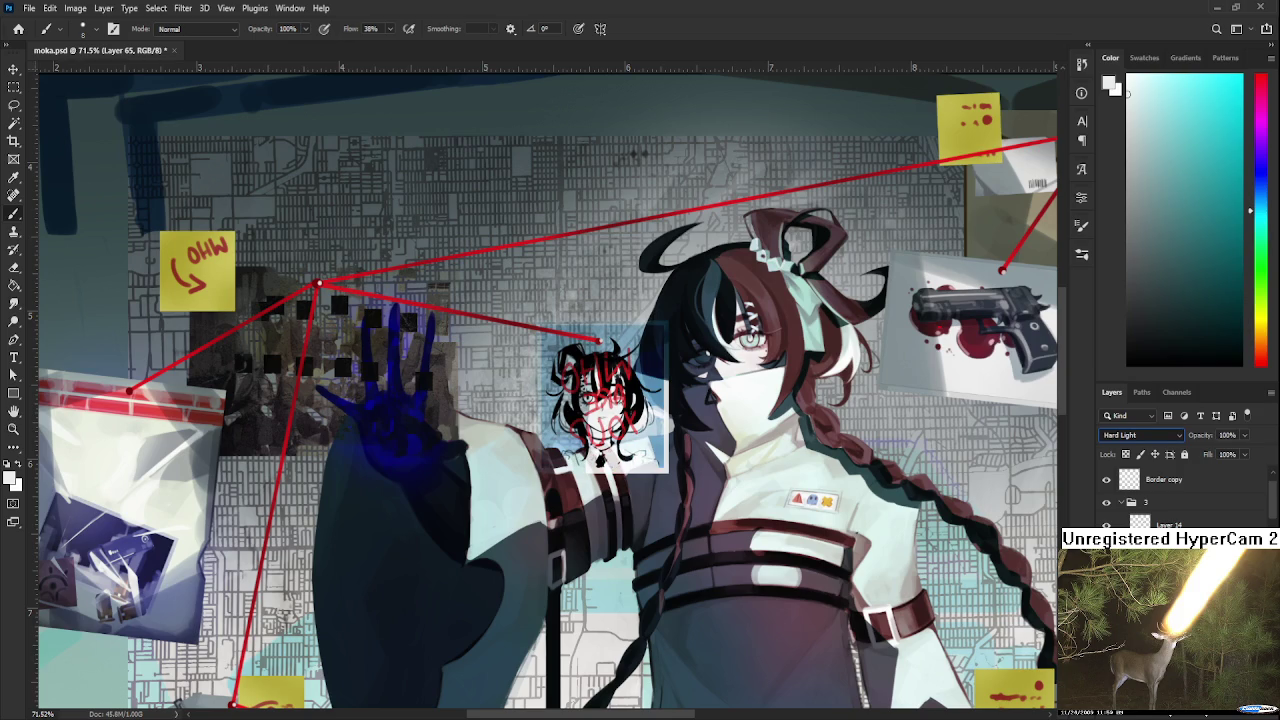
key(shift+plus)
key(shift+plus)
key(shift+minus)
key(shift+minus)
Select Layer 14 and add a new empty Layer 67 for annotations.
scroll(716, 404, down, 2)
scroll(716, 404, down, 2)
scroll(713, 402, down, 1)
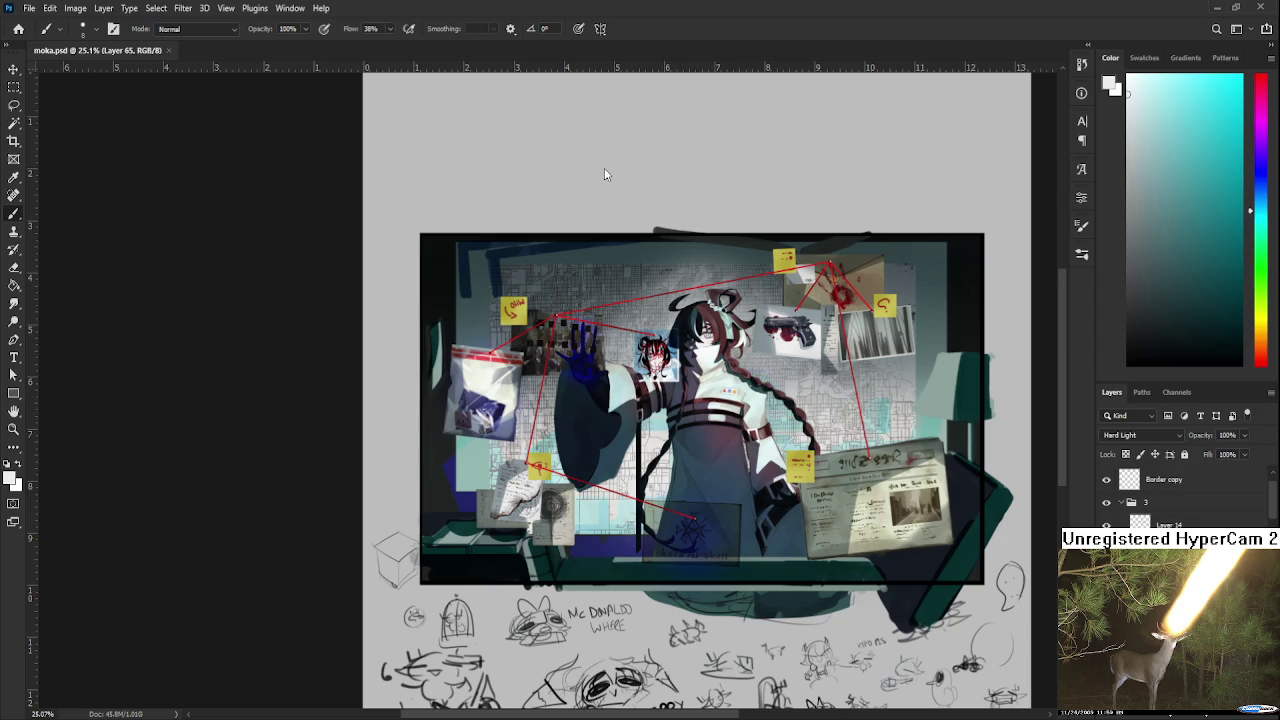
scroll(677, 298, up, 2)
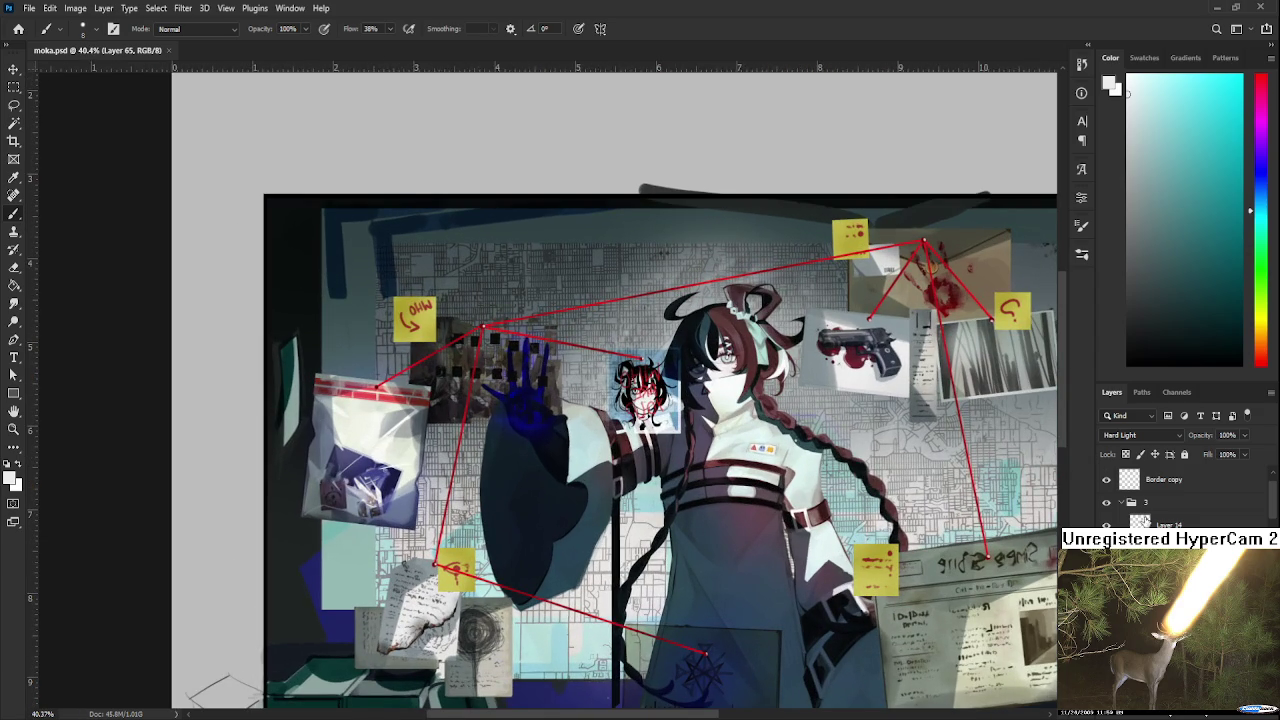
click(1160, 522)
ctrl+click(620, 400)
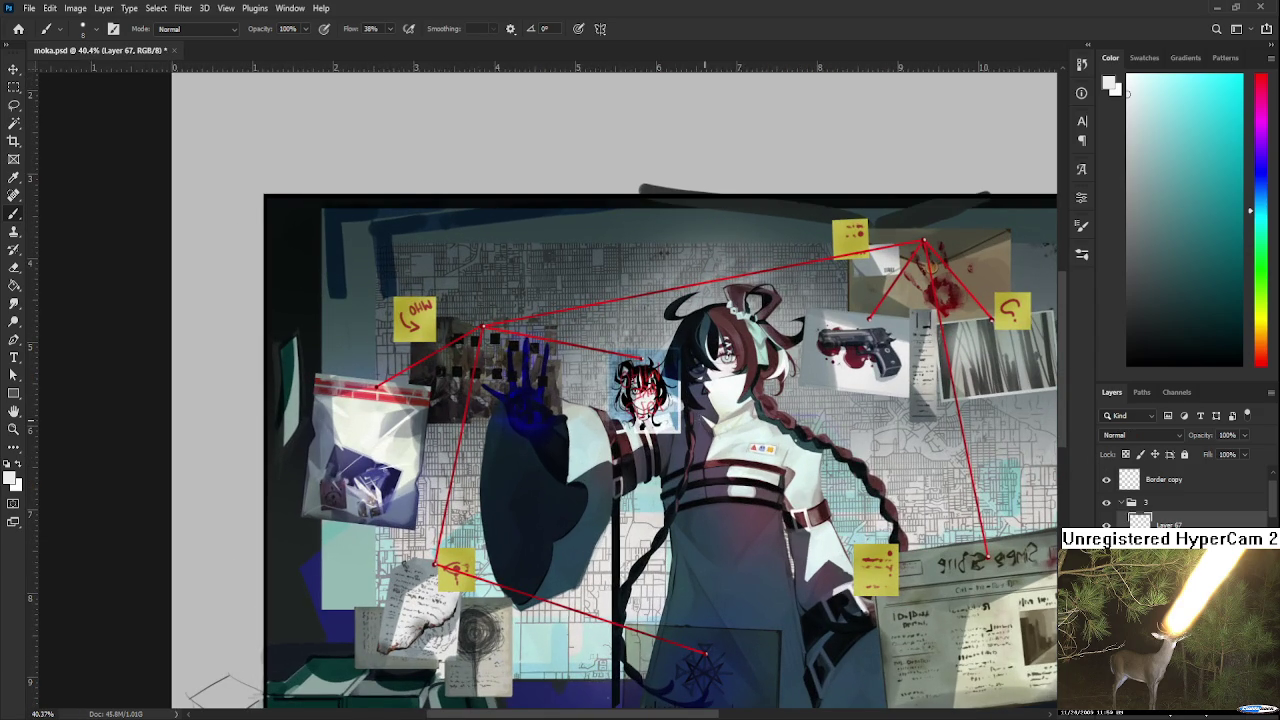
scroll(620, 400, up, 1)
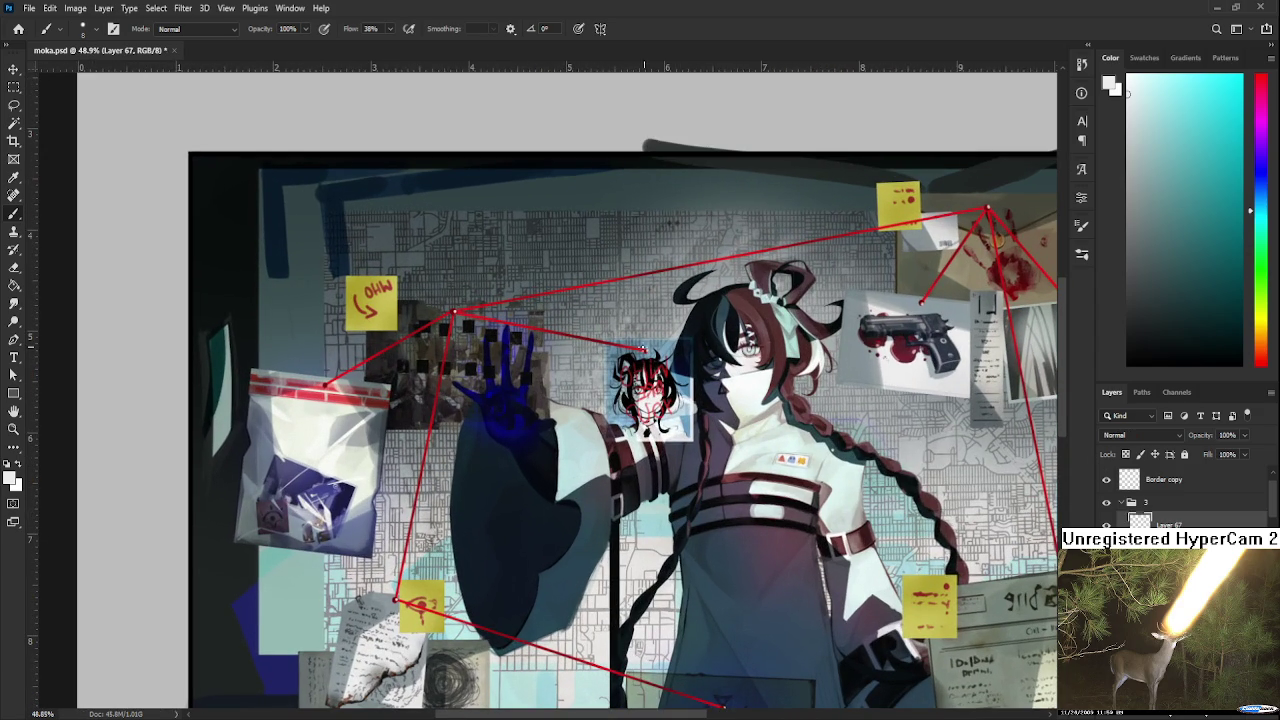
Sample a blood red and brush the word SPECTER with an arrow above the portrait.
alt+click(1034, 252)
drag(1034, 252, 1005, 245)
drag(594, 323, 603, 333)
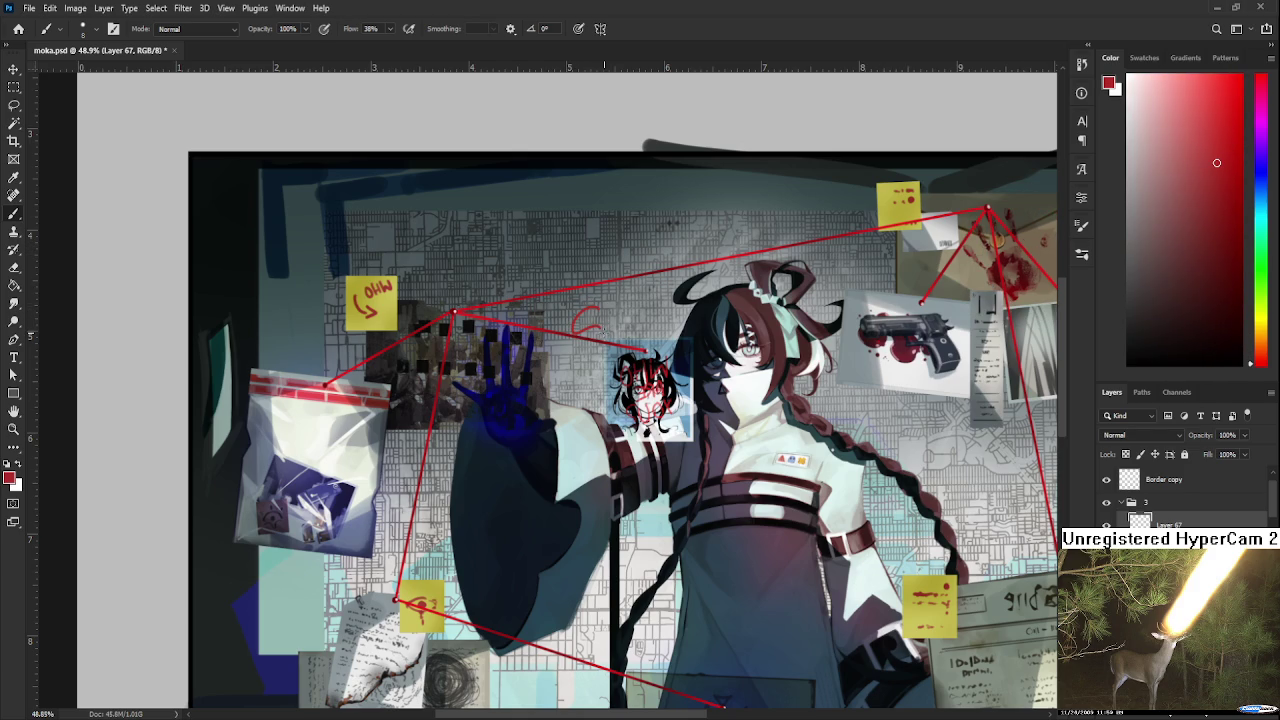
key(ctrl+z)
drag(600, 308, 597, 330)
scroll(455, 413, up, 2)
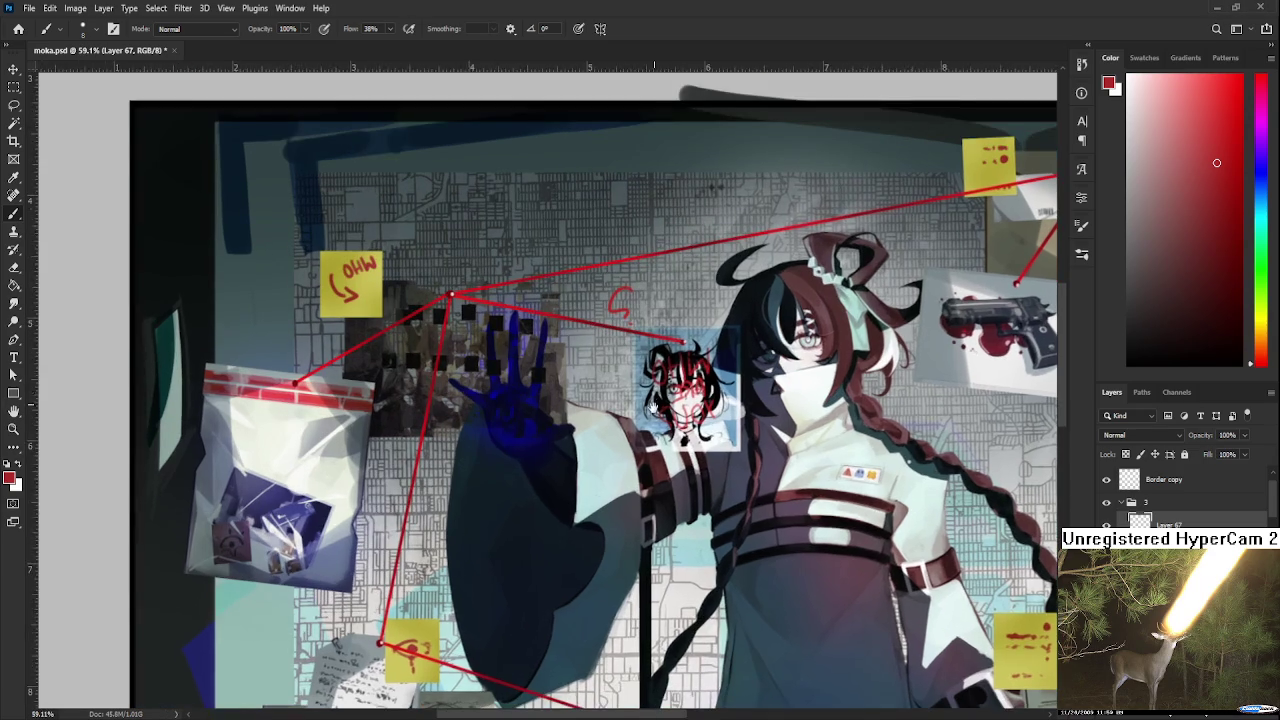
key(ctrl+z)
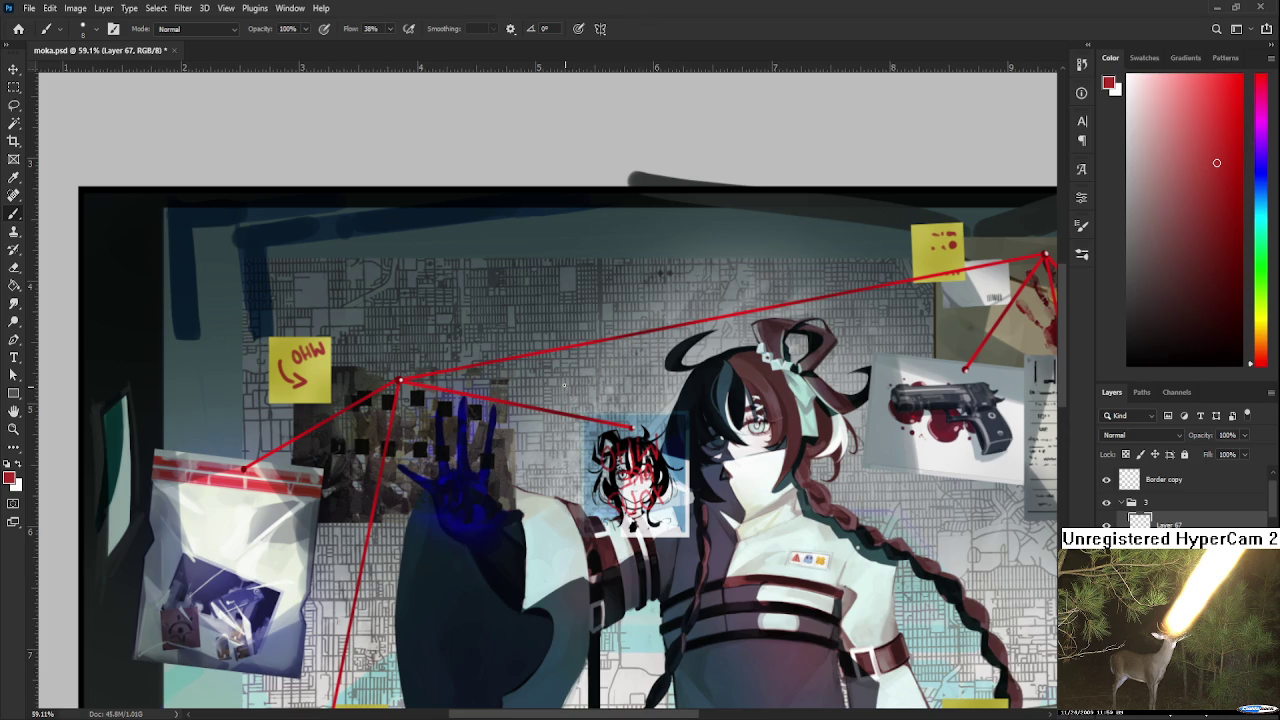
key(ctrl+z)
mouse_move(577, 387)
mouse_down()
mouse_move(565, 371)
mouse_move(585, 385)
mouse_up()
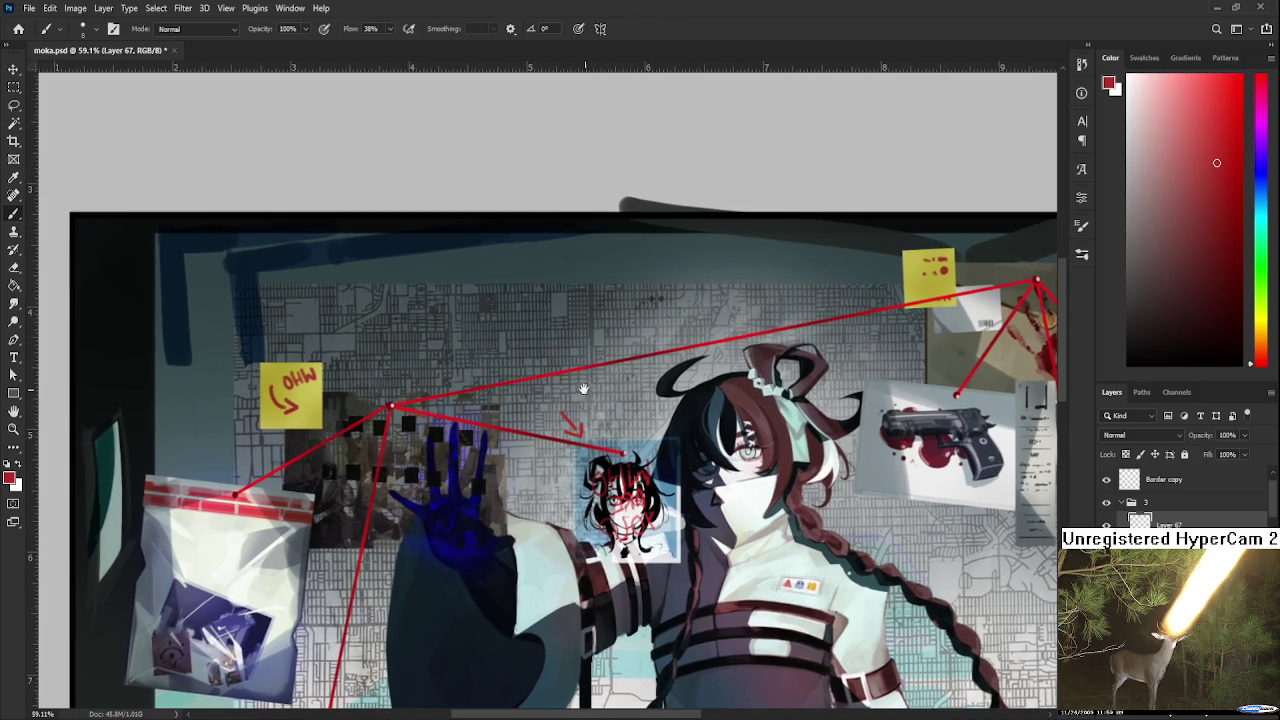
key(ctrl+z)
key(ctrl+z)
key(ctrl+z)
key(ctrl+z)
mouse_move(605, 338)
mouse_down()
mouse_move(599, 348)
mouse_move(640, 334)
mouse_up()
Lasso the SPECTER lettering, then flip it horizontally and rotate it.
key(l)
drag(598, 380, 550, 375)
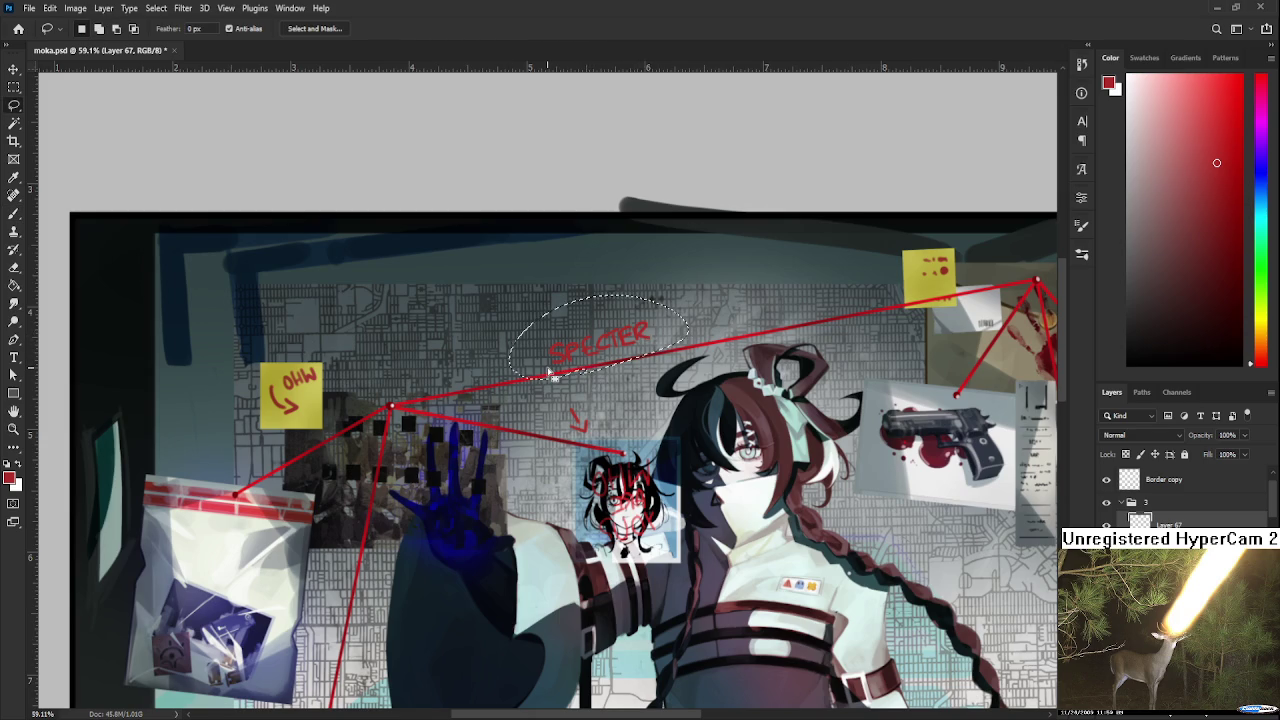
key(ctrl+t)
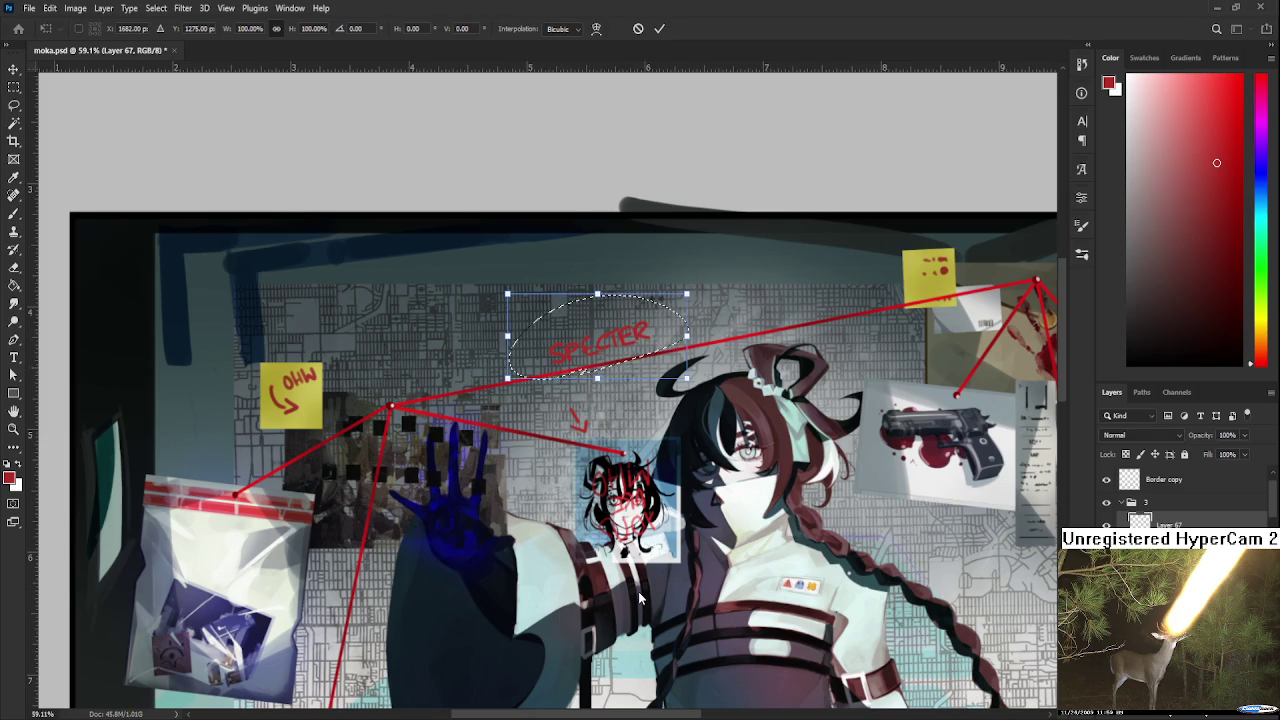
mouse_move(598, 340)
mouse_down()
mouse_move(603, 400)
mouse_move(638, 404)
mouse_up()
key(Return)
scroll(638, 404, down, 1)
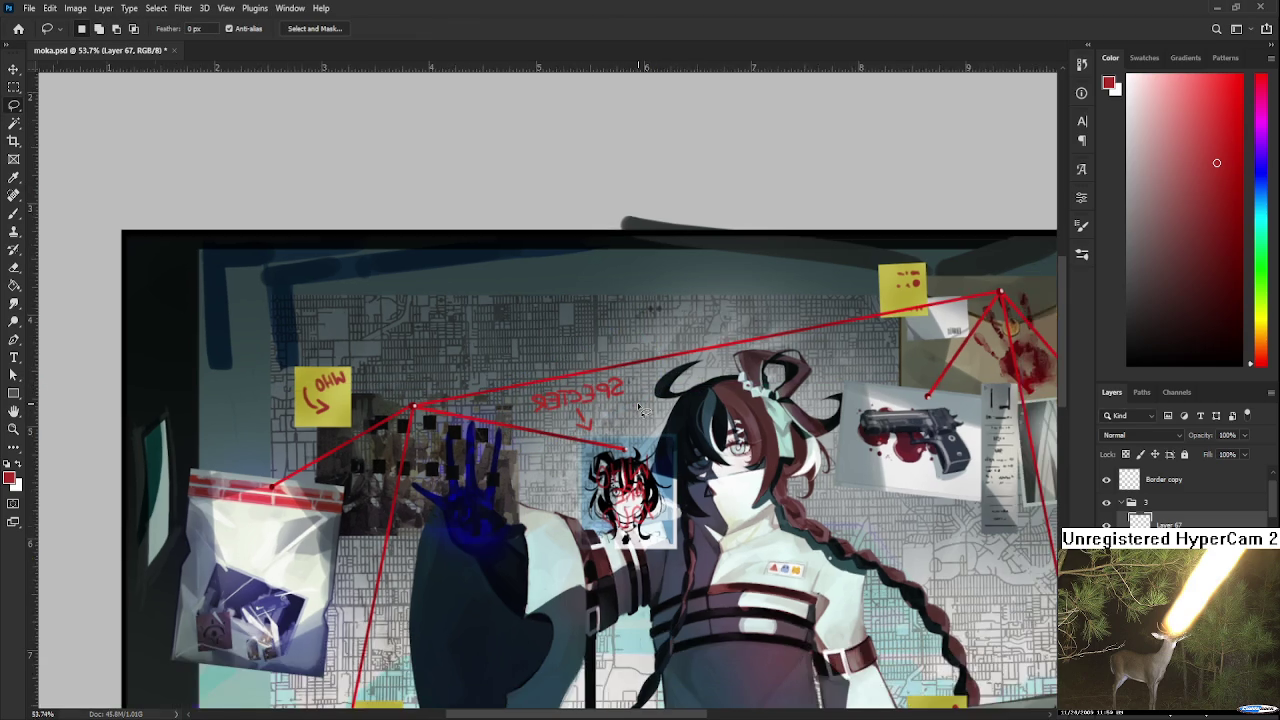
scroll(638, 404, down, 3)
scroll(693, 392, up, 2)
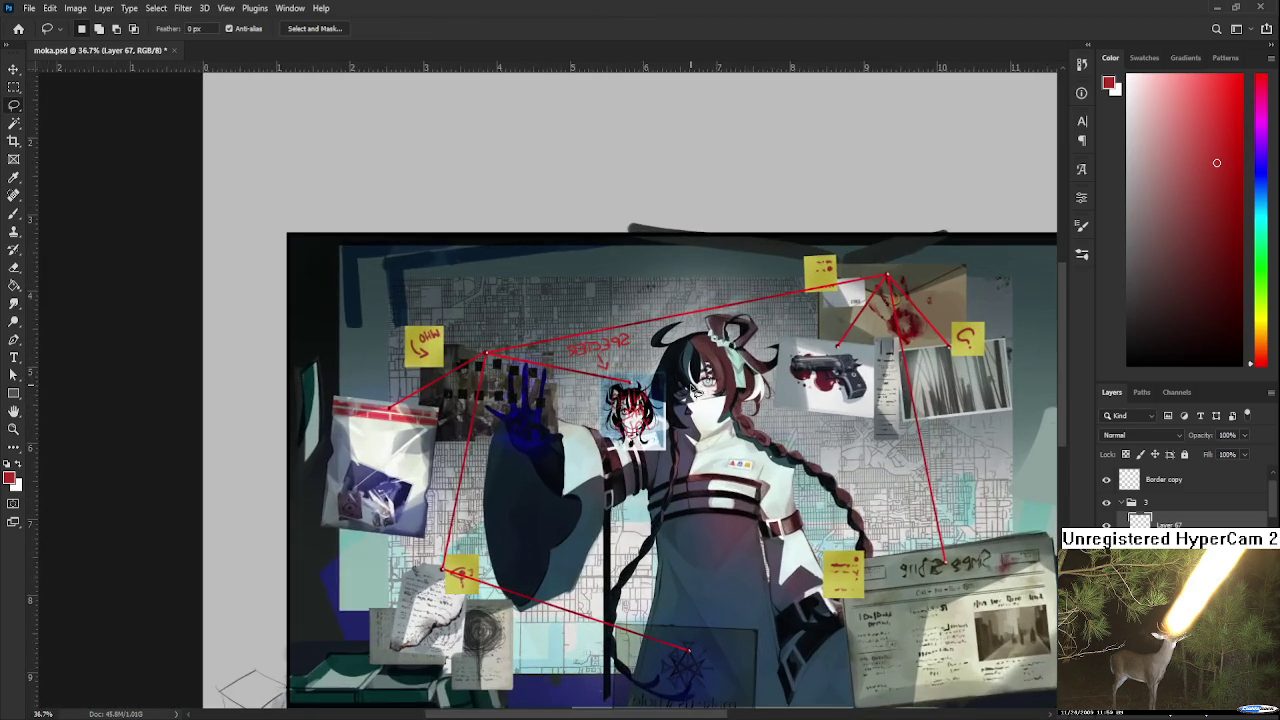
scroll(700, 395, up, 1)
scroll(735, 485, up, 1)
mouse_move(829, 485)
mouse_down()
mouse_move(790, 450)
mouse_move(796, 526)
mouse_up()
key(b)
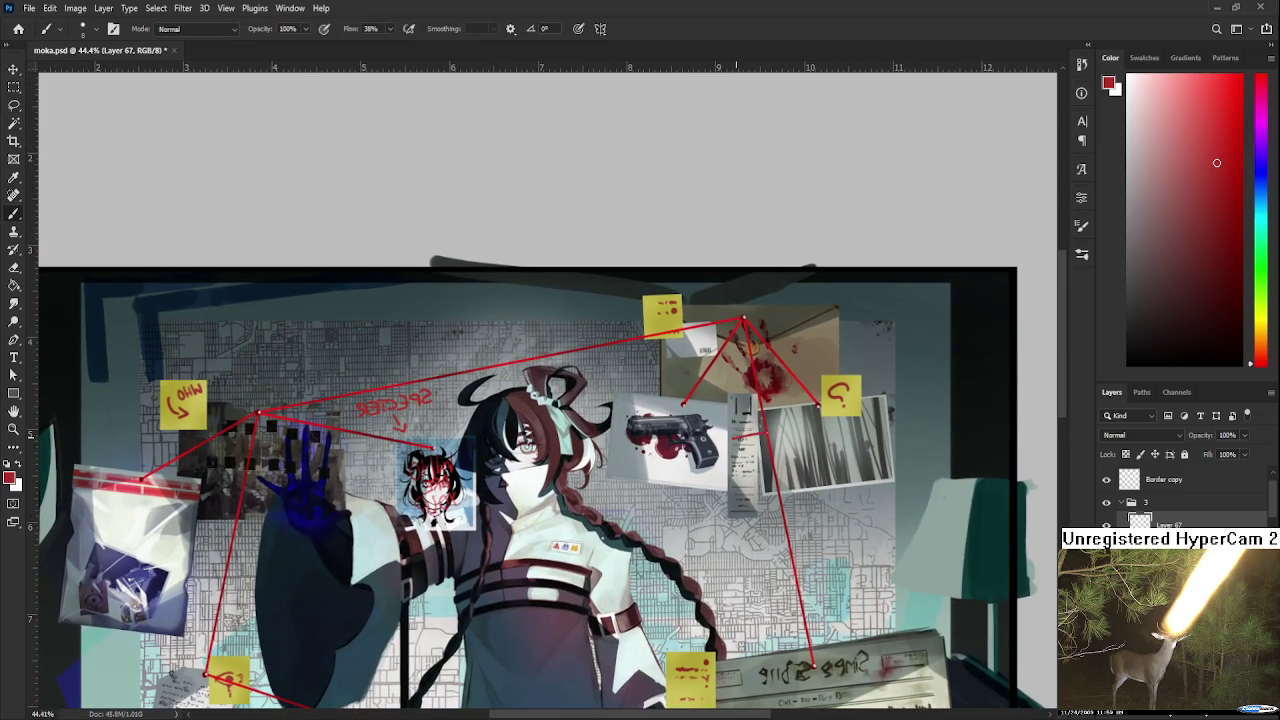
drag(743, 462, 668, 413)
mouse_move(701, 471)
mouse_down()
mouse_move(714, 436)
mouse_move(805, 428)
mouse_up()
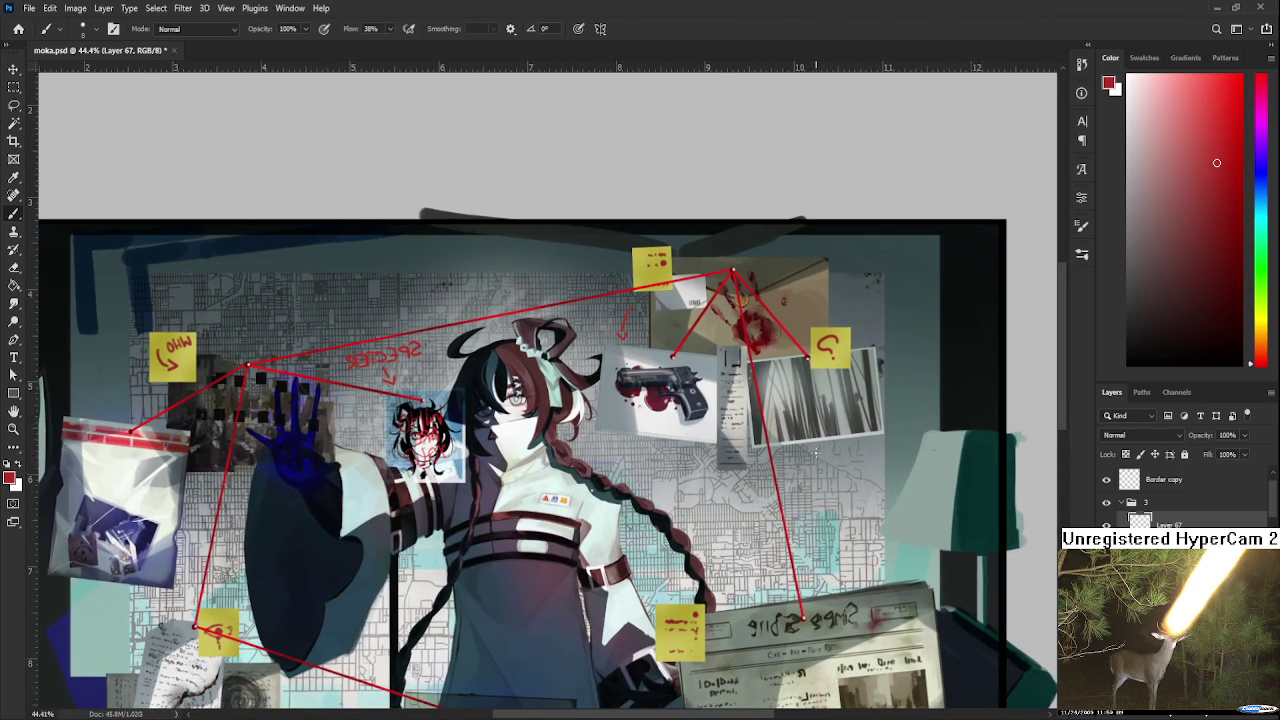
mouse_move(813, 460)
mouse_down()
mouse_move(795, 472)
mouse_move(917, 452)
mouse_up()
drag(825, 330, 825, 306)
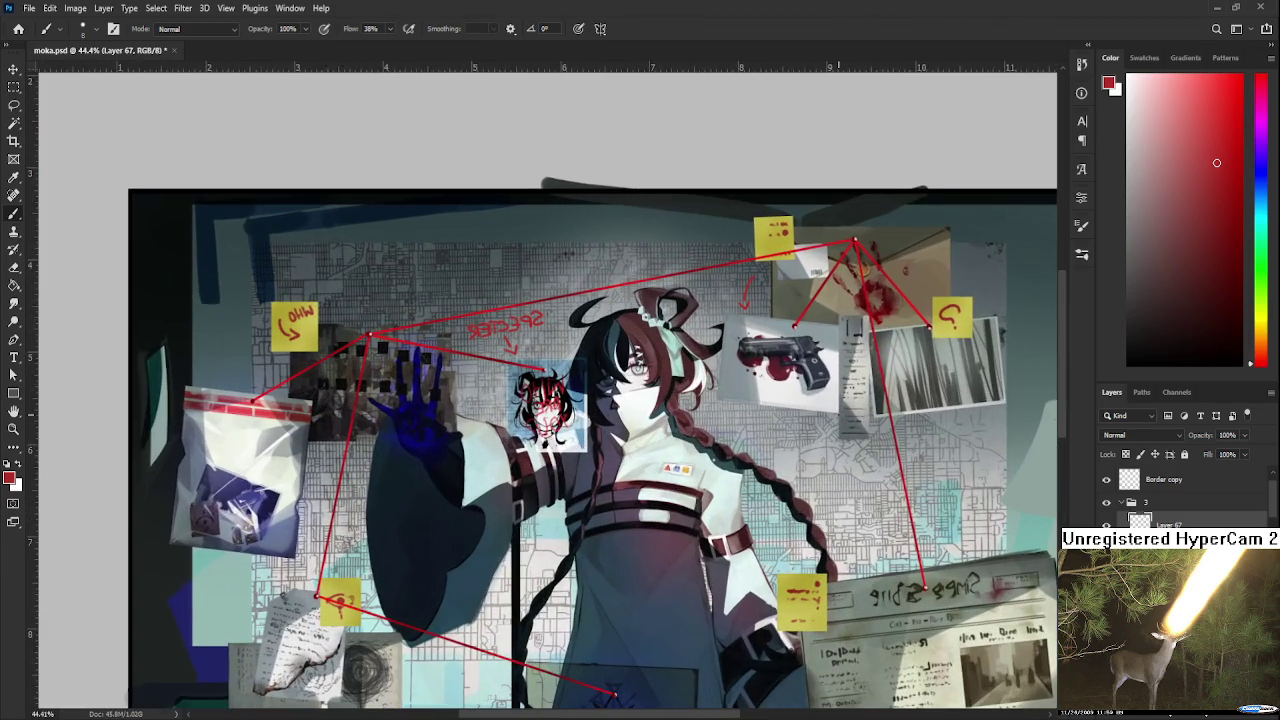
drag(838, 460, 753, 445)
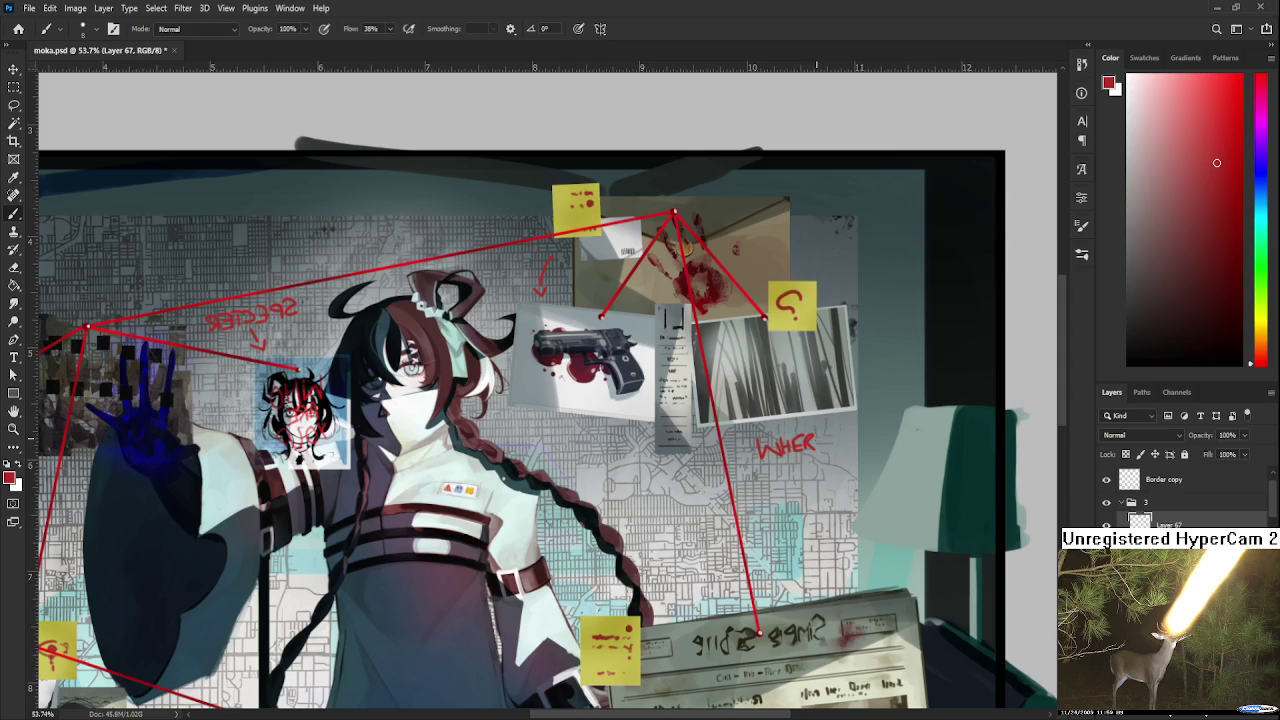
drag(833, 426, 840, 446)
key(l)
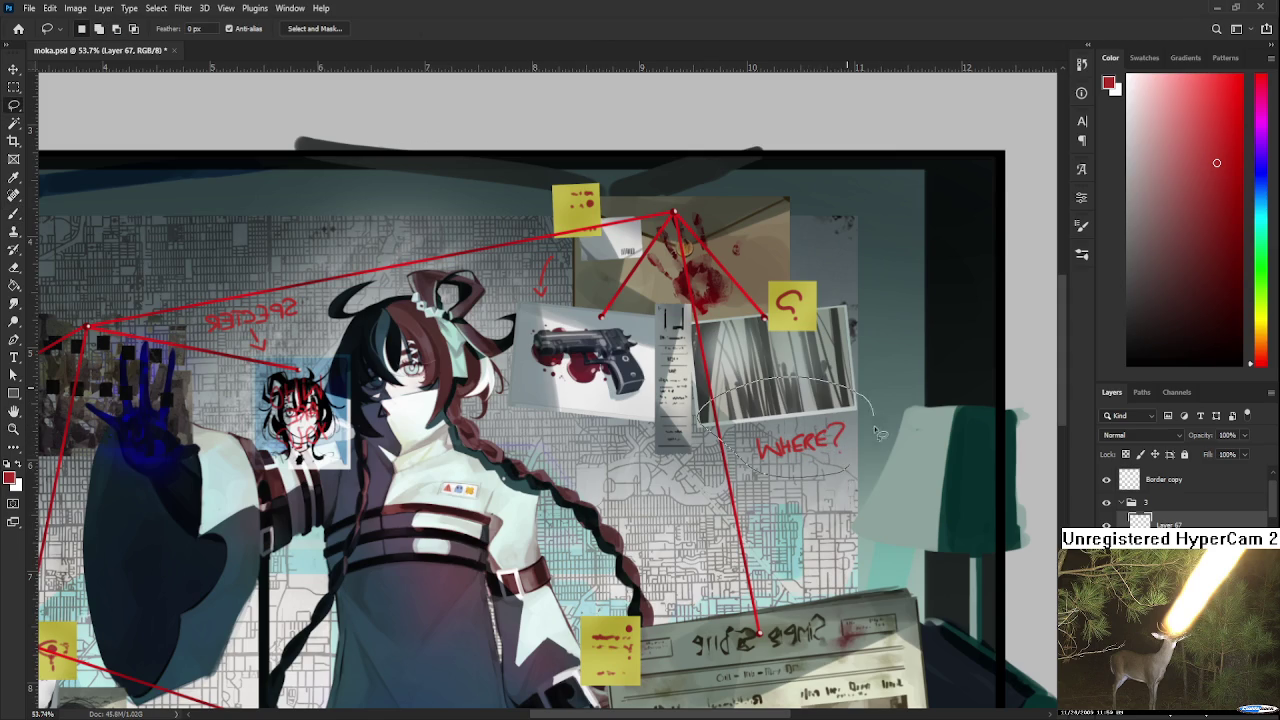
drag(731, 453, 745, 472)
key(ctrl+t)
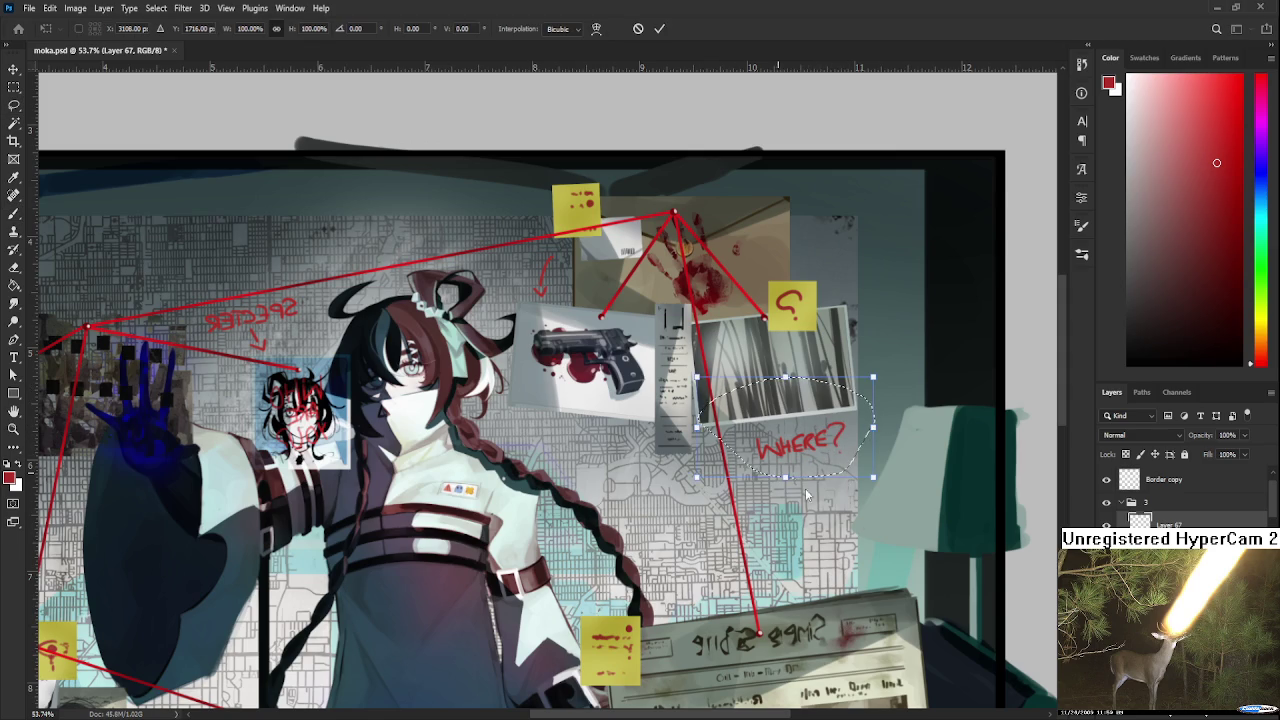
mouse_move(860, 462)
mouse_down()
mouse_move(802, 443)
mouse_move(808, 483)
mouse_up()
scroll(793, 490, down, 1)
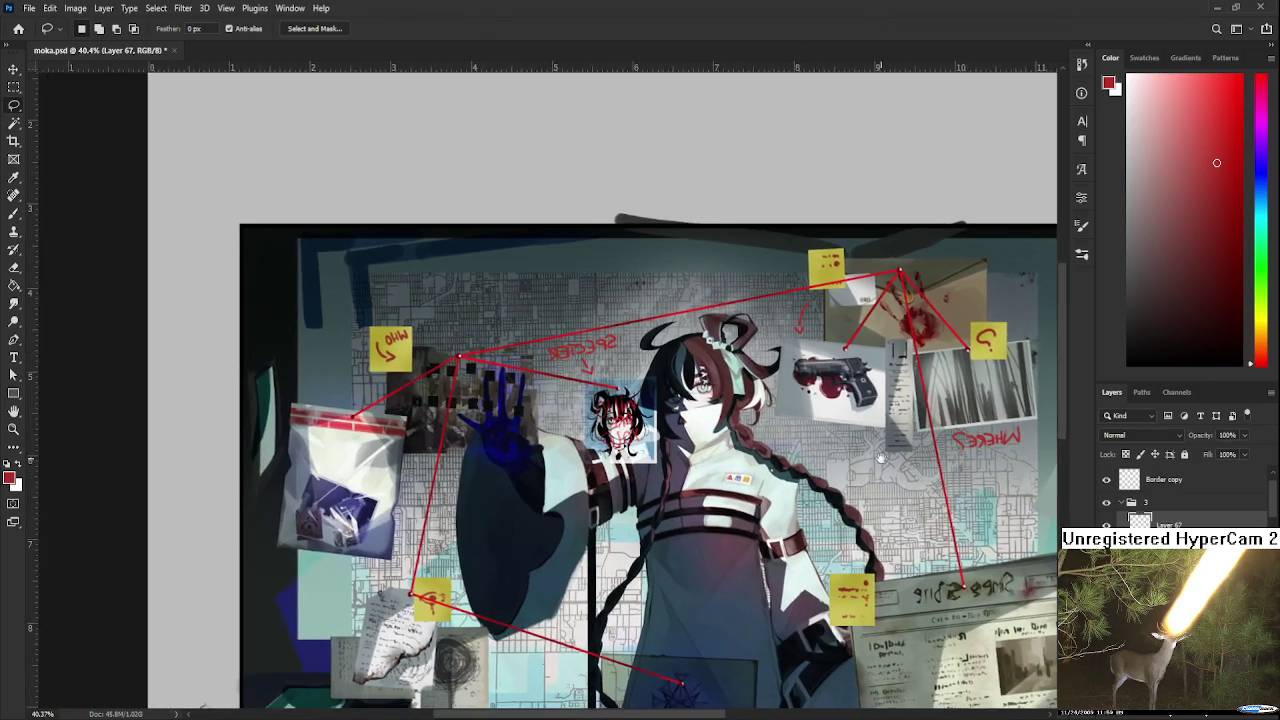
scroll(822, 456, up, 1)
scroll(699, 394, up, 1)
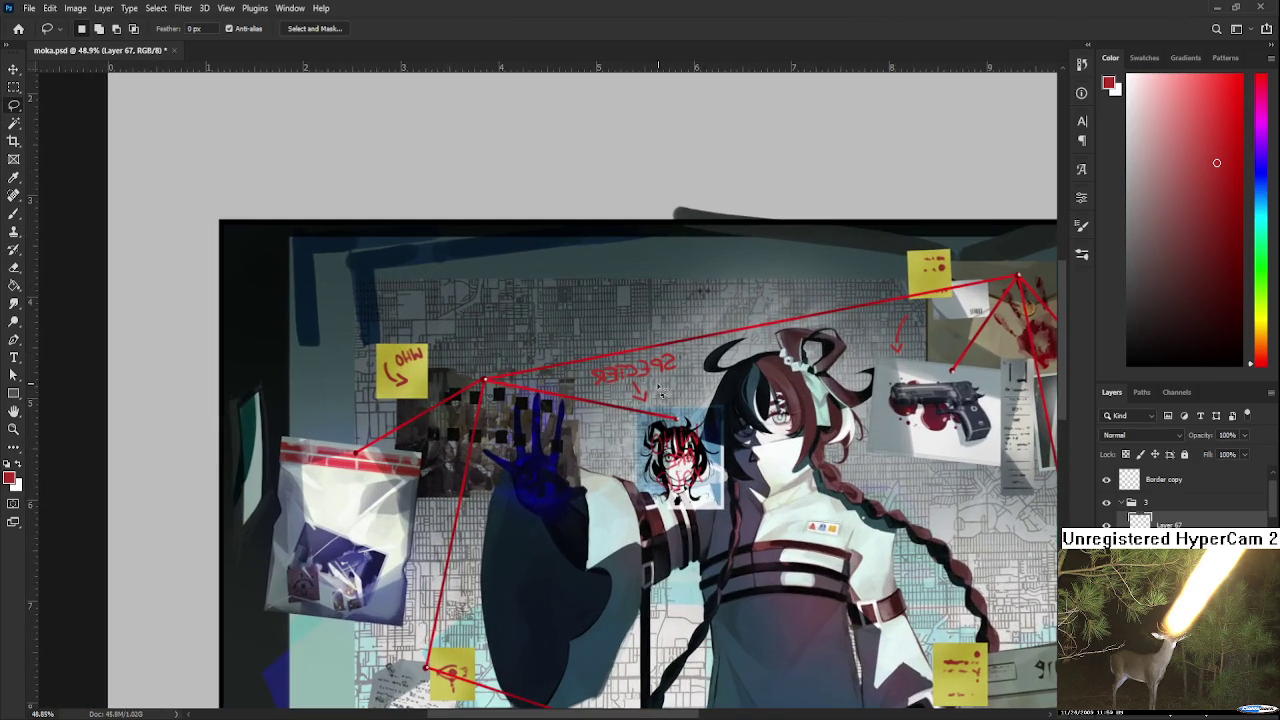
key(b)
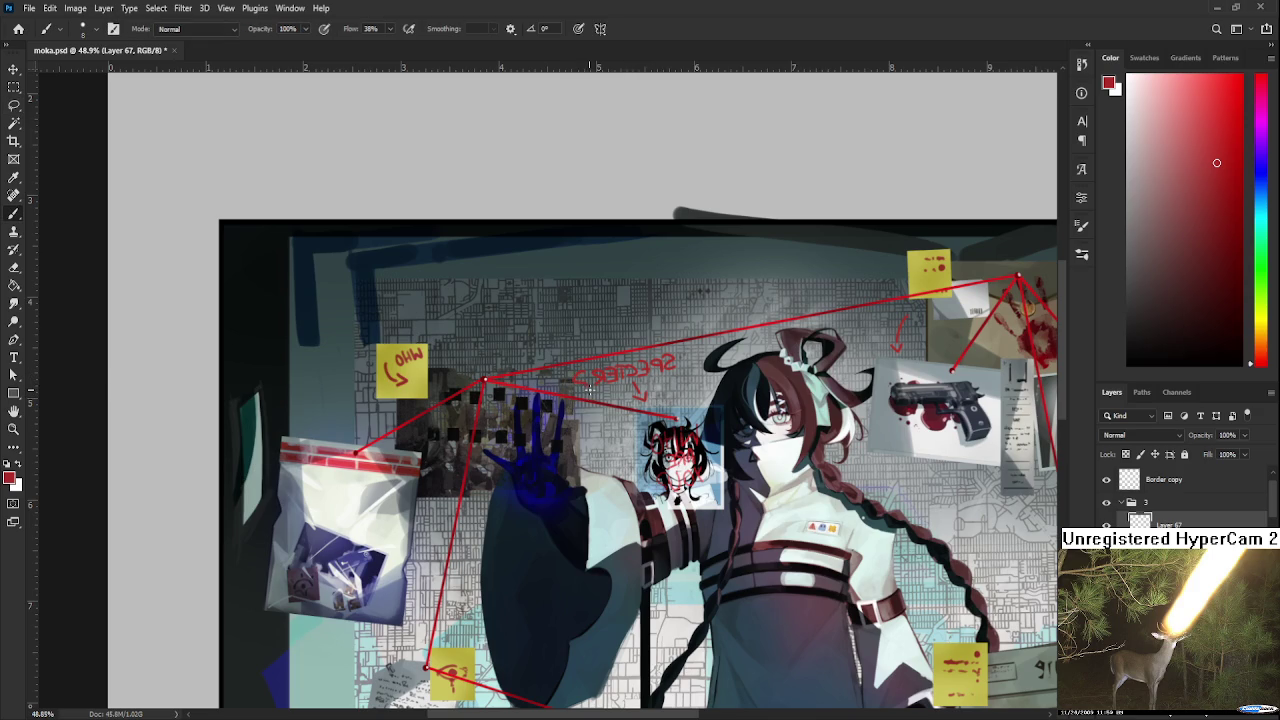
scroll(662, 418, down, 2)
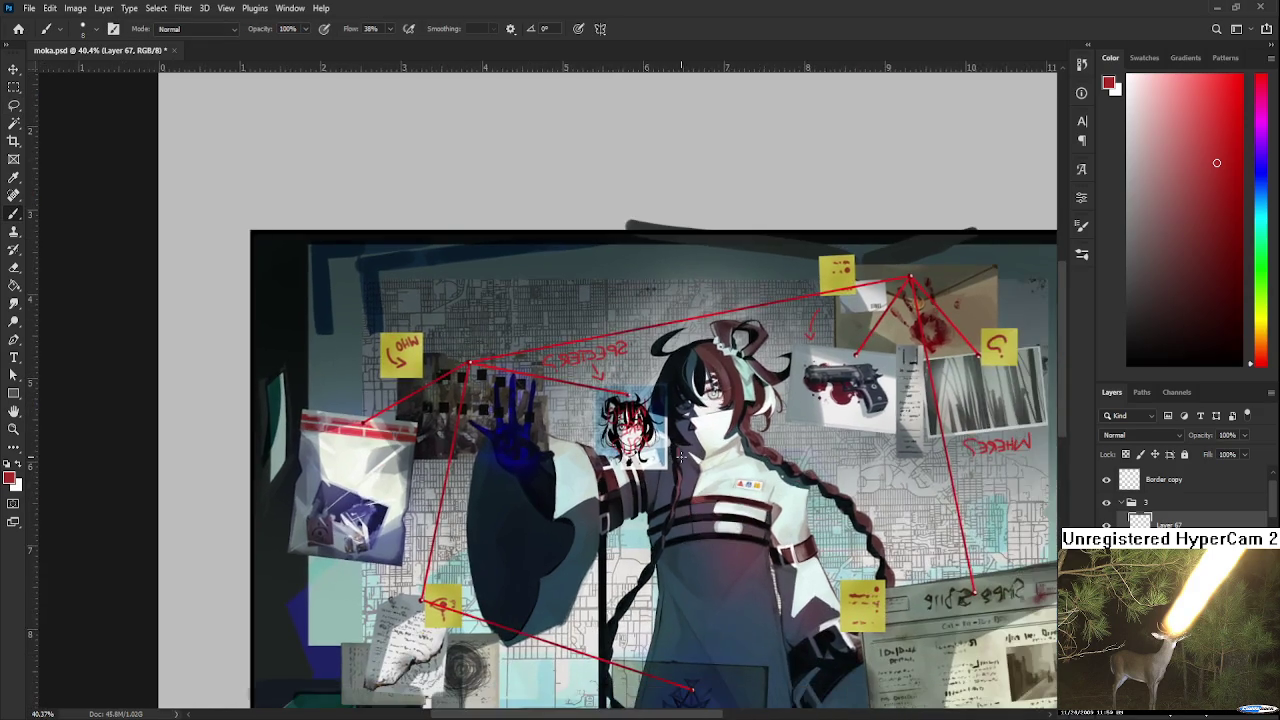
scroll(676, 480, down, 1)
drag(675, 480, 725, 435)
scroll(625, 497, up, 1)
scroll(625, 497, up, 1)
scroll(752, 487, down, 1)
mouse_move(753, 490)
mouse_down()
mouse_move(697, 518)
mouse_move(631, 498)
mouse_up()
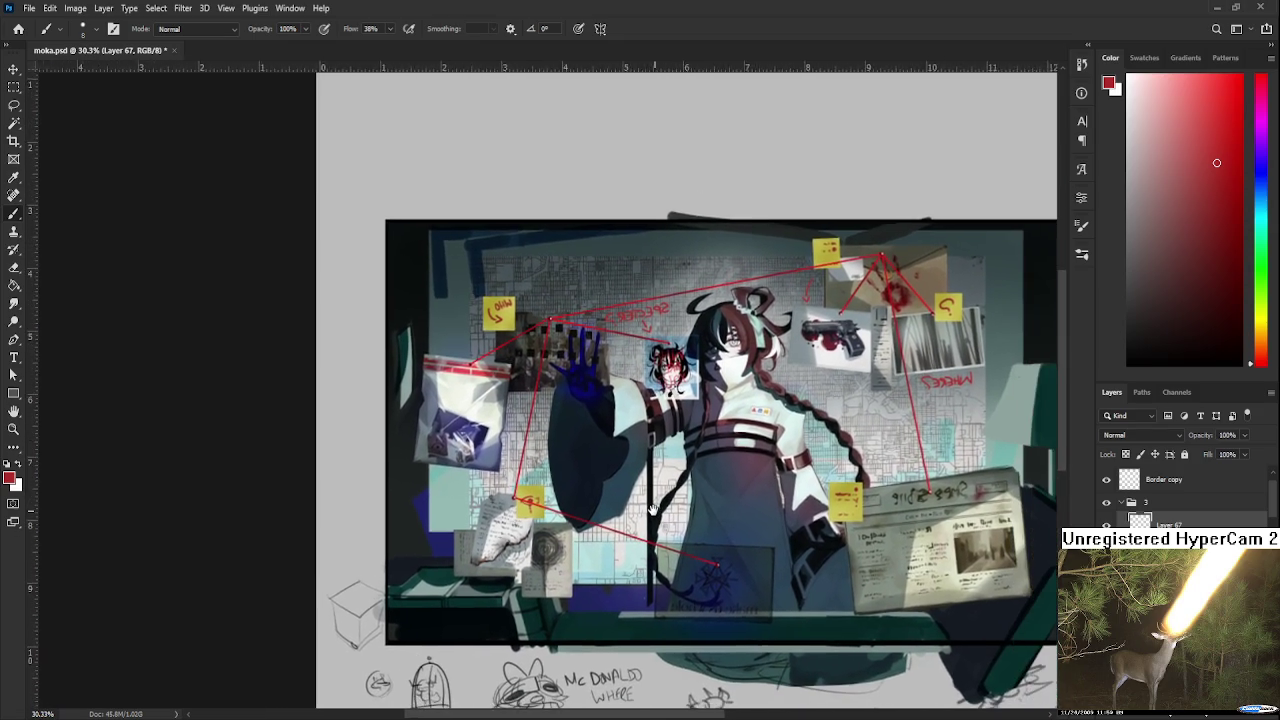
Flip the CULTIST? lettering into mirror writing, shift it left and down, and tilt it.
scroll(697, 526, up, 1)
scroll(697, 526, down, 1)
scroll(698, 527, up, 1)
scroll(698, 527, up, 2)
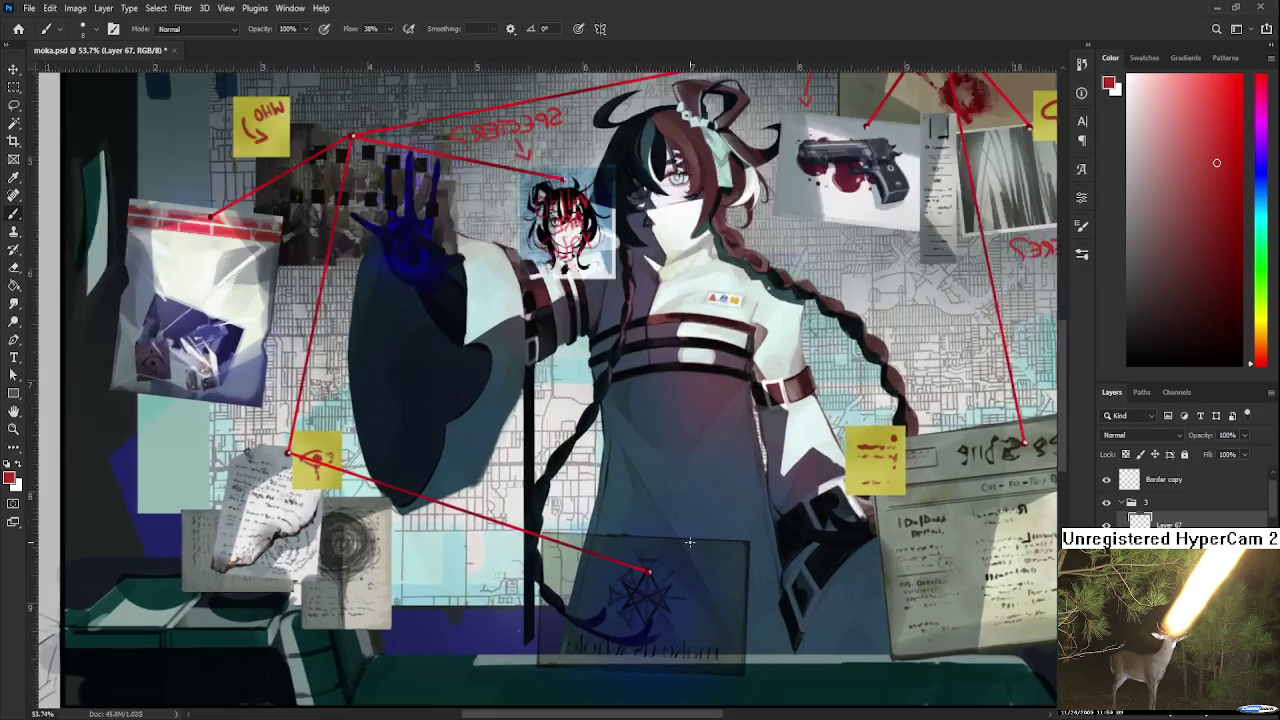
drag(687, 473, 697, 463)
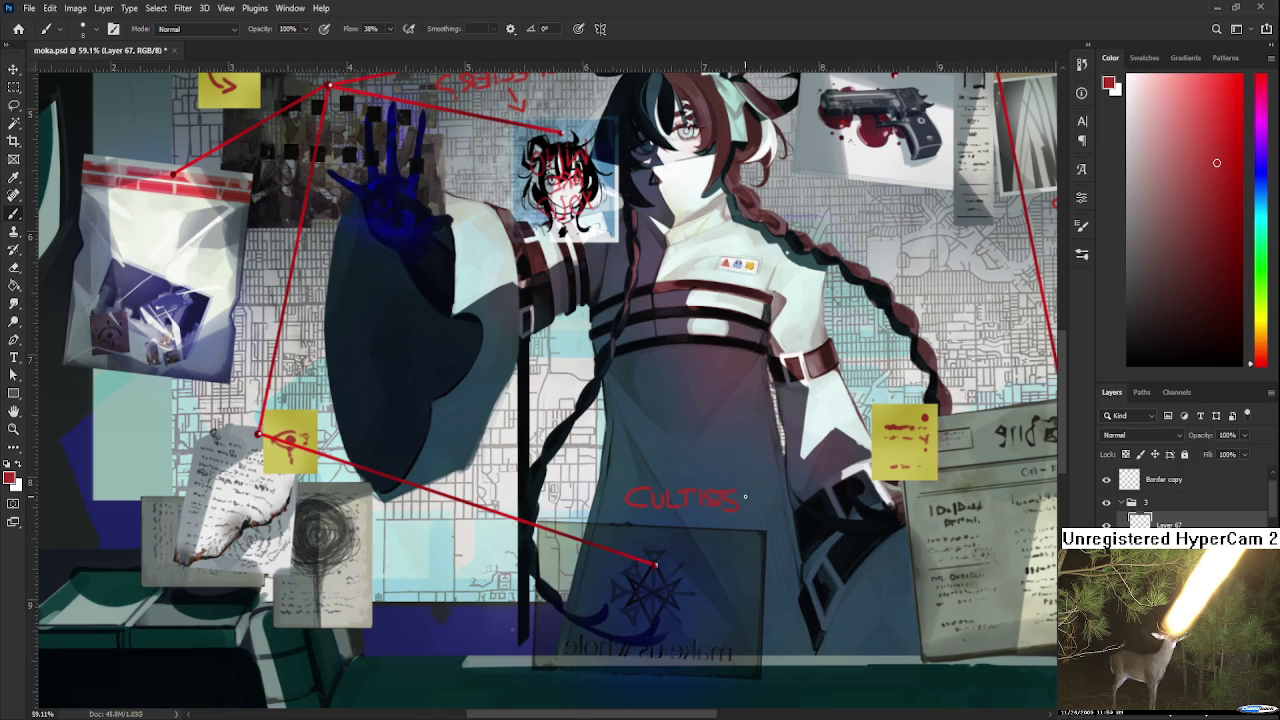
key(l)
drag(700, 452, 676, 458)
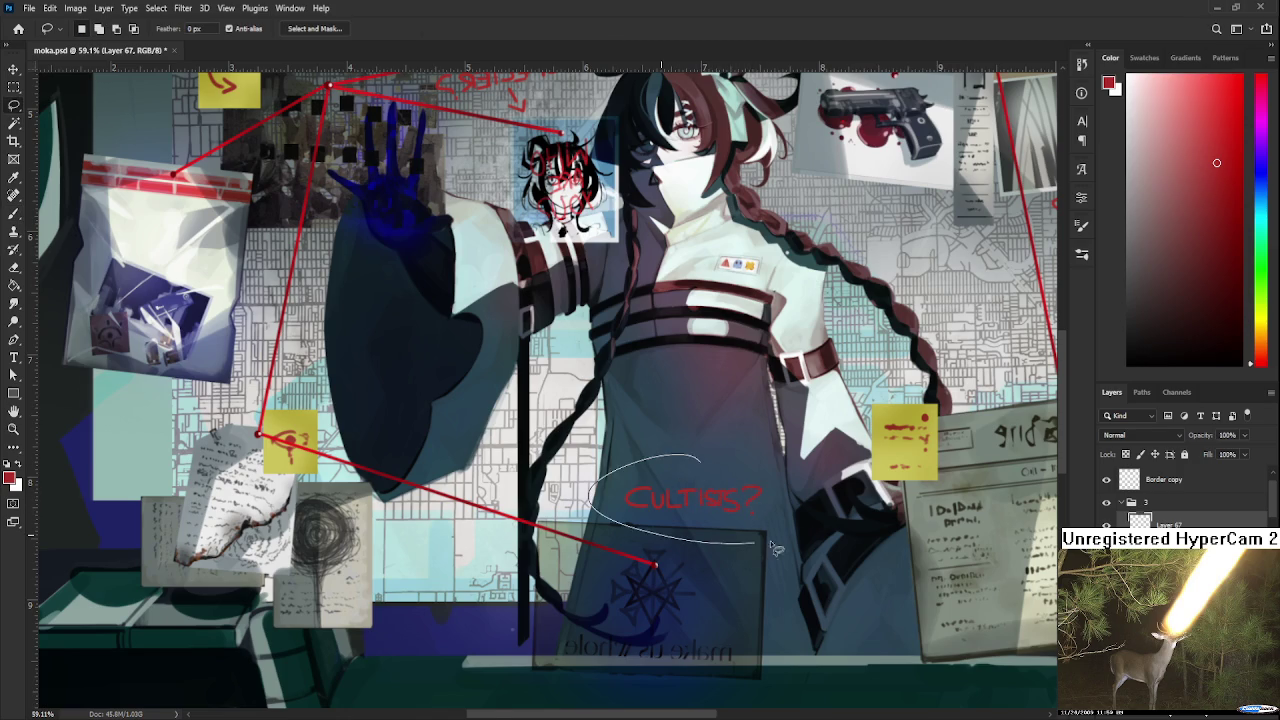
key(ctrl+t)
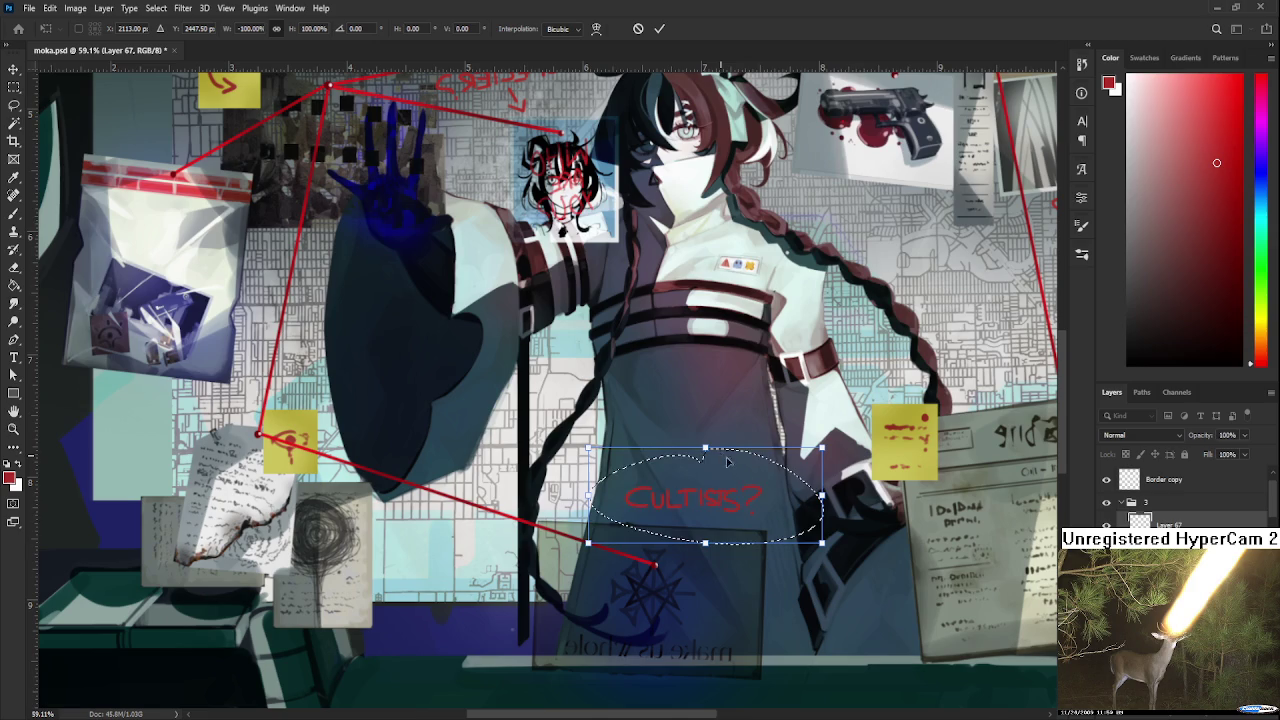
drag(830, 492, 862, 522)
drag(705, 500, 655, 513)
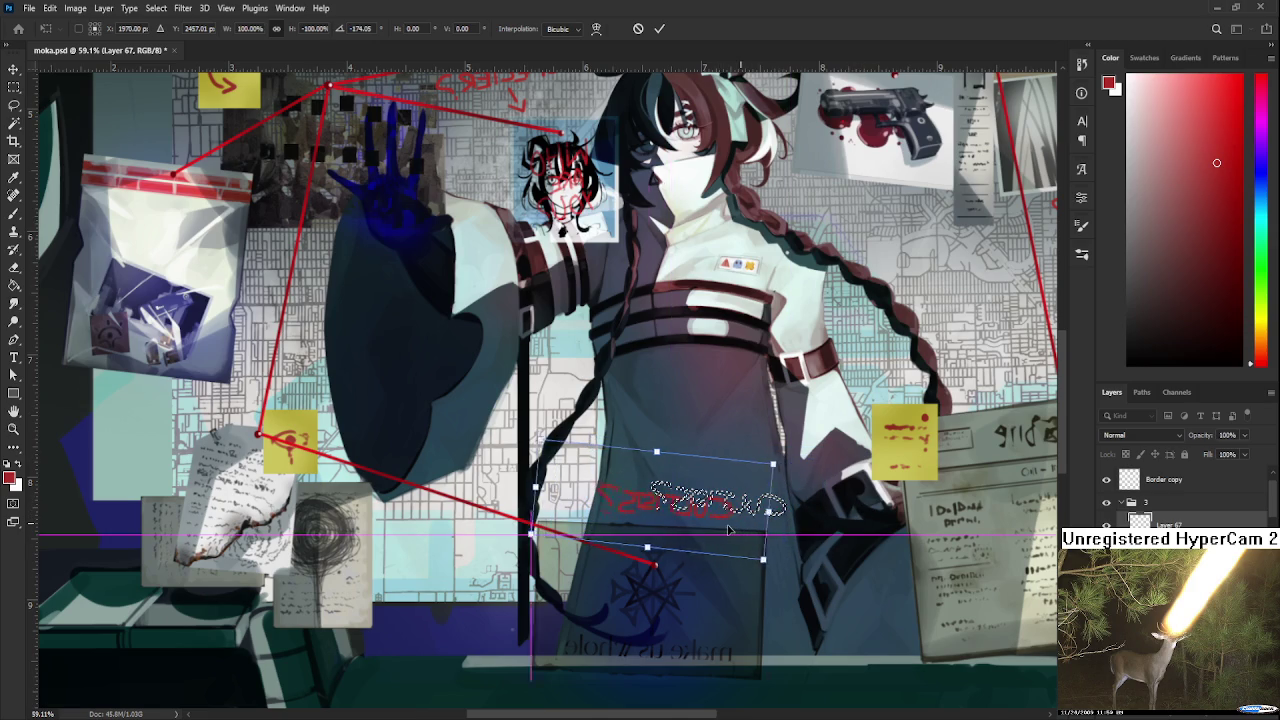
drag(806, 573, 805, 586)
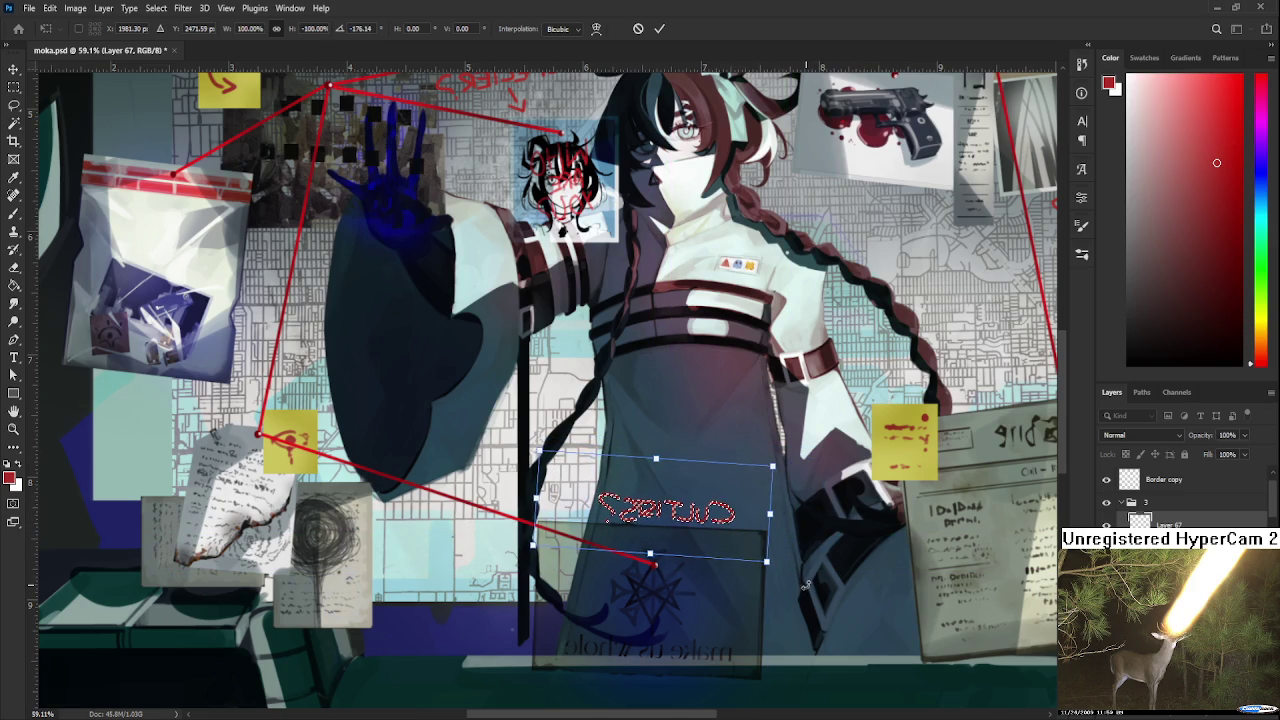
key(Return)
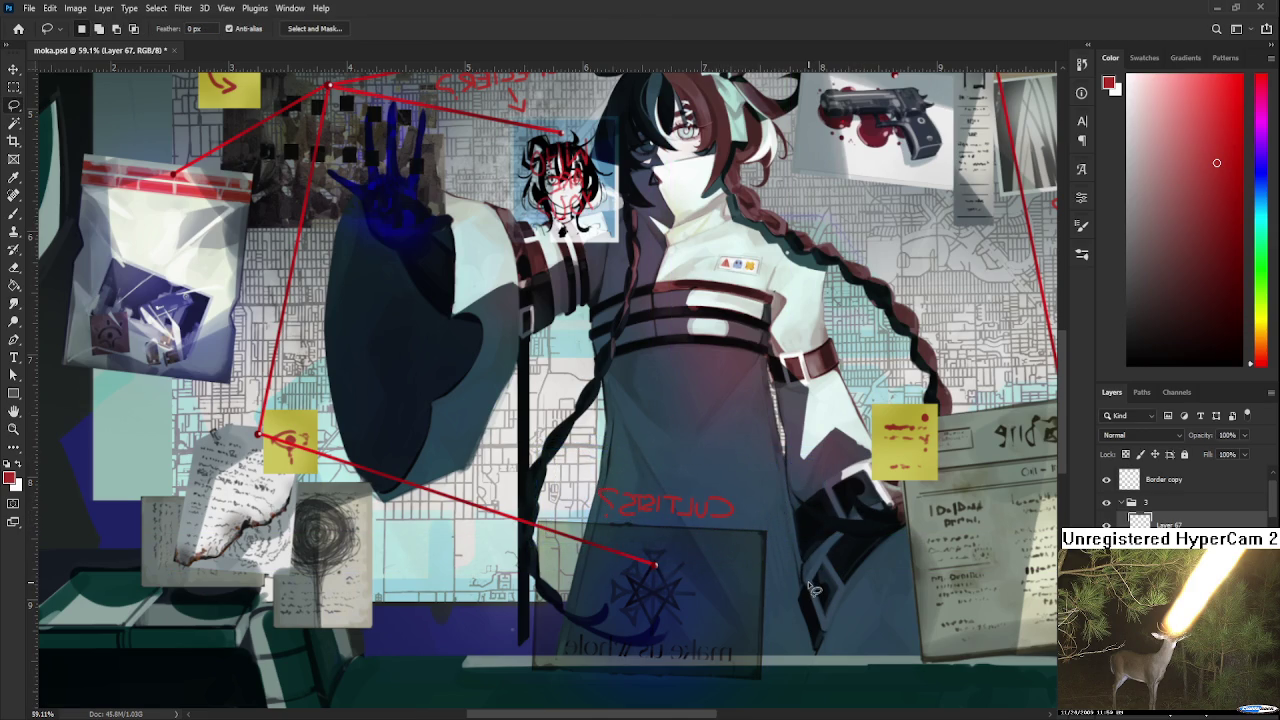
Add a curved arrow, repaint the note darker red with transparency locked, and save.
drag(733, 524, 718, 553)
alt+click(655, 564)
click(1125, 454)
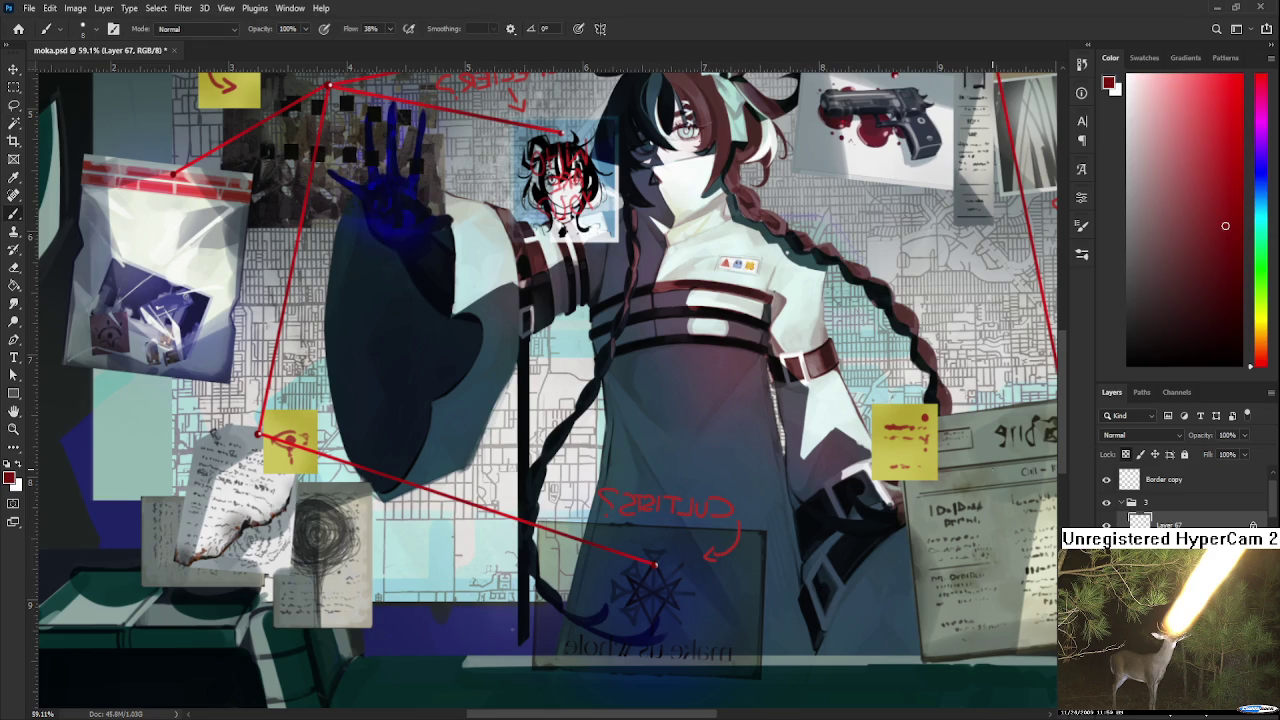
drag(595, 495, 769, 520)
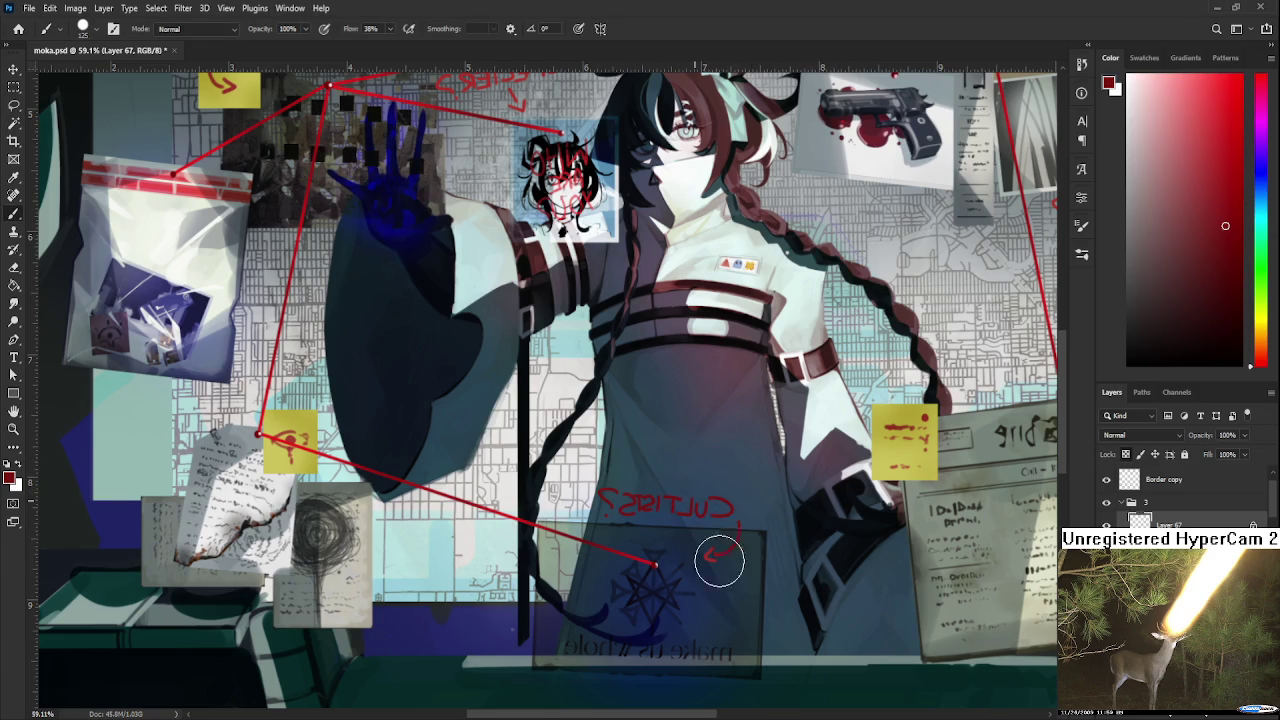
scroll(769, 520, down, 3)
key(l)
scroll(748, 503, down, 1)
key(ctrl+s)
drag(785, 508, 742, 498)
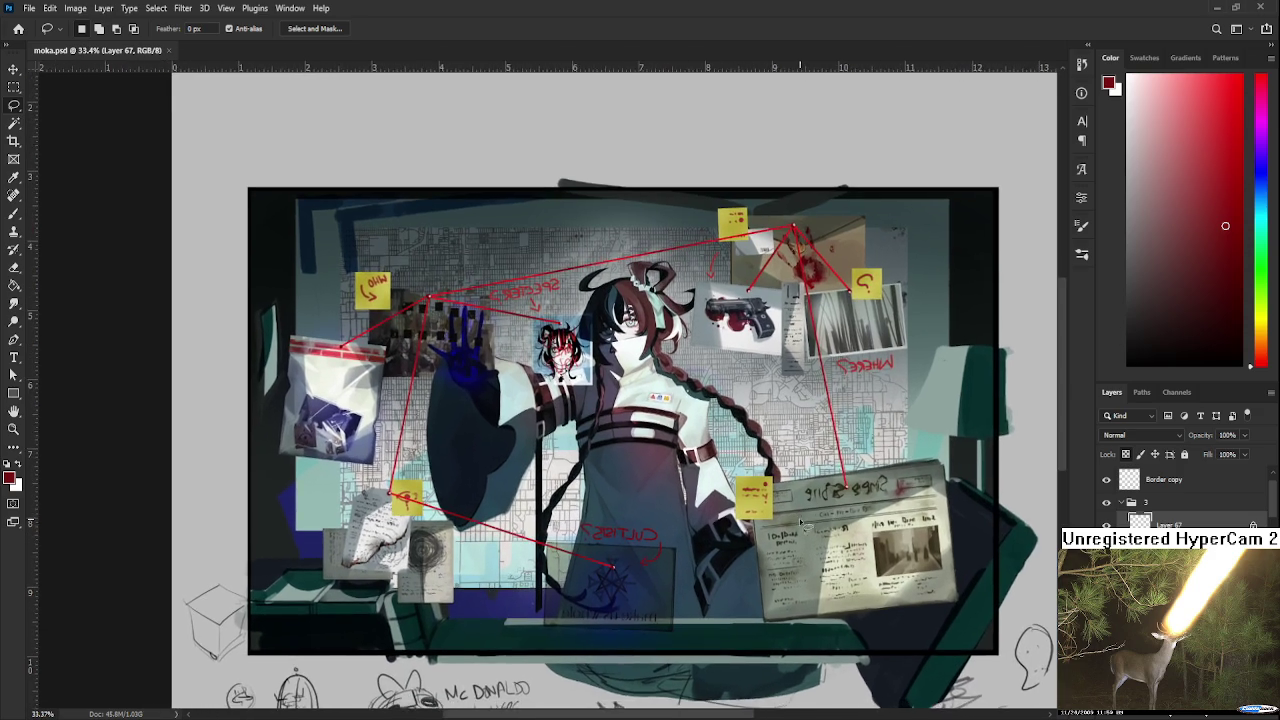
Switch to a smaller brush and sample red from the artwork.
scroll(773, 533, up, 1)
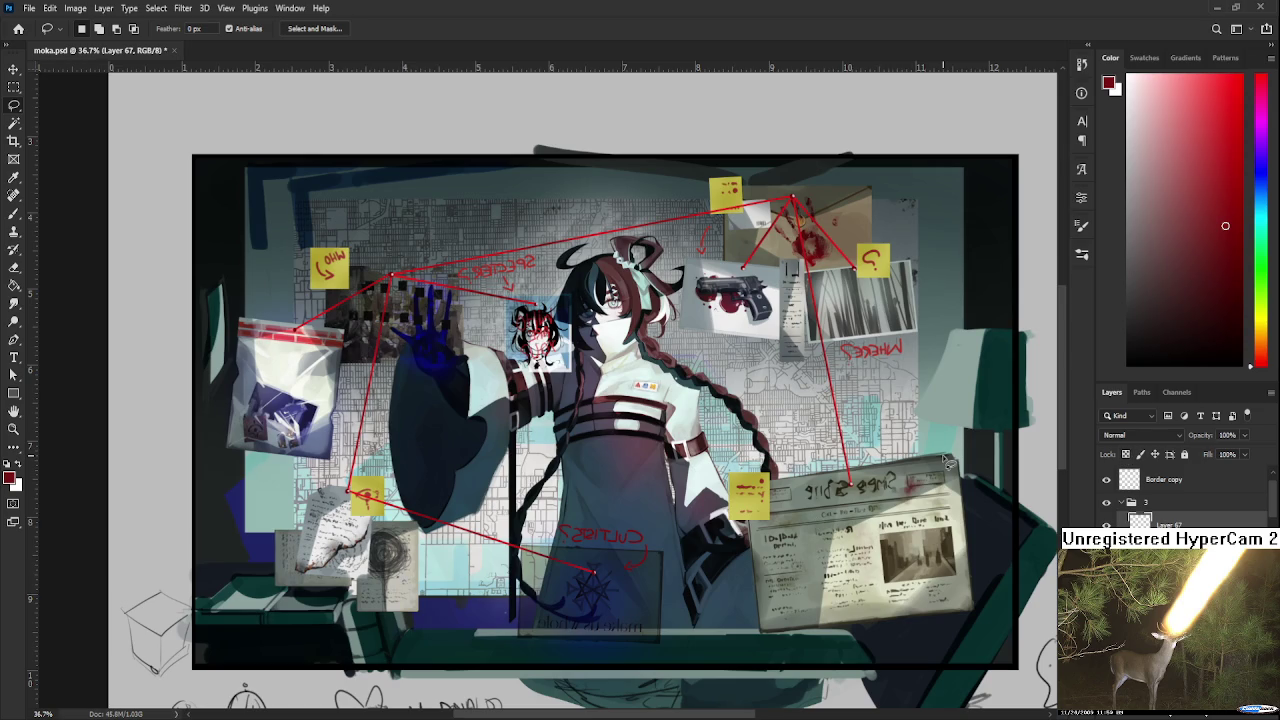
key(b)
drag(818, 442, 808, 548)
key(ctrl+z)
key(bracketleft)
drag(853, 415, 905, 345)
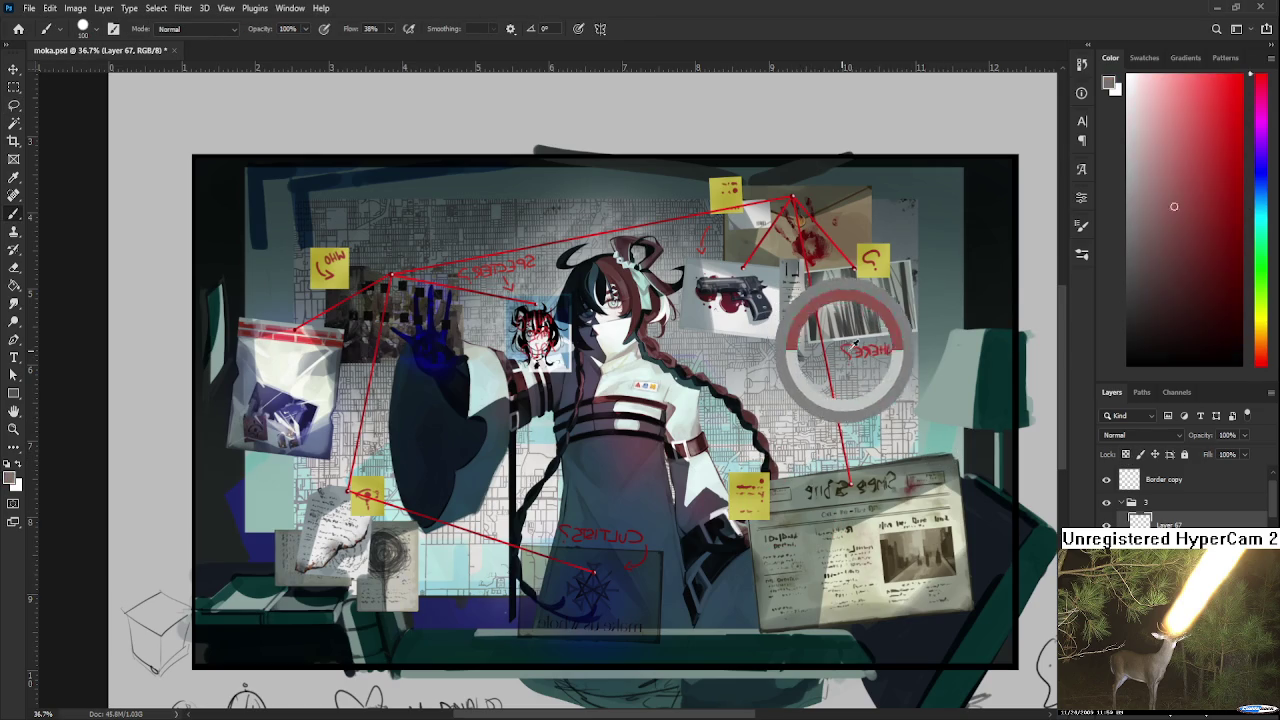
key(bracketleft)
key(bracketleft)
key(bracketleft)
Try red ellipses around the newspaper headline and photo, undoing each attempt.
drag(840, 432, 830, 568)
key(ctrl+z)
key(ctrl+z)
mouse_move(845, 434)
mouse_down()
mouse_move(872, 568)
mouse_move(850, 433)
mouse_up()
key(ctrl+z)
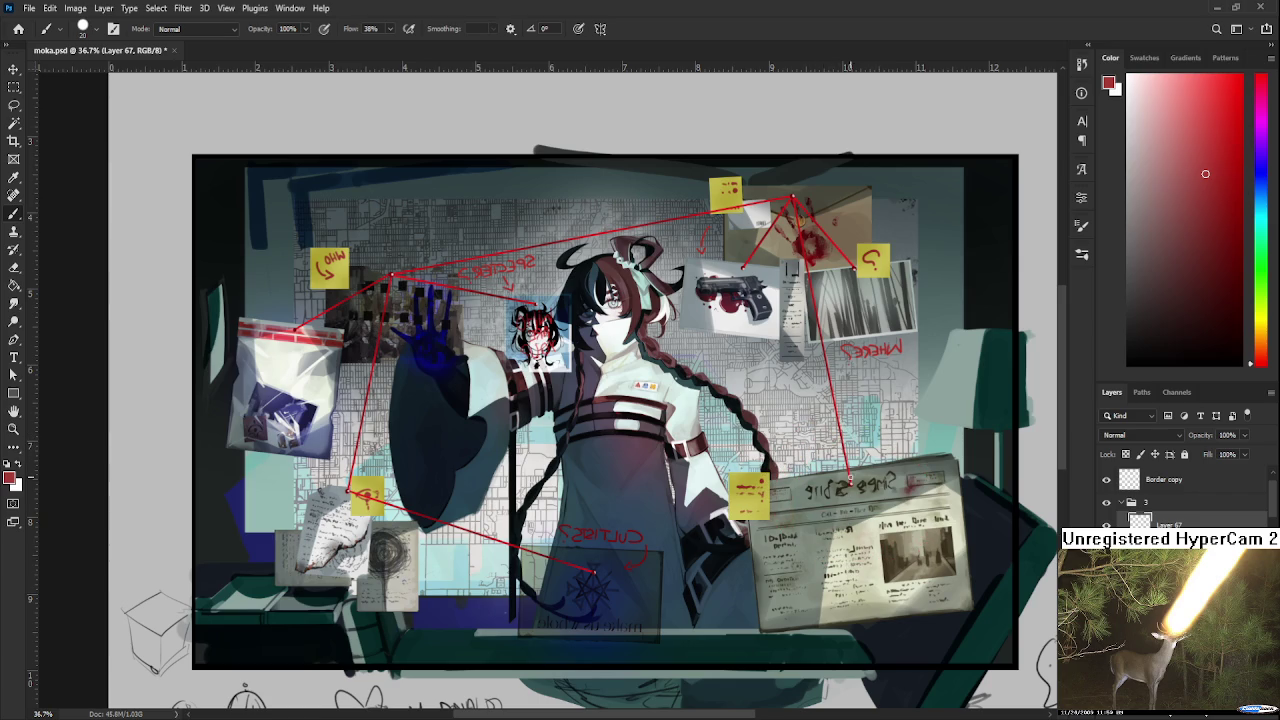
drag(905, 484, 860, 605)
Redraw the red circle around the newspaper photo until it looks right.
key(ctrl+z)
drag(935, 503, 985, 590)
key(ctrl+z)
key(ctrl+z)
drag(930, 503, 985, 590)
key(ctrl+z)
mouse_move(928, 505)
mouse_down()
mouse_move(851, 585)
mouse_move(940, 512)
mouse_up()
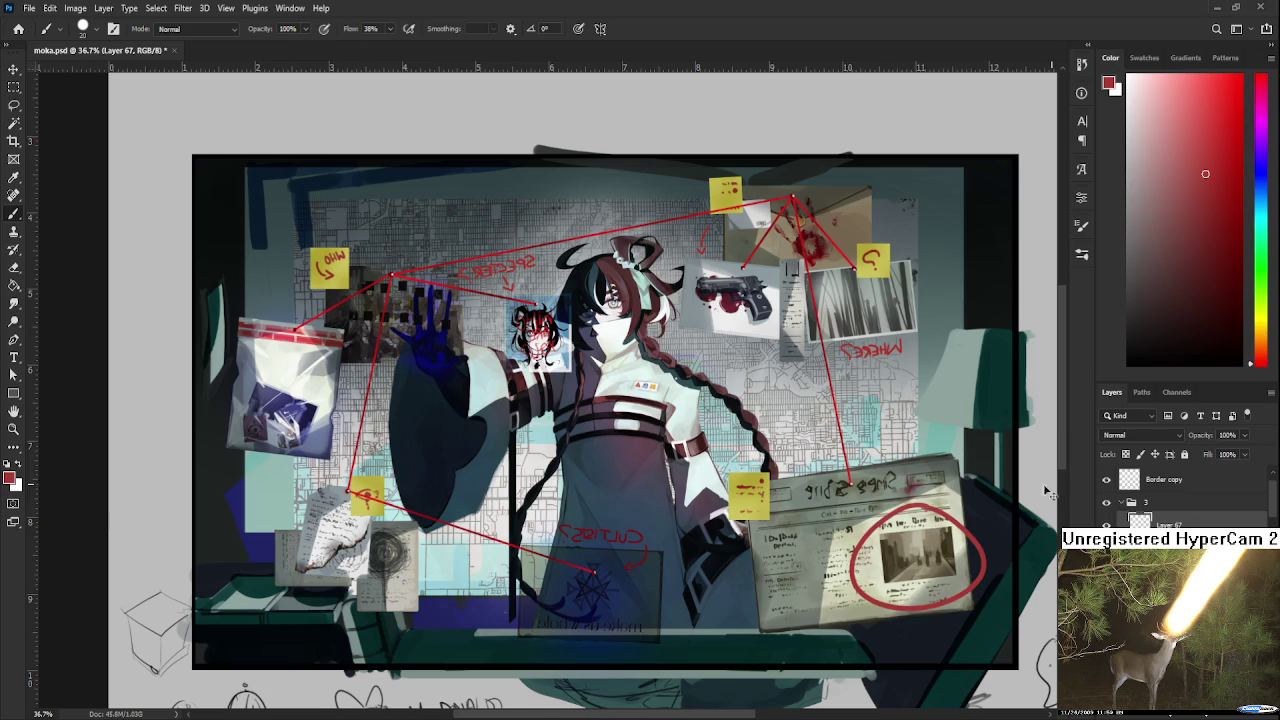
key(ctrl+z)
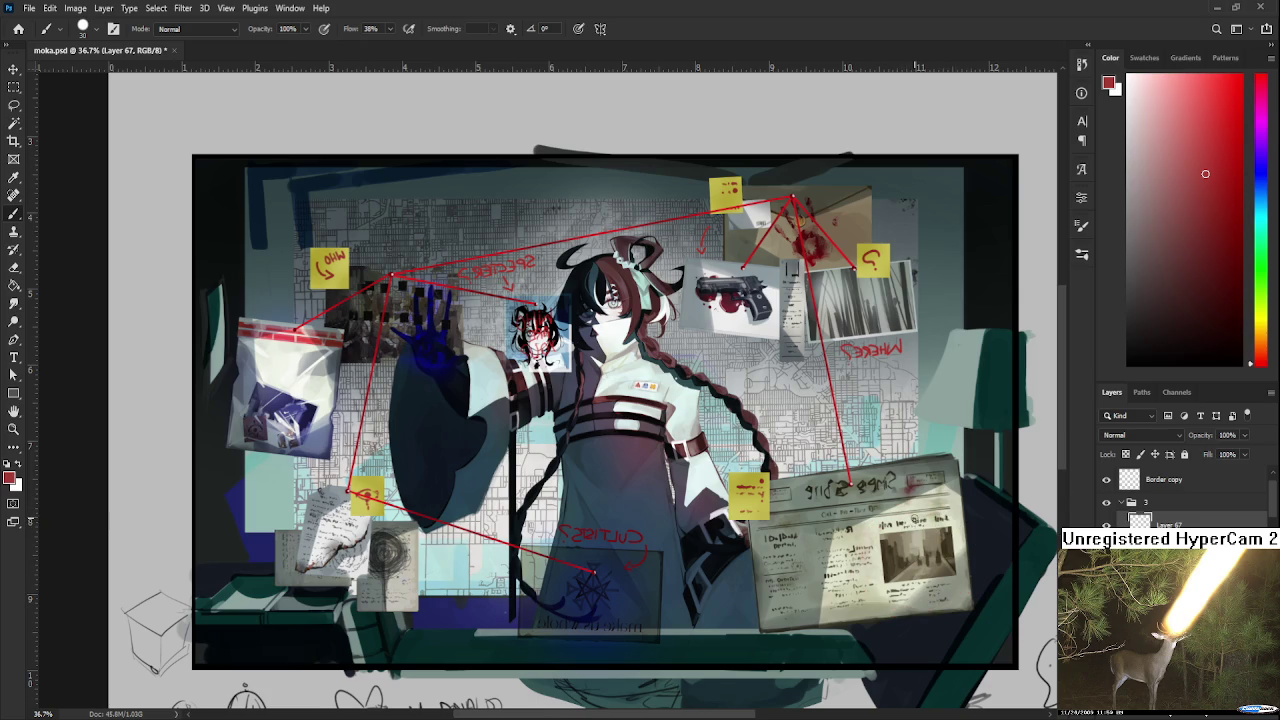
mouse_move(928, 506)
mouse_down()
mouse_move(898, 510)
mouse_move(930, 512)
mouse_move(940, 530)
mouse_move(883, 526)
mouse_up()
key(ctrl+z)
key(ctrl+z)
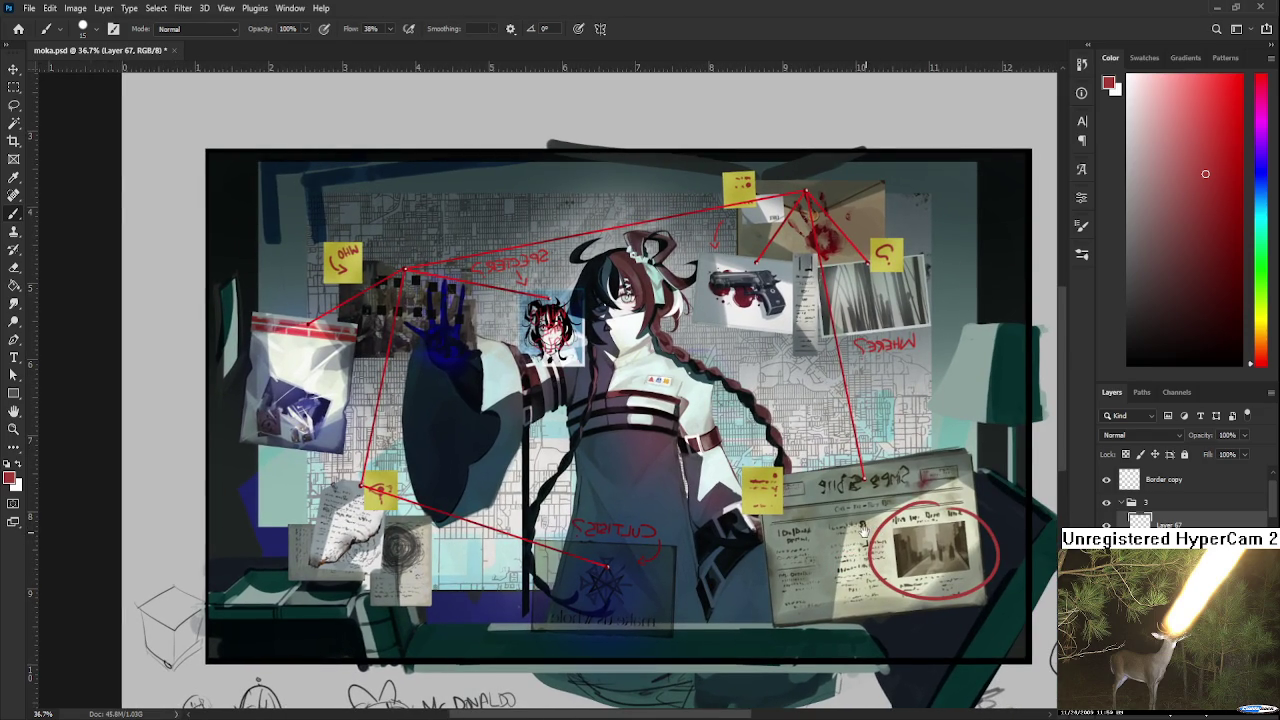
Try circling the small chibi figure in red, then undo it.
drag(864, 531, 820, 523)
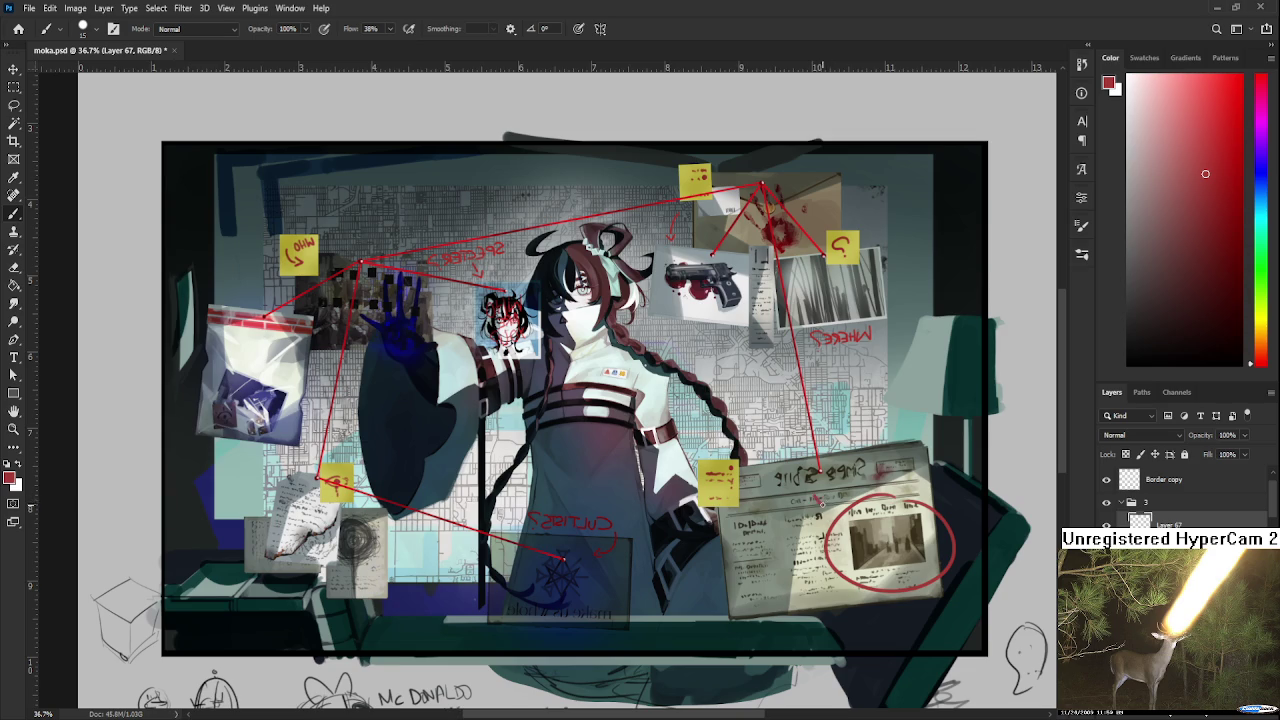
mouse_move(826, 500)
mouse_down()
mouse_move(926, 522)
mouse_move(931, 608)
mouse_up()
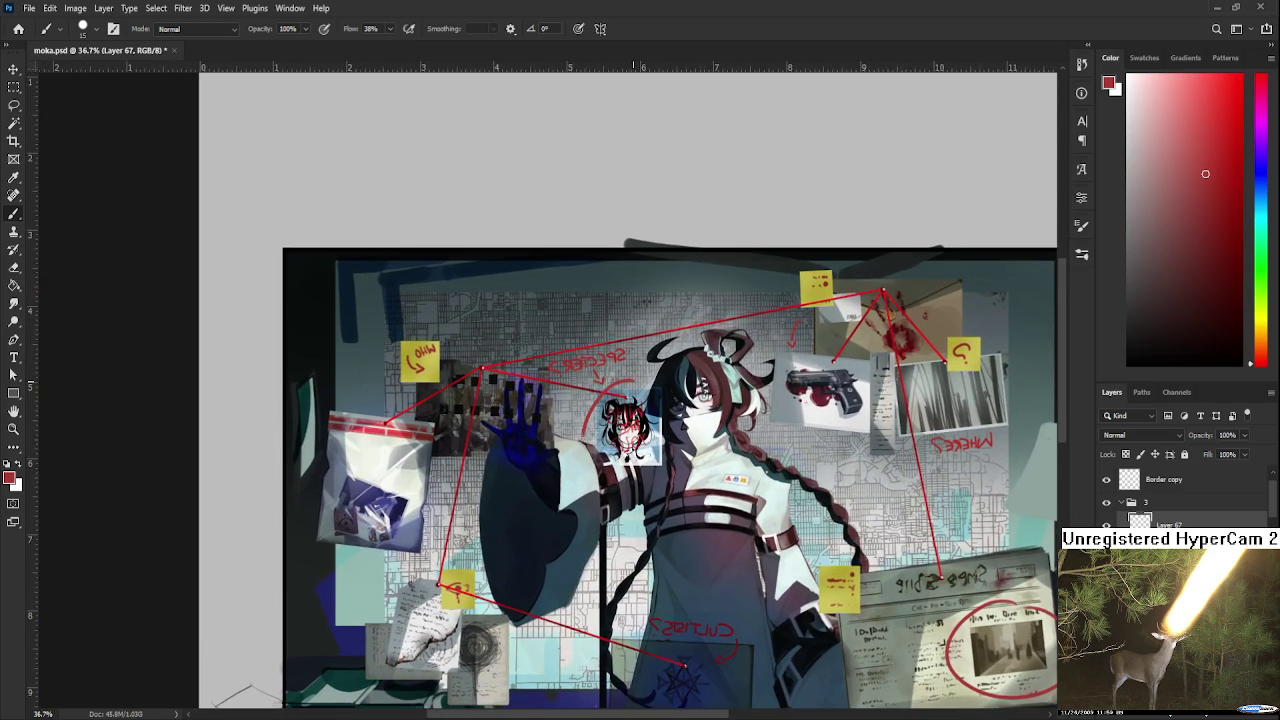
drag(630, 380, 614, 450)
key(ctrl+z)
drag(630, 380, 640, 485)
key(ctrl+z)
Pan the view across to the right side of the board.
mouse_move(564, 512)
mouse_down()
mouse_move(659, 427)
mouse_move(563, 504)
mouse_up()
drag(769, 459, 741, 455)
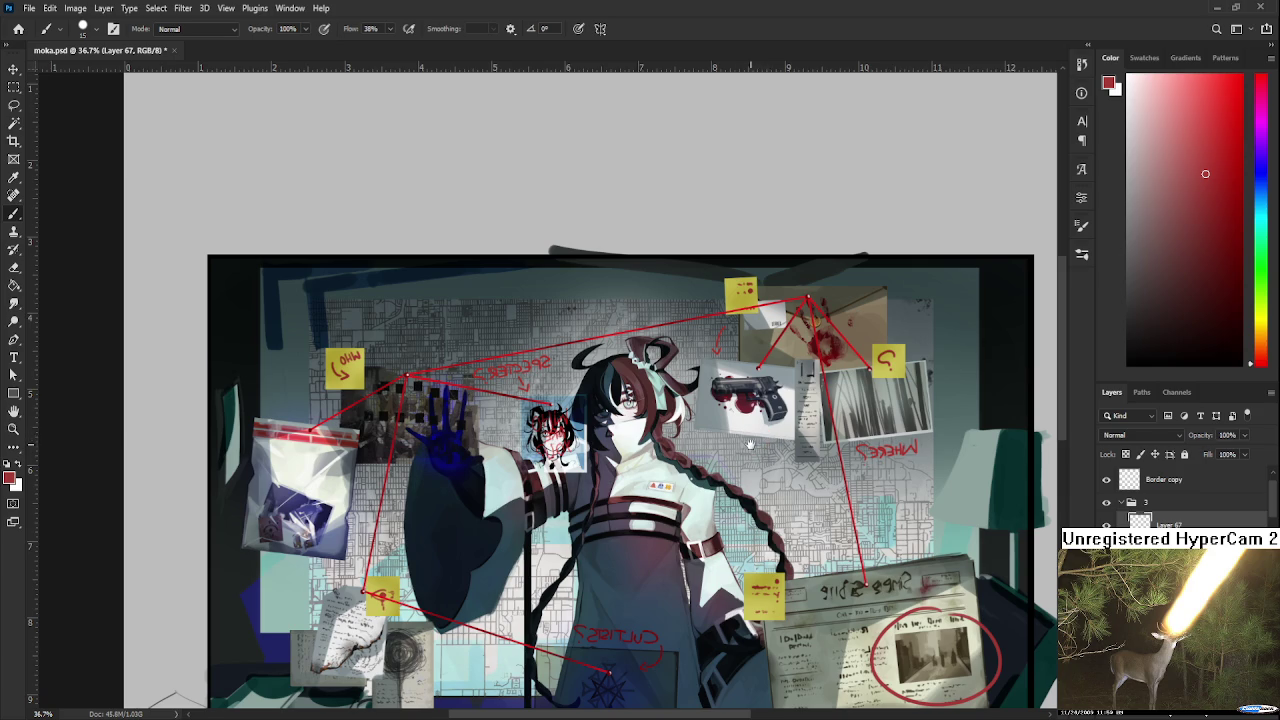
drag(721, 462, 691, 485)
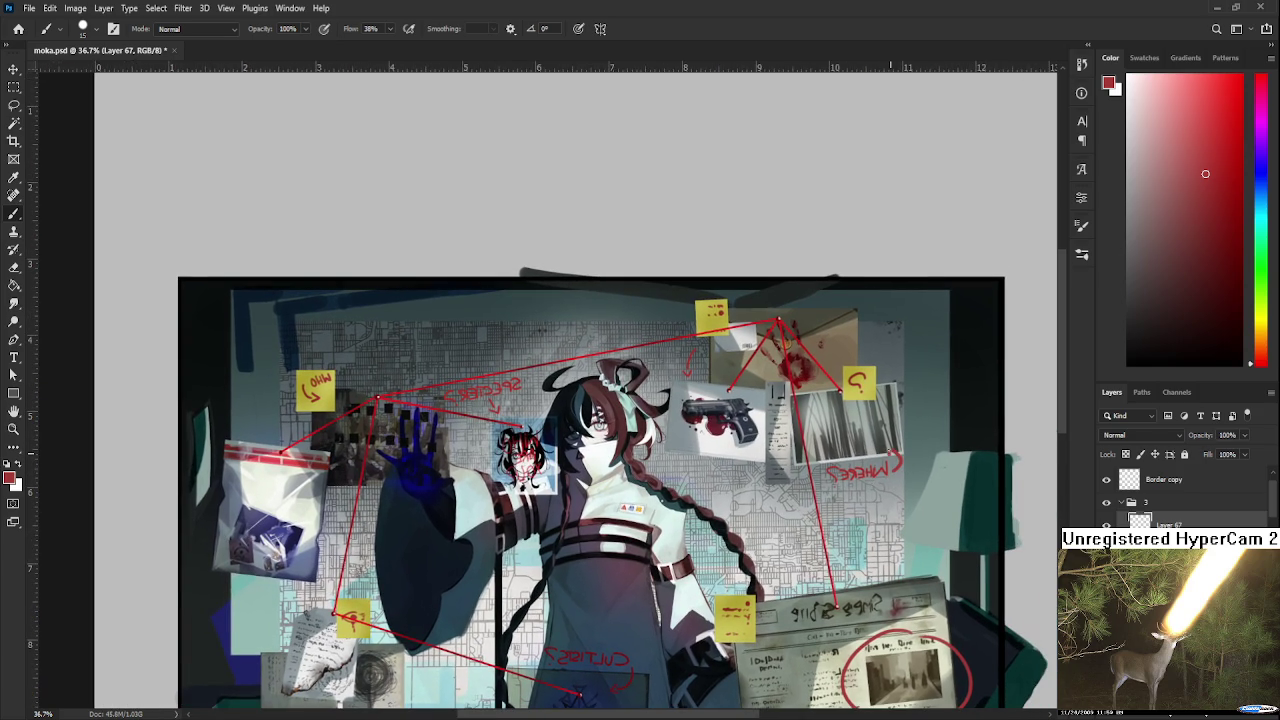
drag(840, 527, 985, 480)
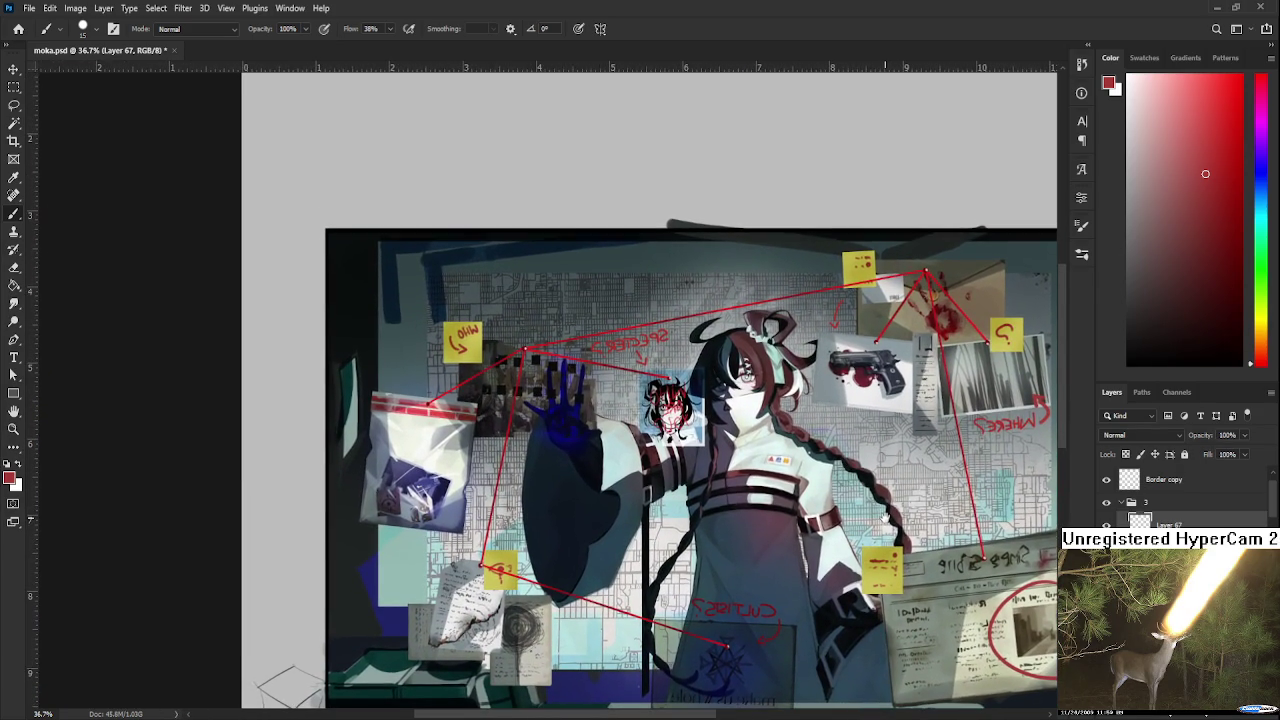
drag(885, 517, 913, 495)
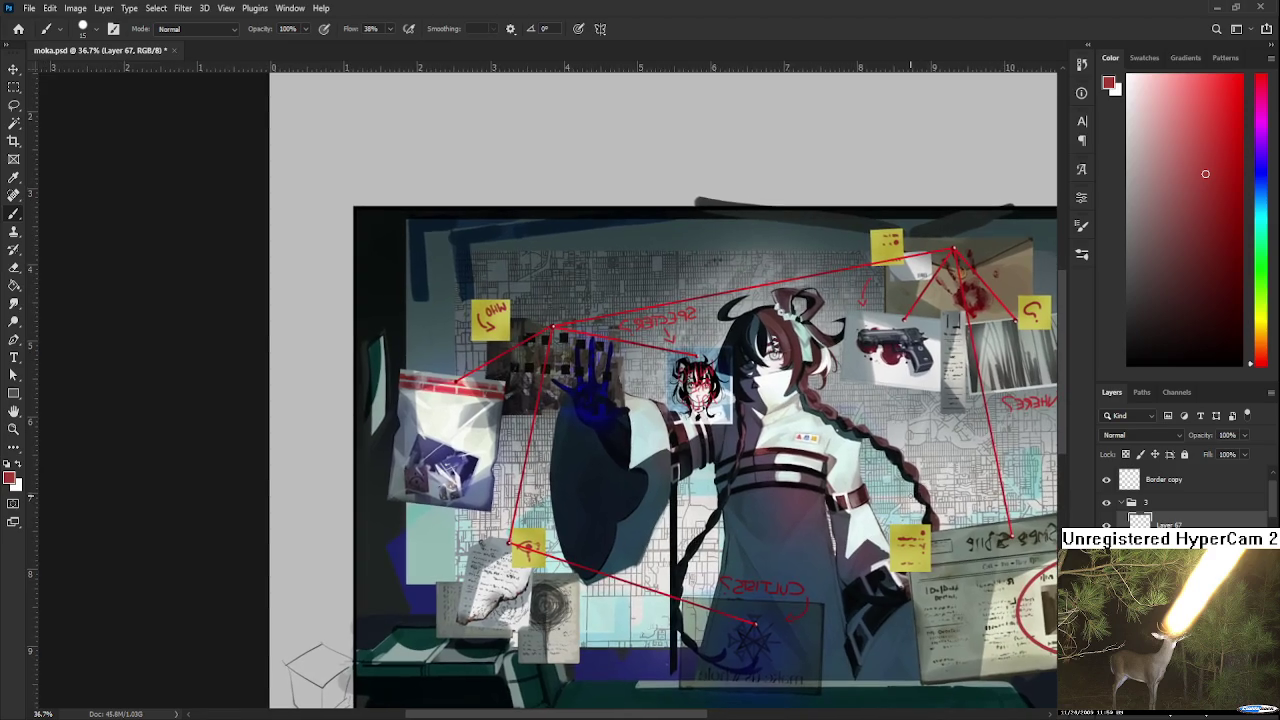
scroll(923, 478, down, 3)
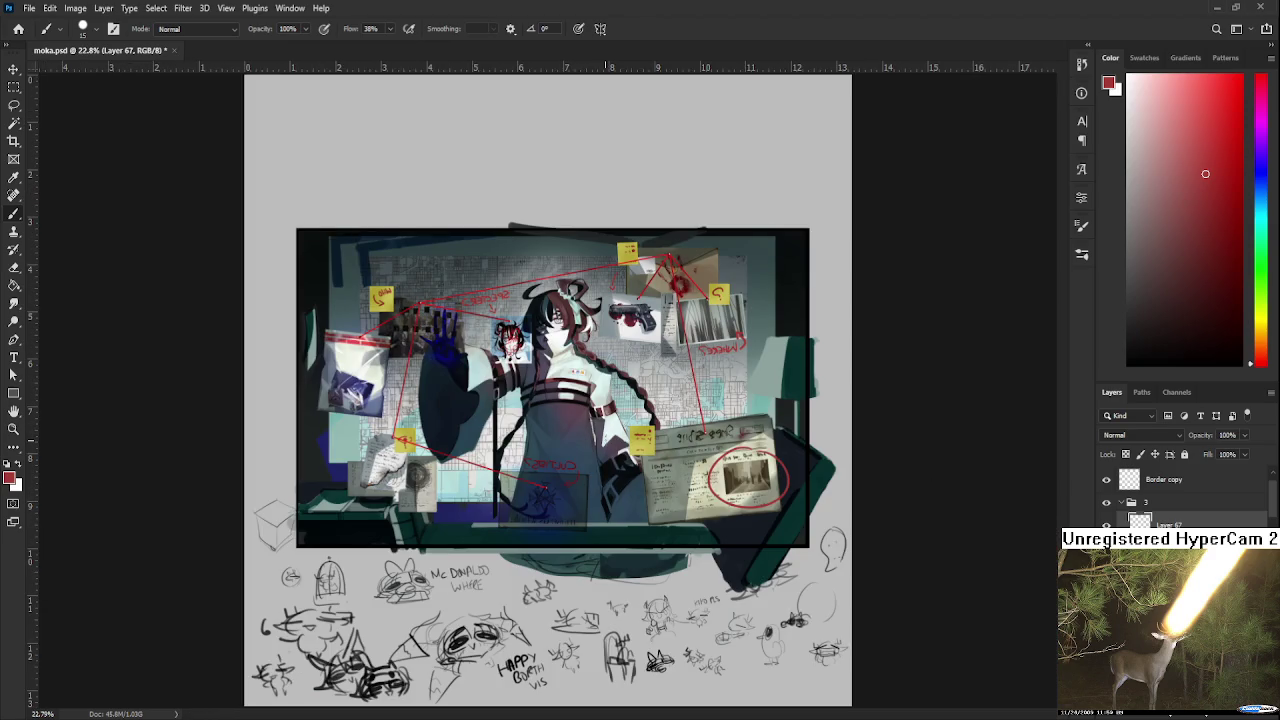
scroll(600, 452, up, 2)
scroll(596, 450, up, 1)
scroll(592, 449, up, 1)
scroll(592, 448, up, 1)
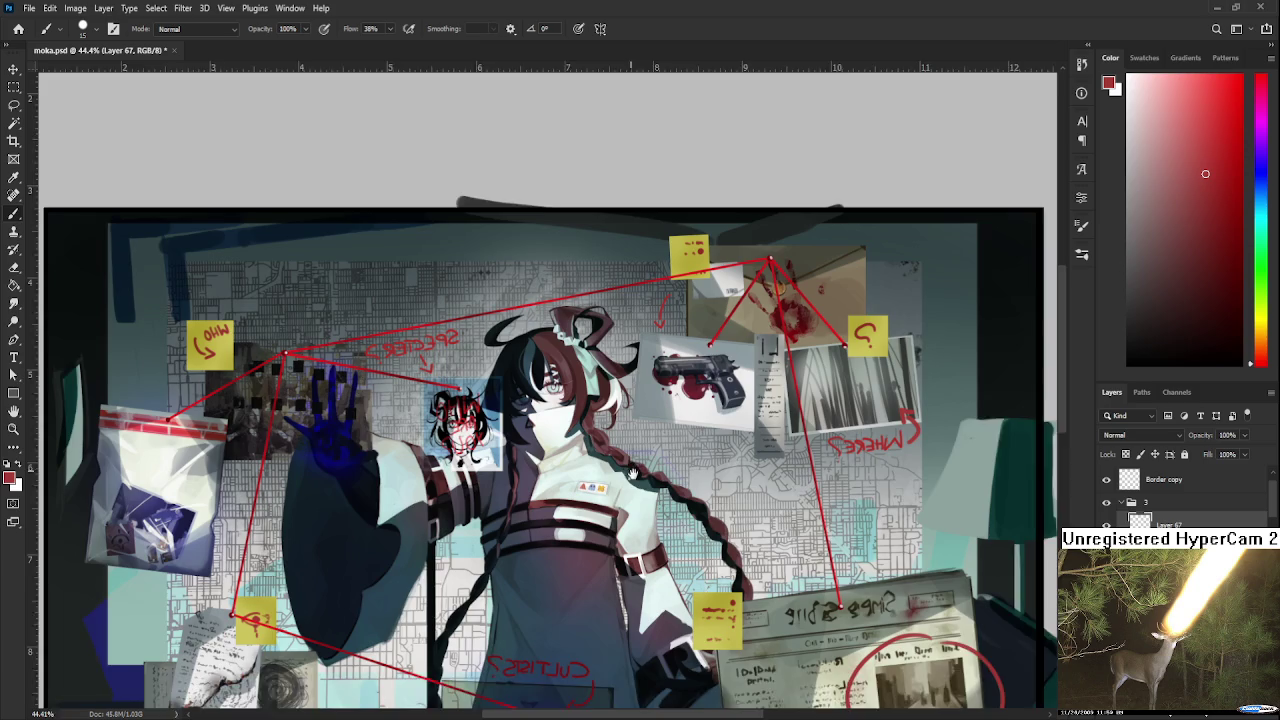
drag(630, 468, 668, 506)
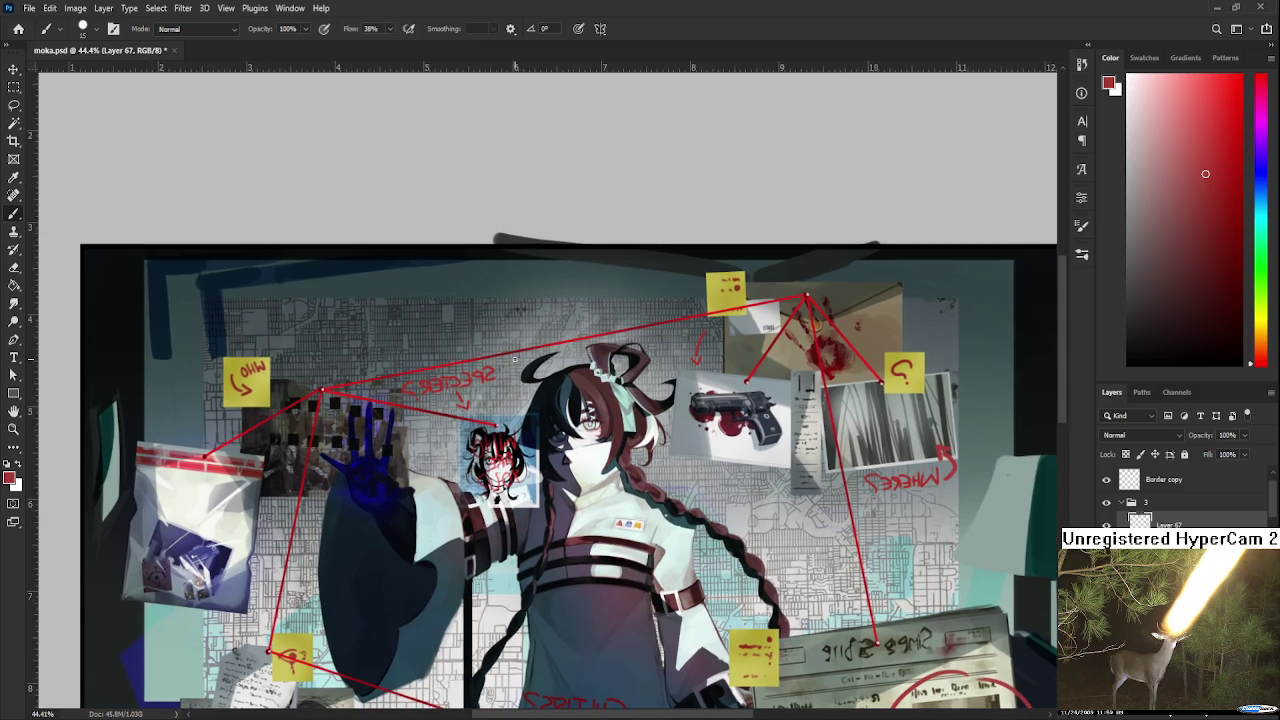
mouse_move(510, 321)
mouse_down()
mouse_move(517, 345)
mouse_move(531, 345)
mouse_up()
drag(592, 310, 583, 340)
key(ctrl+z)
key(ctrl+z)
drag(510, 410, 530, 344)
drag(555, 422, 484, 539)
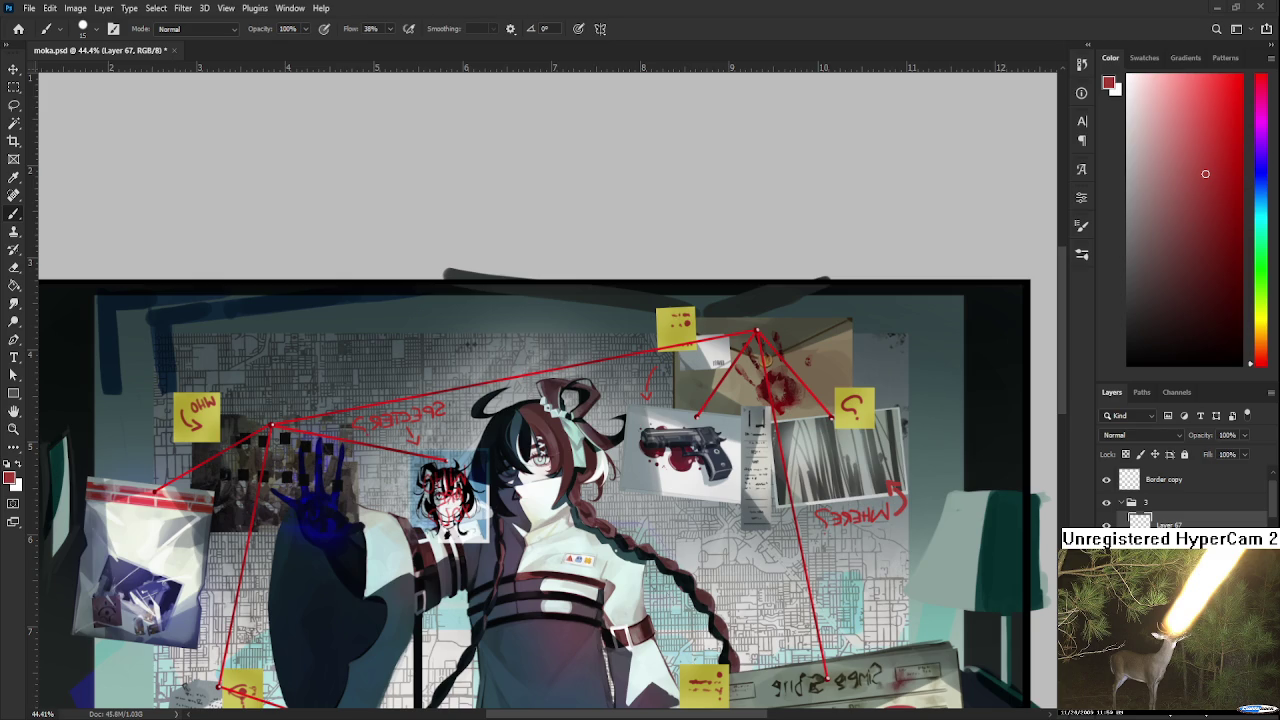
mouse_move(475, 350)
mouse_down()
mouse_move(489, 385)
mouse_move(506, 384)
mouse_up()
drag(588, 352, 580, 383)
drag(1203, 178, 1215, 136)
key(ctrl+z)
key(ctrl+z)
drag(614, 362, 611, 391)
scroll(606, 394, down, 3)
scroll(603, 370, down, 3)
scroll(600, 360, down, 2)
scroll(600, 370, down, 2)
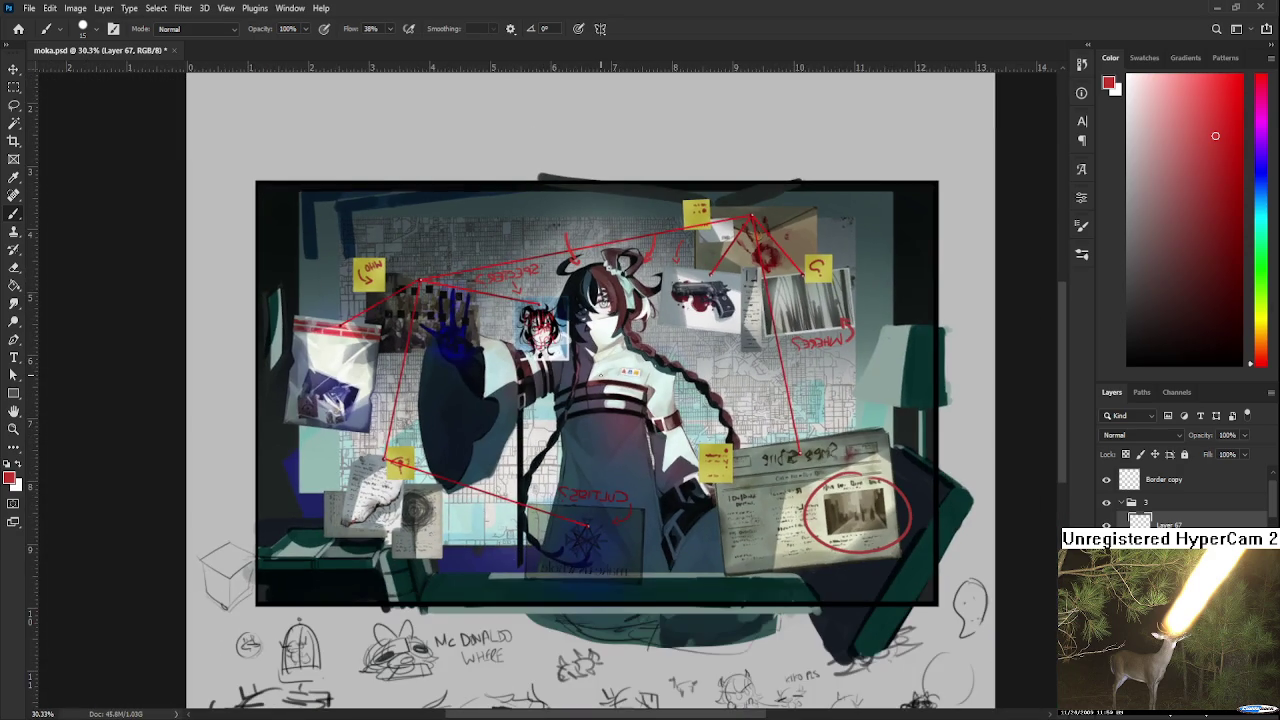
scroll(546, 460, up, 1)
scroll(626, 455, left, 1)
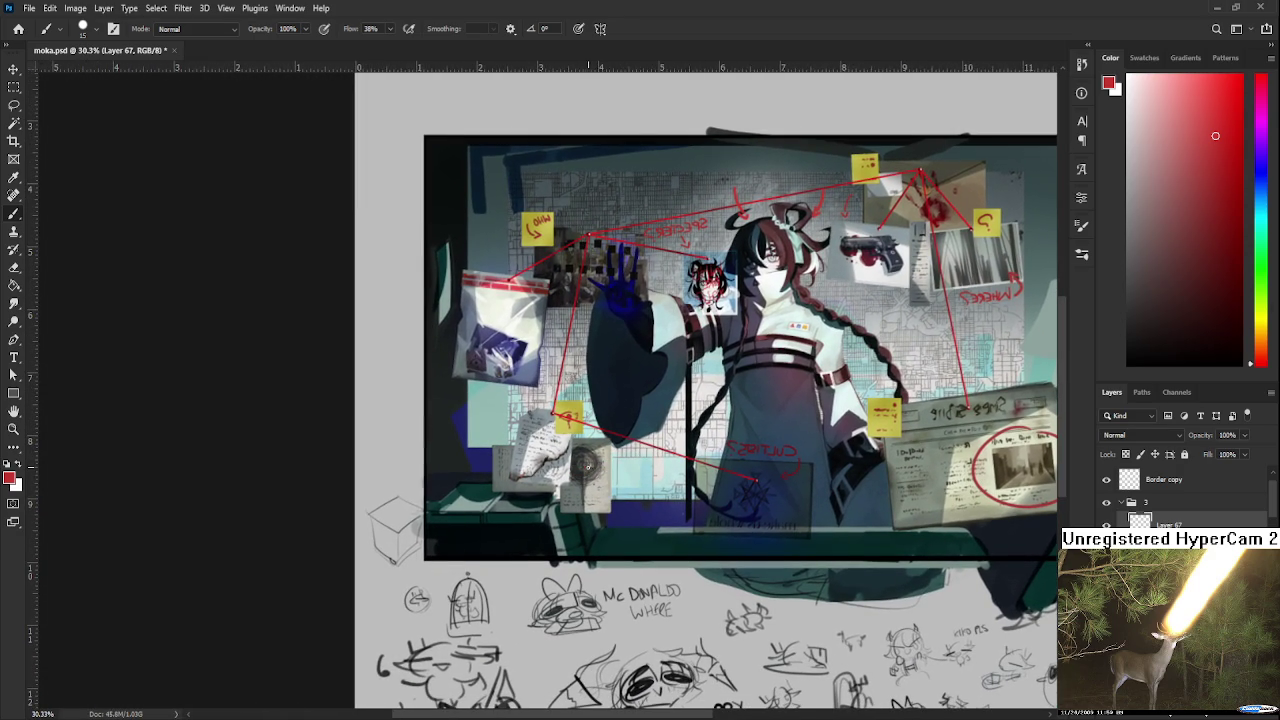
scroll(645, 461, up, 2)
scroll(630, 460, up, 2)
scroll(610, 457, up, 1)
mouse_move(602, 457)
mouse_down()
mouse_move(630, 493)
mouse_move(619, 474)
mouse_up()
Finish the red OMEN lettering, then mirror and rotate it like the other notes.
key(ctrl+z)
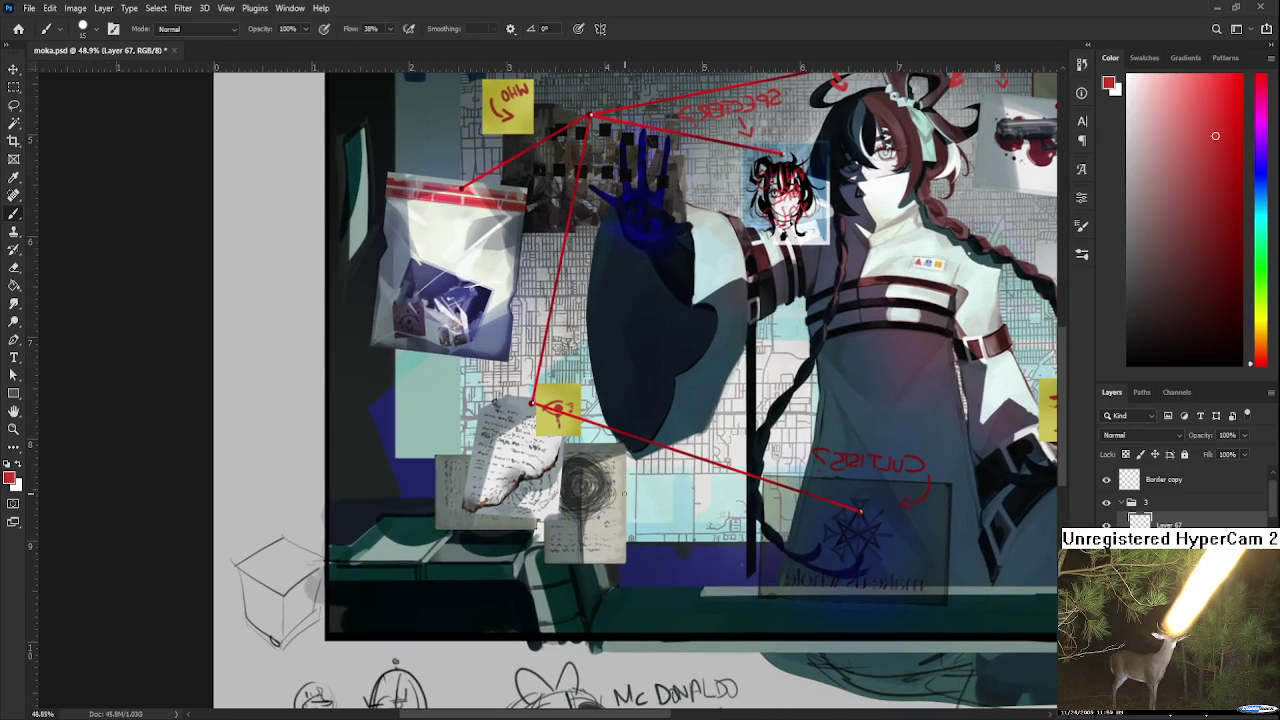
drag(610, 497, 634, 506)
mouse_move(676, 488)
mouse_down()
mouse_move(680, 500)
mouse_move(690, 490)
mouse_move(650, 478)
mouse_up()
key(l)
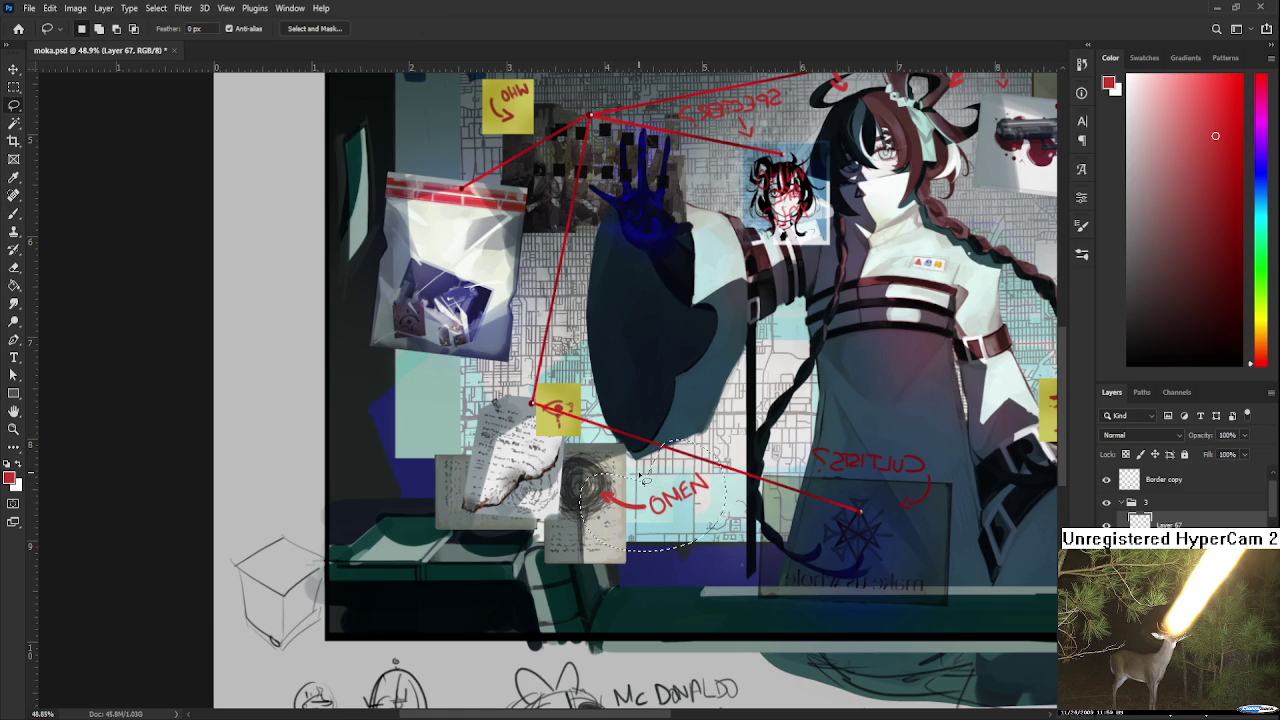
key(ctrl+t)
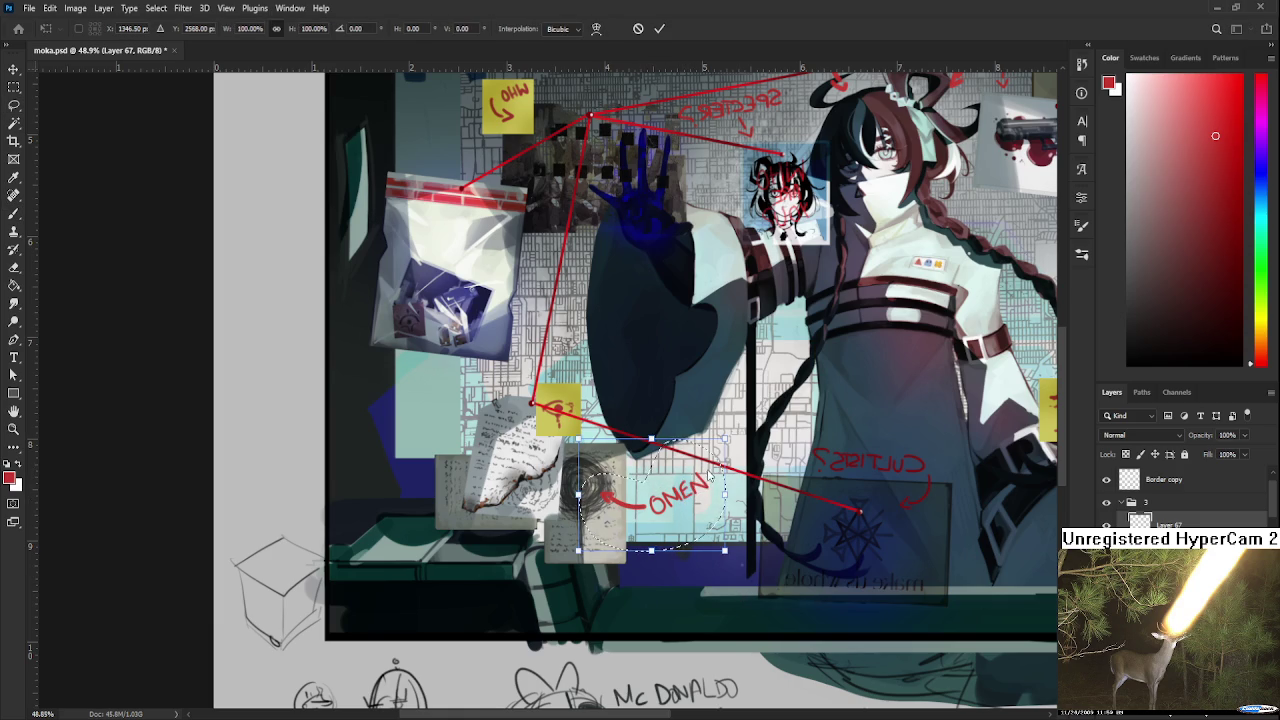
mouse_move(741, 598)
mouse_down()
mouse_move(748, 472)
mouse_move(752, 501)
mouse_move(689, 520)
mouse_move(704, 518)
mouse_up()
key(Return)
Replace the old curved arrow with a new red arrow pointing at OMEN.
key(Delete)
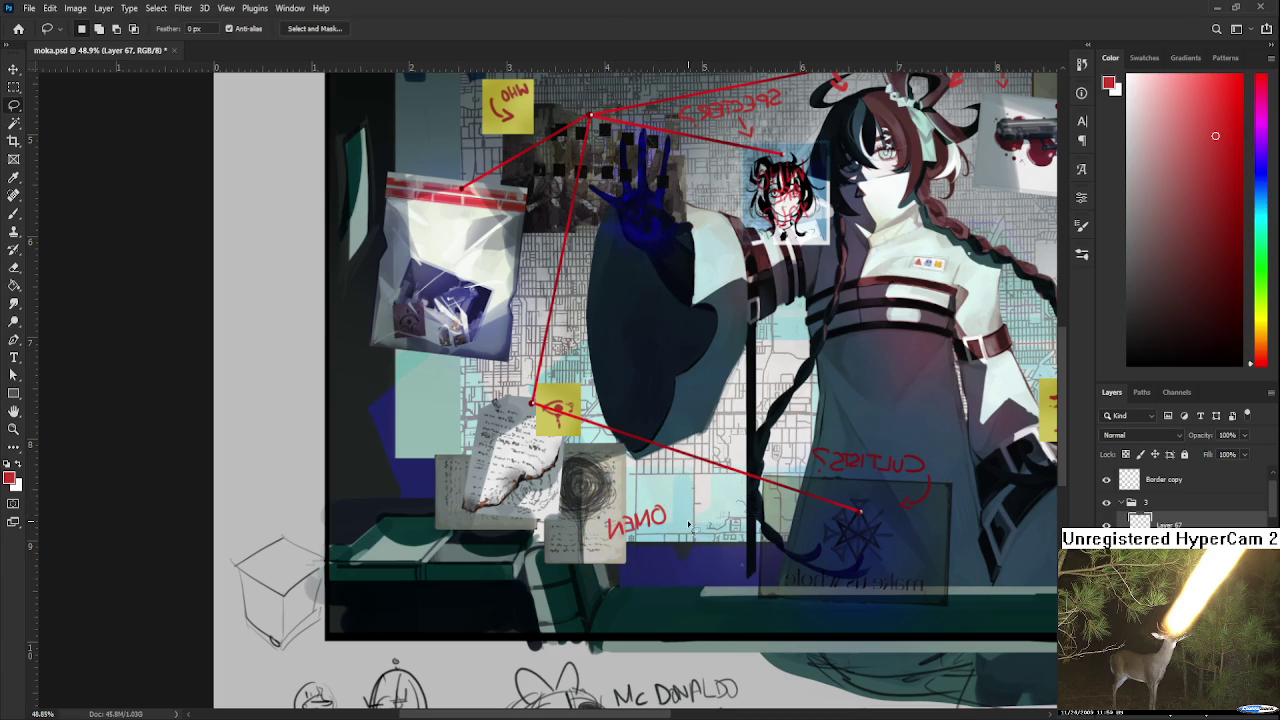
key(b)
drag(601, 520, 601, 536)
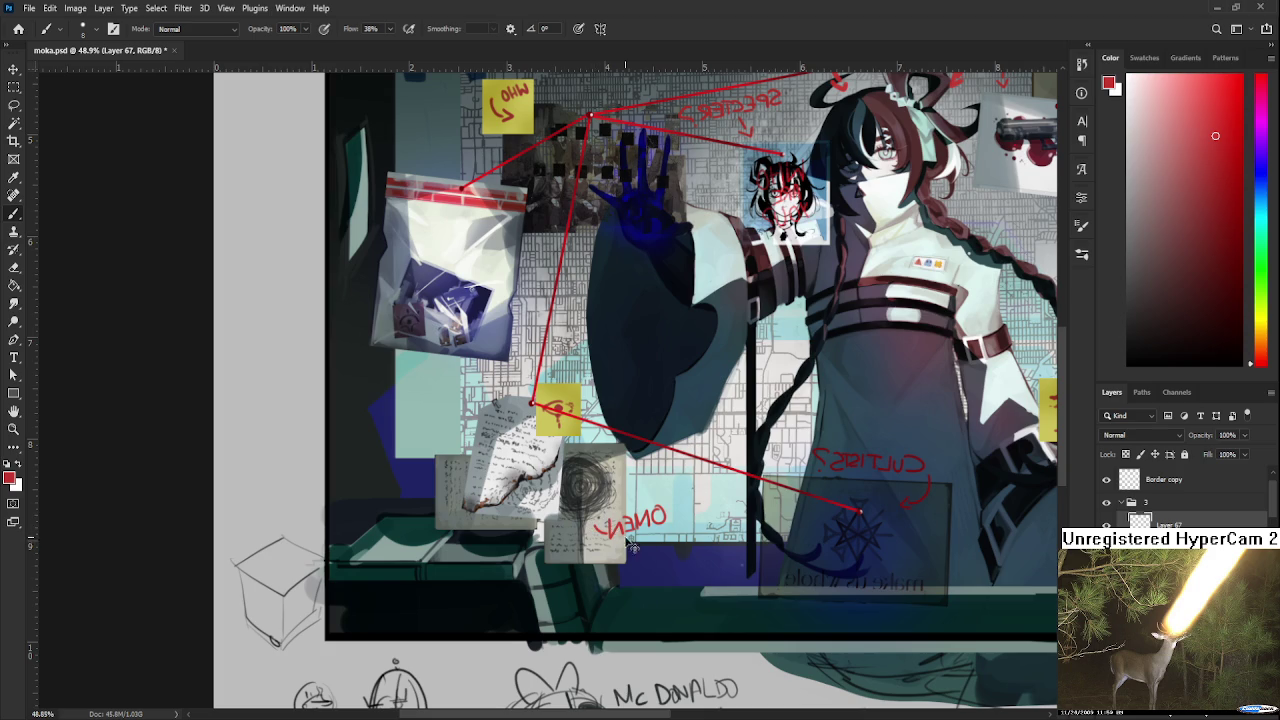
drag(591, 534, 590, 517)
scroll(330, 620, down, 5)
scroll(330, 620, up, 2)
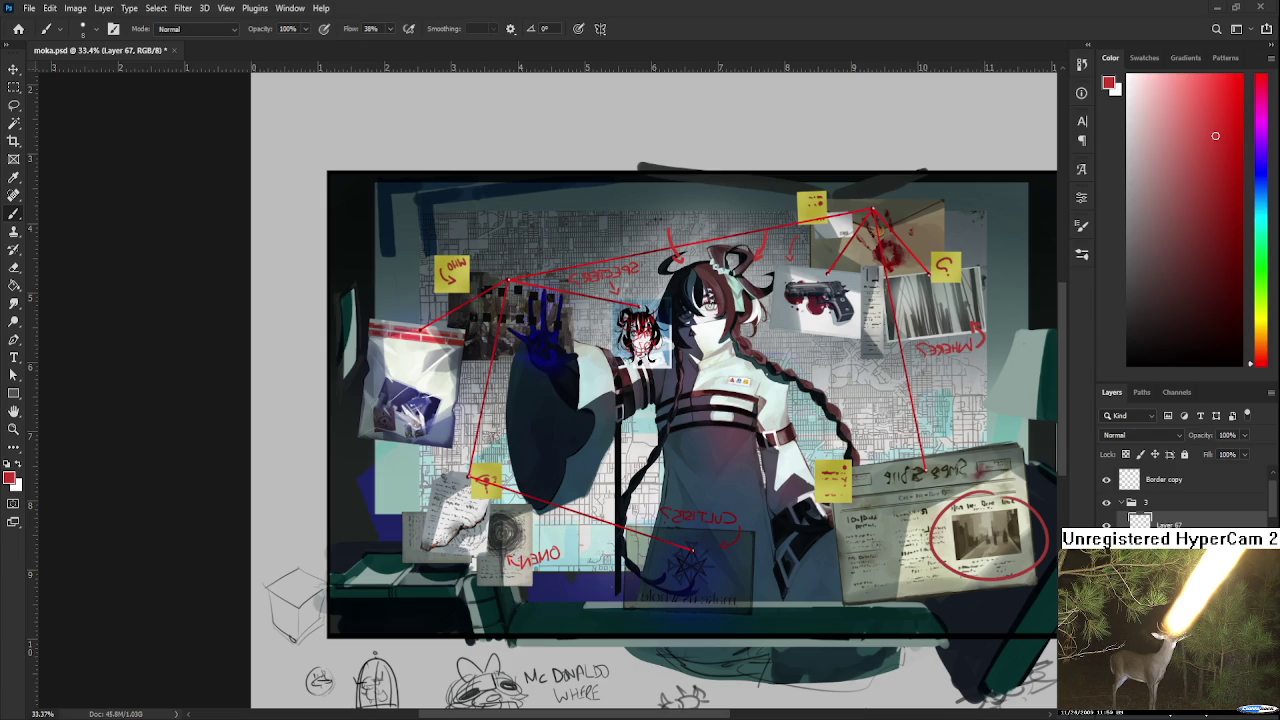
Brush the red note reading SPI ISSUED beneath the gun photo.
scroll(842, 365, up, 3)
scroll(842, 365, up, 2)
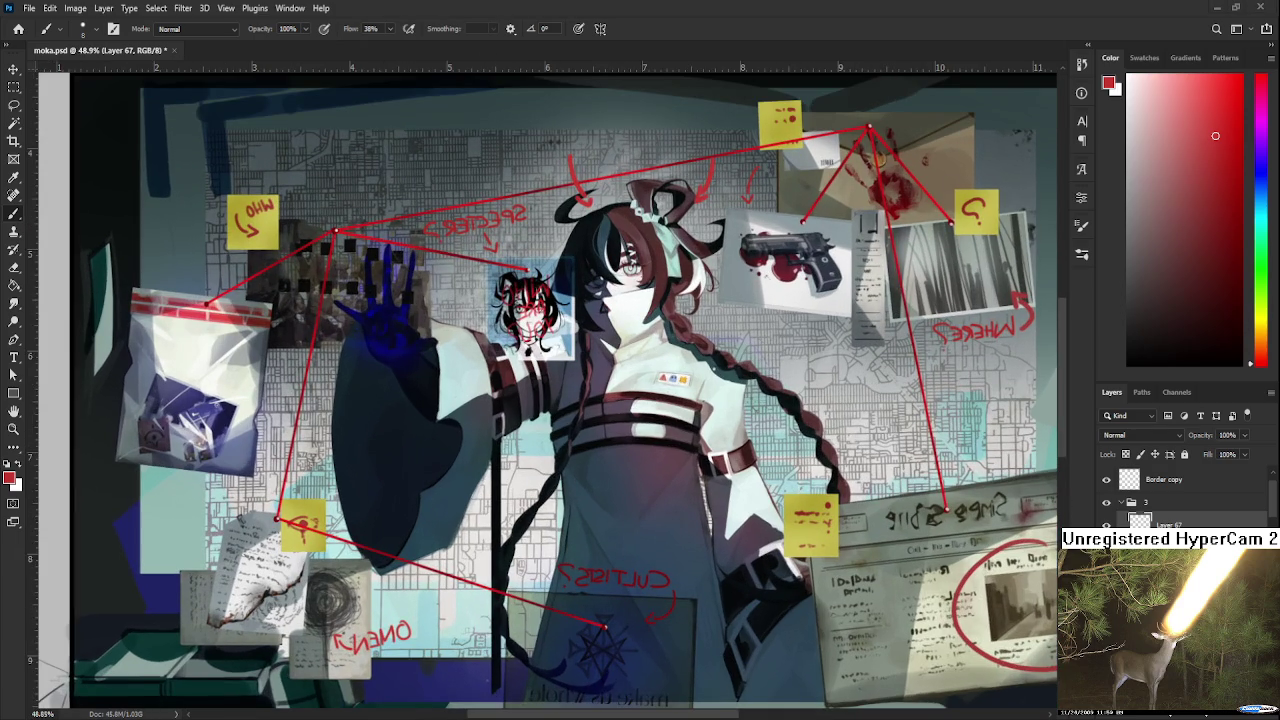
scroll(750, 330, up, 1)
scroll(740, 350, up, 1)
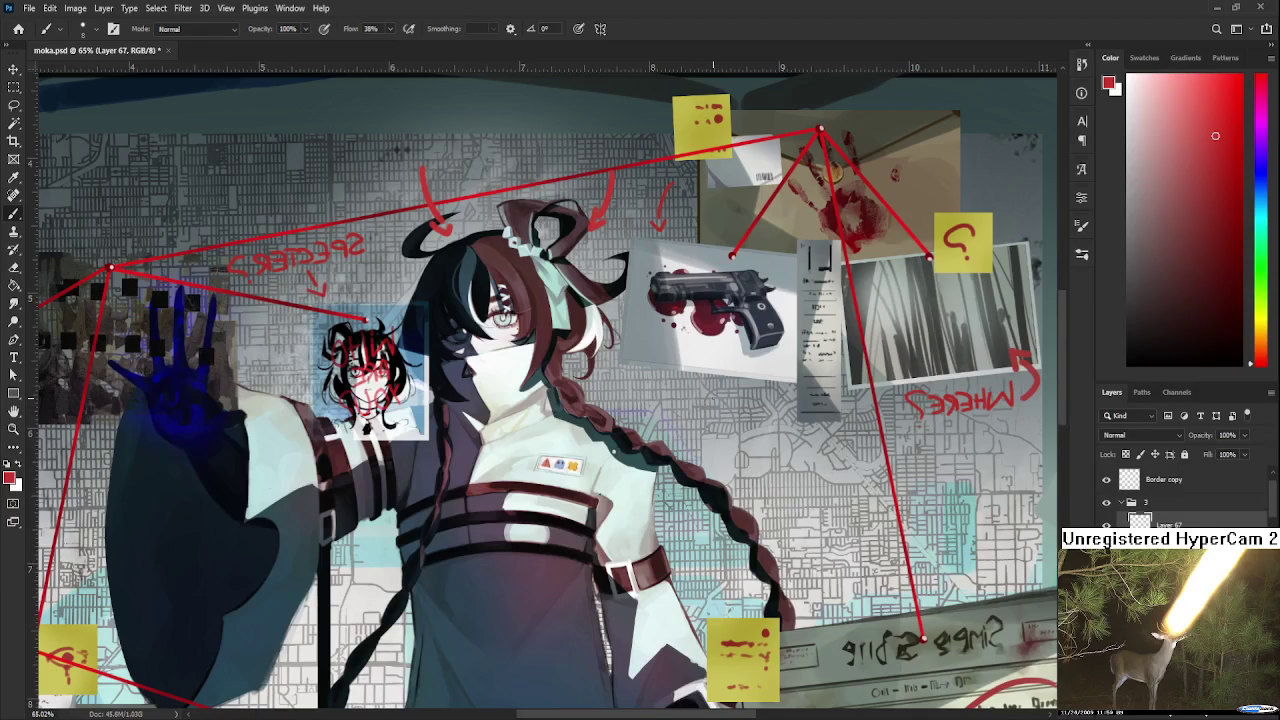
mouse_move(715, 400)
mouse_down()
mouse_move(697, 420)
mouse_move(736, 414)
mouse_move(722, 422)
mouse_up()
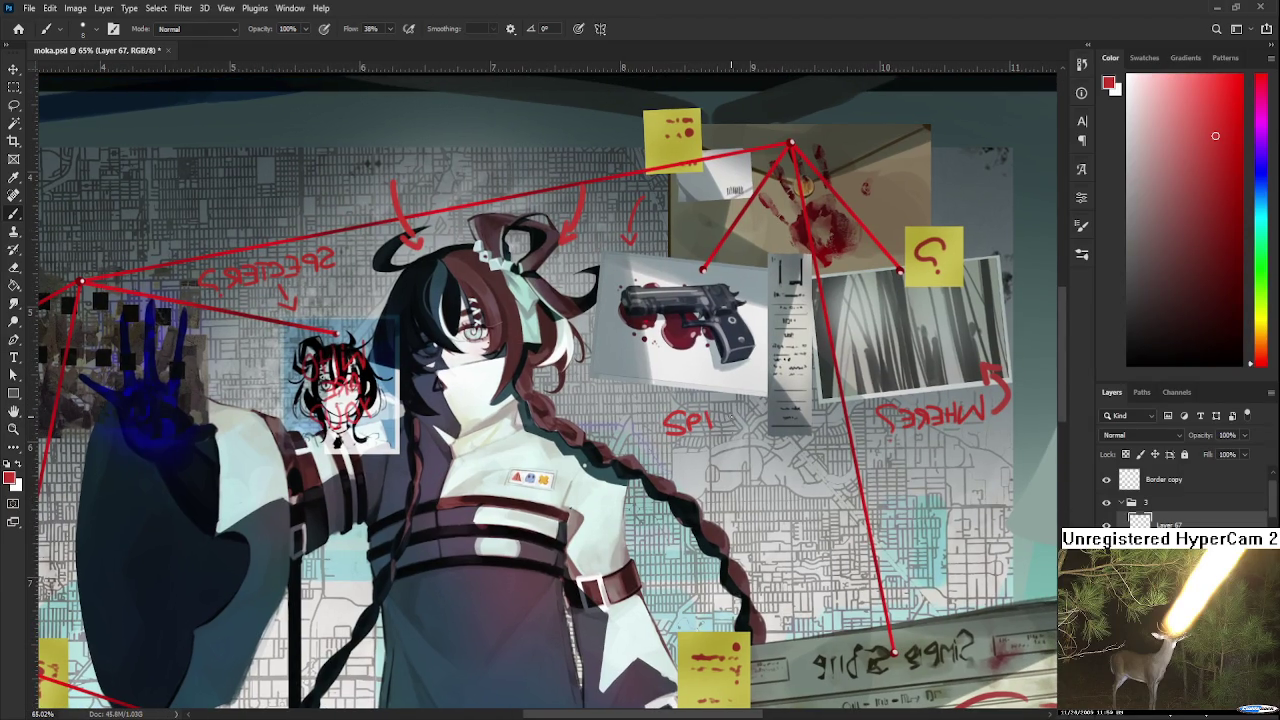
mouse_move(703, 438)
mouse_down()
mouse_move(703, 455)
mouse_move(741, 430)
mouse_move(749, 442)
mouse_up()
drag(750, 424, 751, 445)
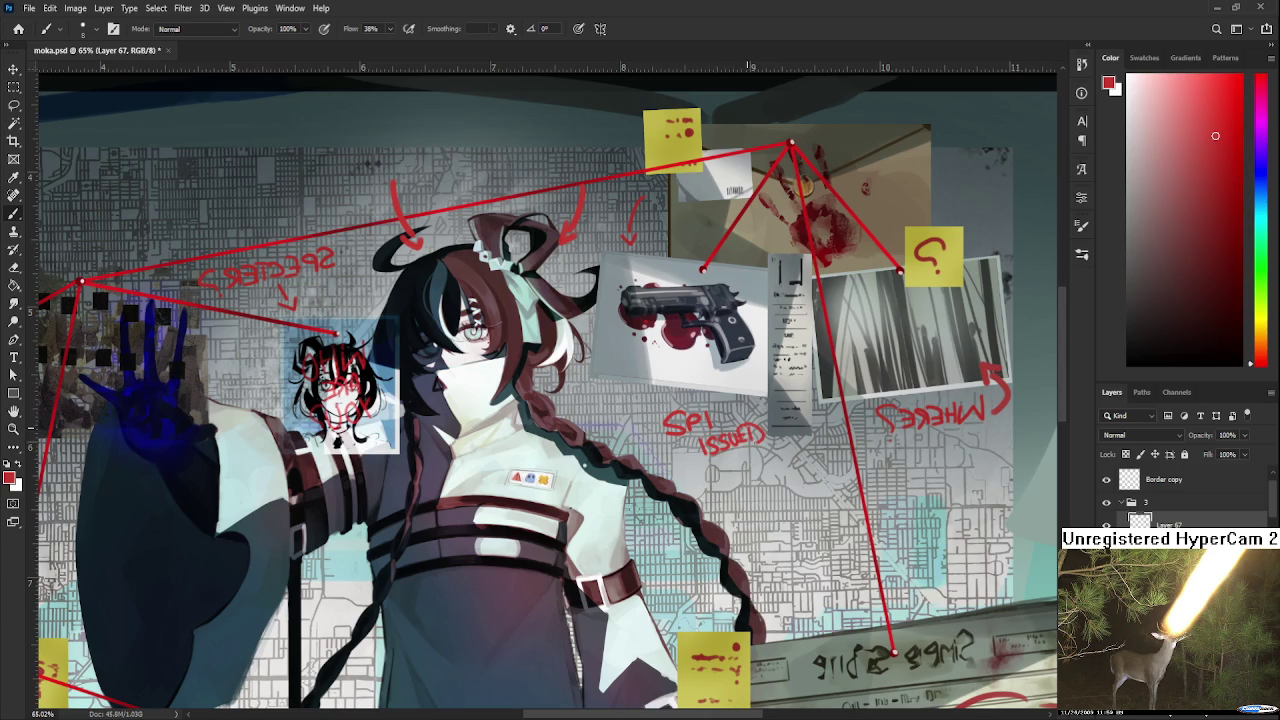
Flip the SPI ISSUED note to -100% and rotate it about 153°.
key(l)
drag(700, 395, 712, 392)
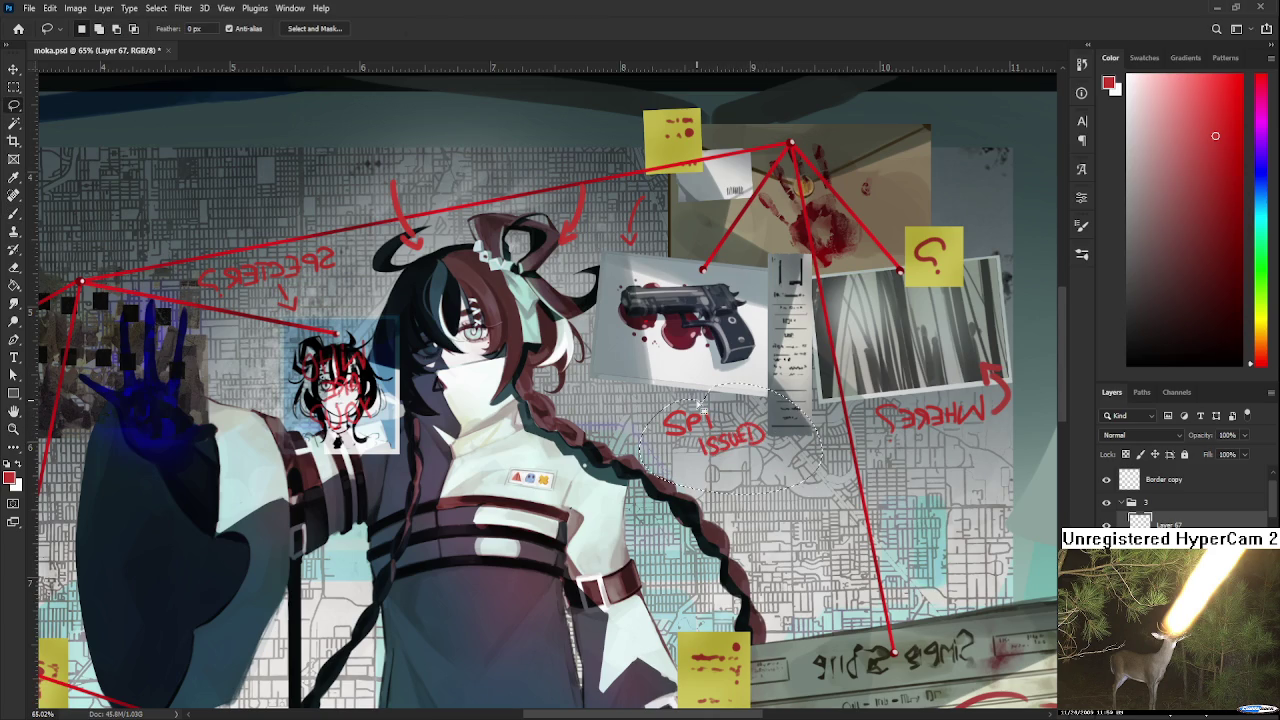
key(ctrl+t)
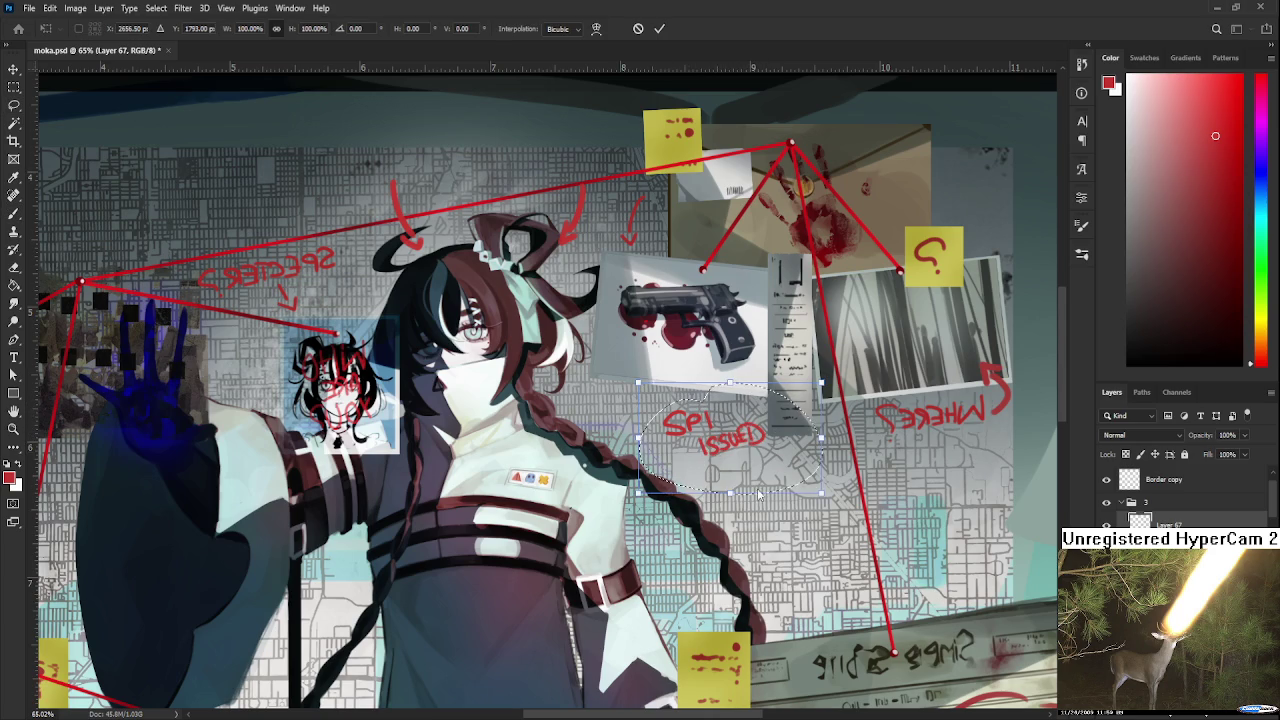
drag(826, 543, 748, 427)
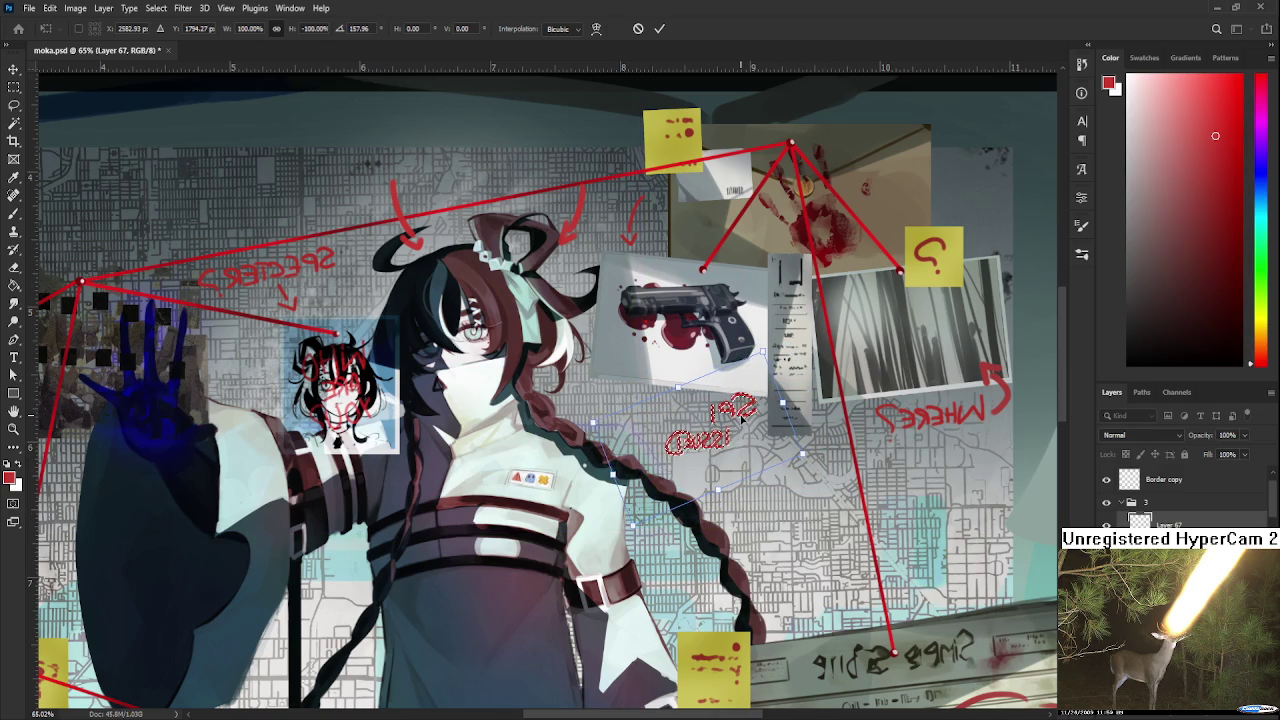
key(Return)
Brush a small red arrow pointing up toward the gun photo.
key(b)
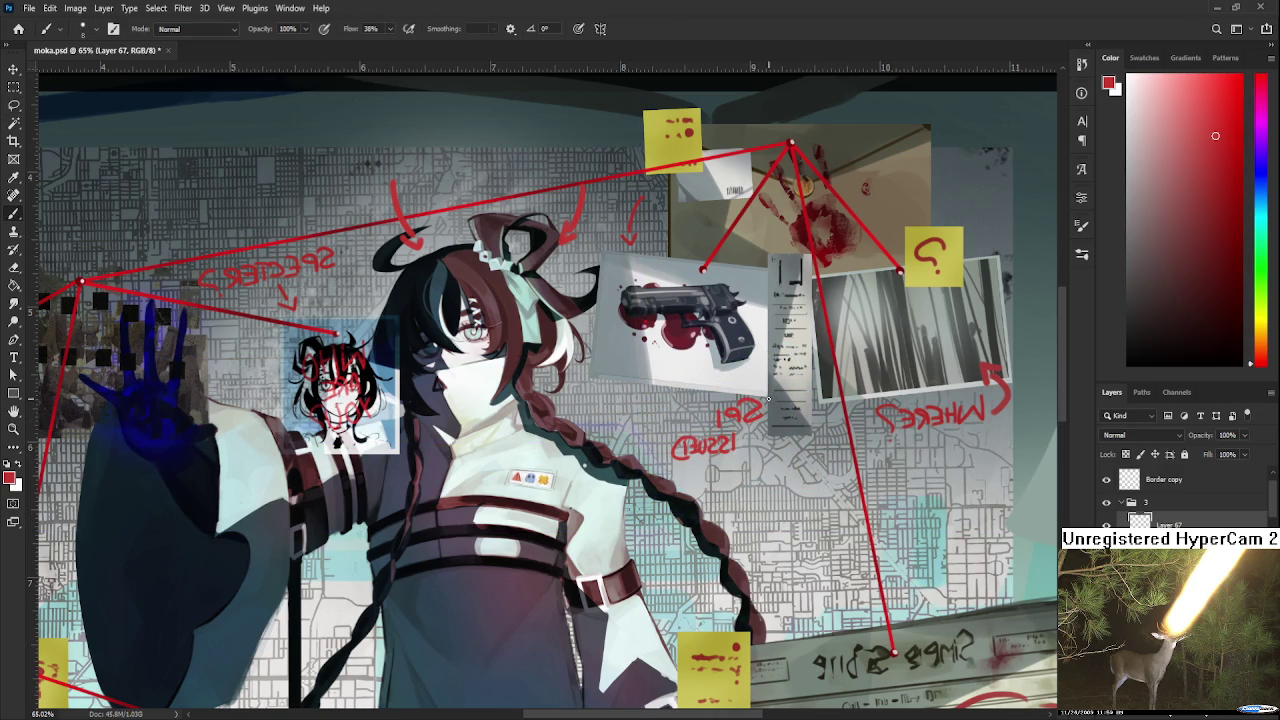
mouse_move(685, 412)
mouse_down()
mouse_move(684, 386)
mouse_move(834, 406)
mouse_up()
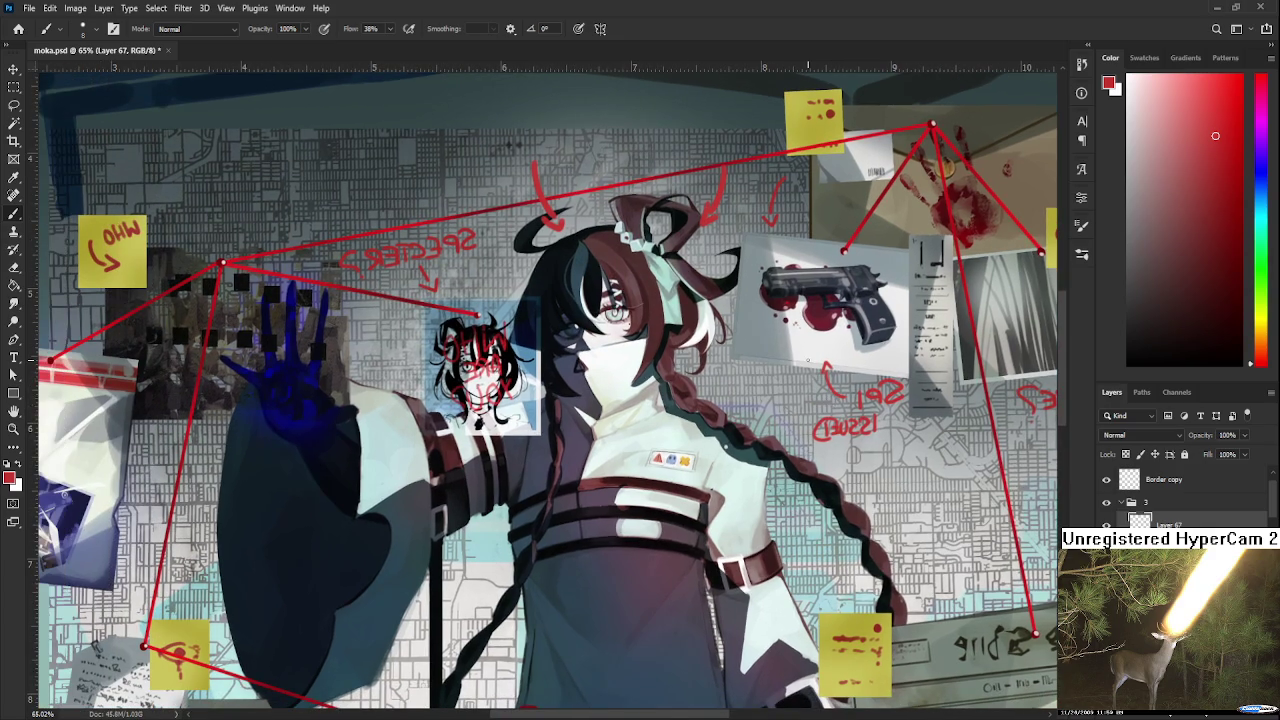
scroll(776, 447, down, 1)
scroll(776, 447, down, 1)
scroll(776, 447, down, 1)
scroll(776, 447, down, 1)
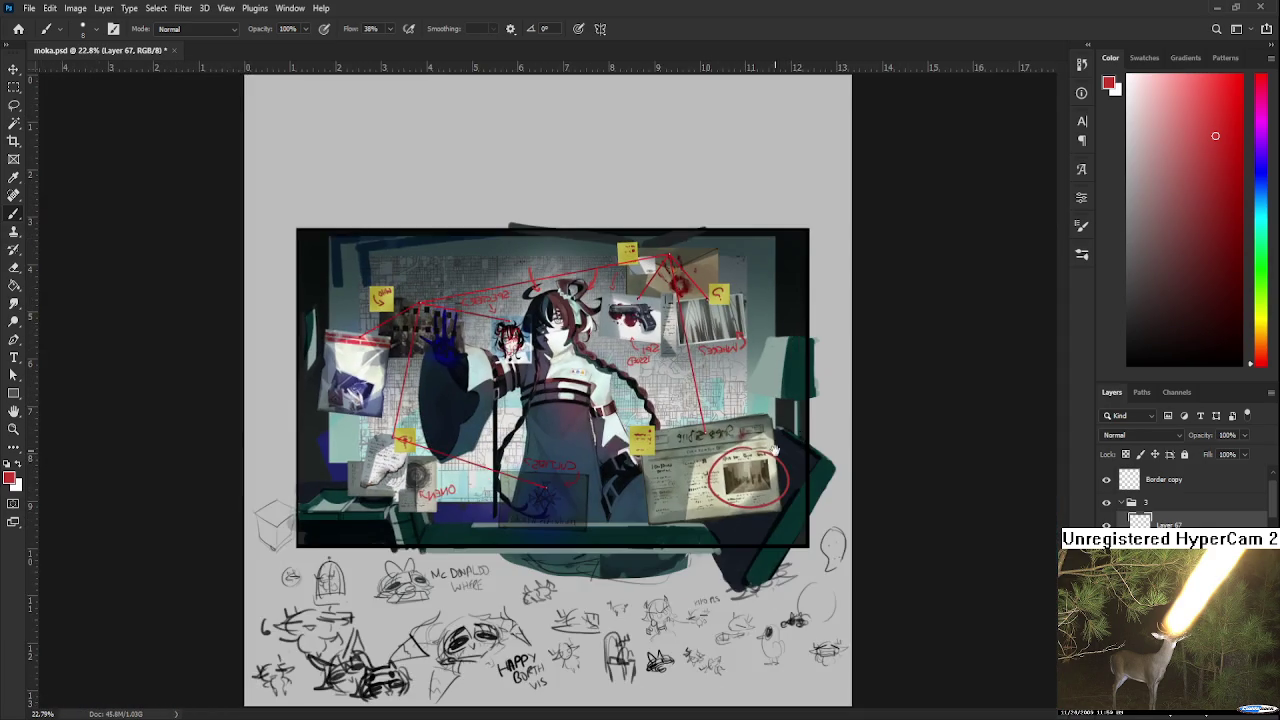
Zoom in on the left side of the board near the red string.
scroll(776, 447, up, 1)
mouse_move(621, 427)
mouse_down()
mouse_move(712, 449)
mouse_move(745, 433)
mouse_up()
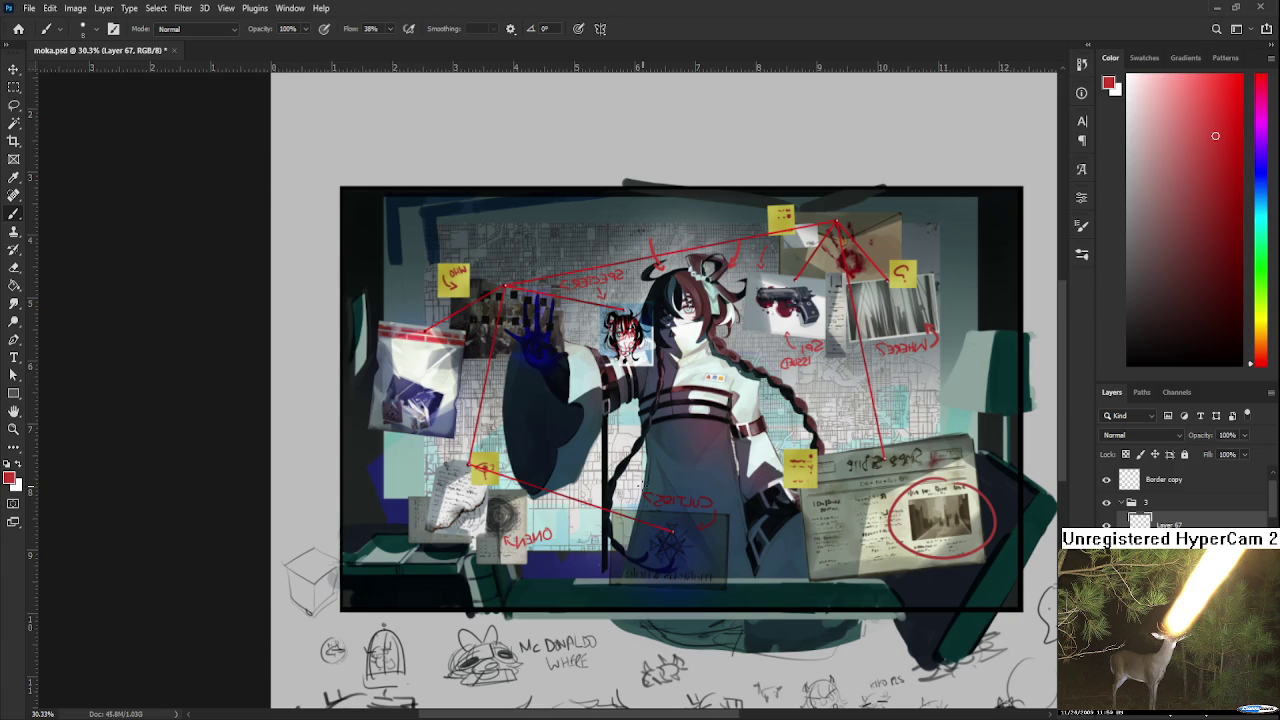
drag(641, 516, 677, 542)
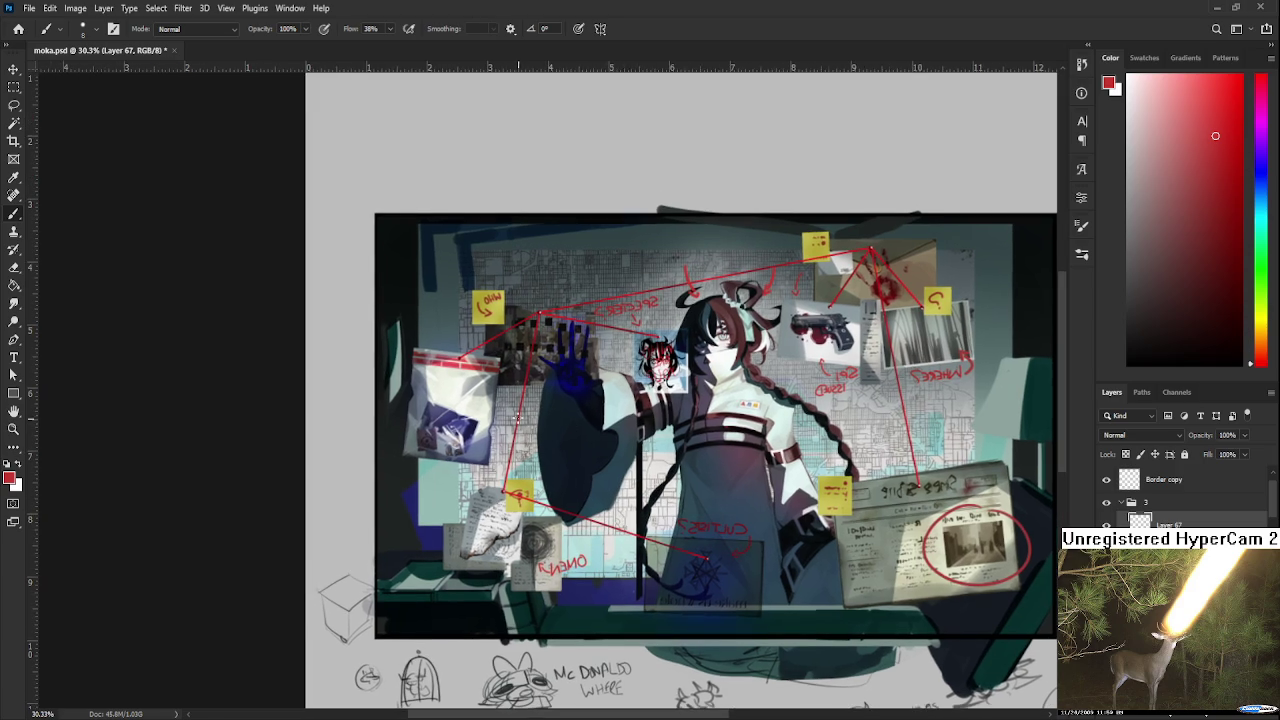
drag(512, 414, 538, 452)
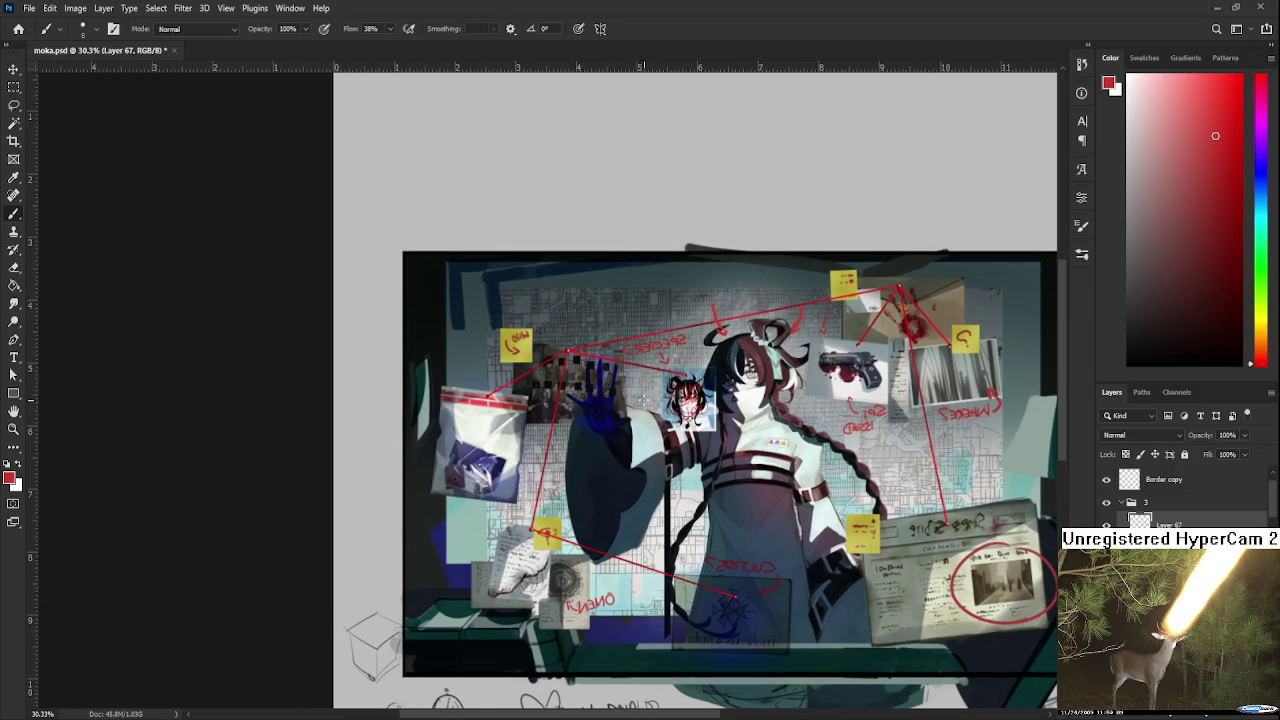
scroll(540, 397, up, 2)
scroll(570, 420, up, 1)
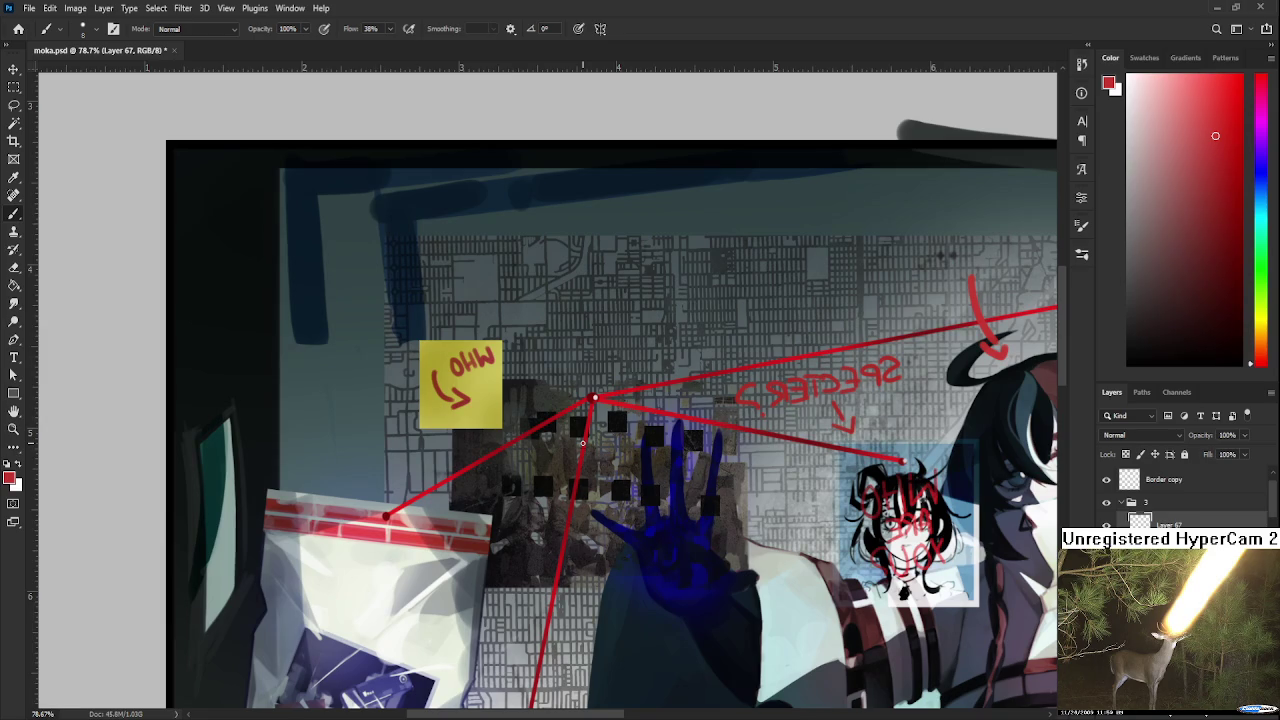
drag(582, 443, 645, 448)
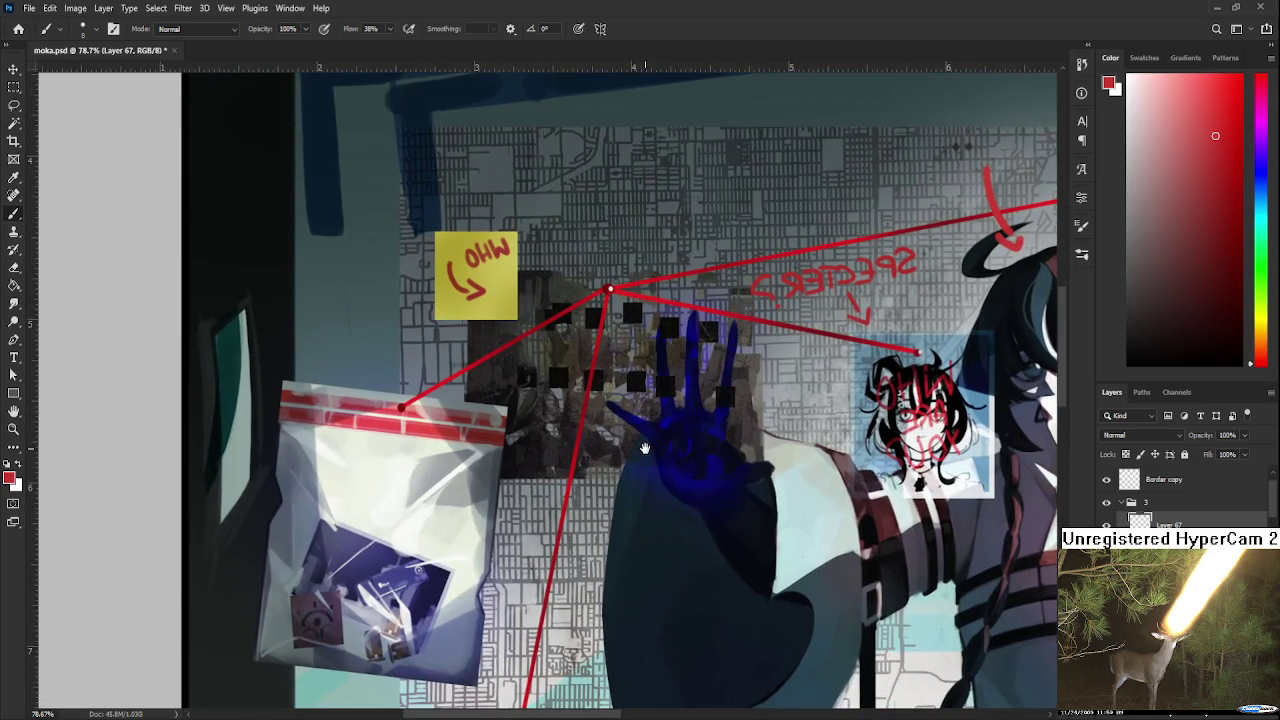
drag(645, 448, 655, 418)
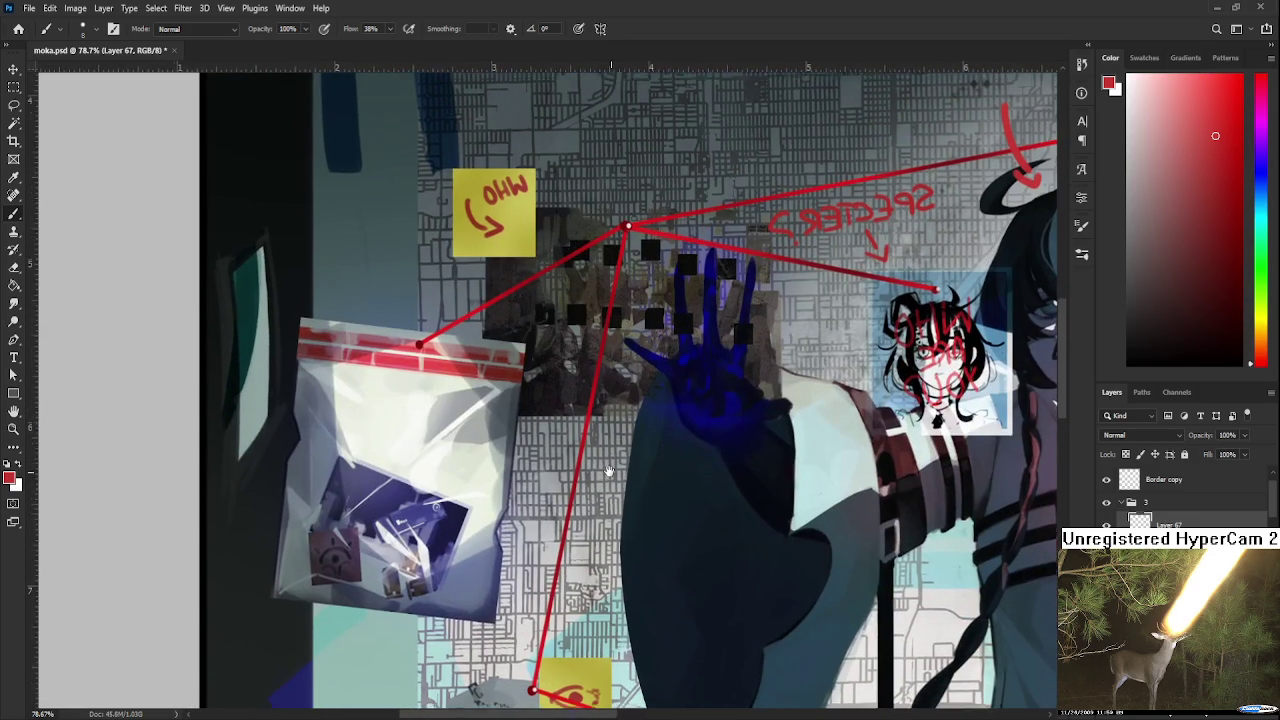
drag(599, 490, 646, 405)
Add small red map-pin marks and a red circle beside the red string.
drag(558, 512, 600, 560)
key(ctrl+z)
mouse_move(594, 528)
mouse_down()
mouse_move(575, 543)
mouse_move(609, 567)
mouse_up()
key(ctrl+z)
key(ctrl+z)
drag(558, 513, 570, 519)
drag(558, 474, 566, 505)
key(ctrl+z)
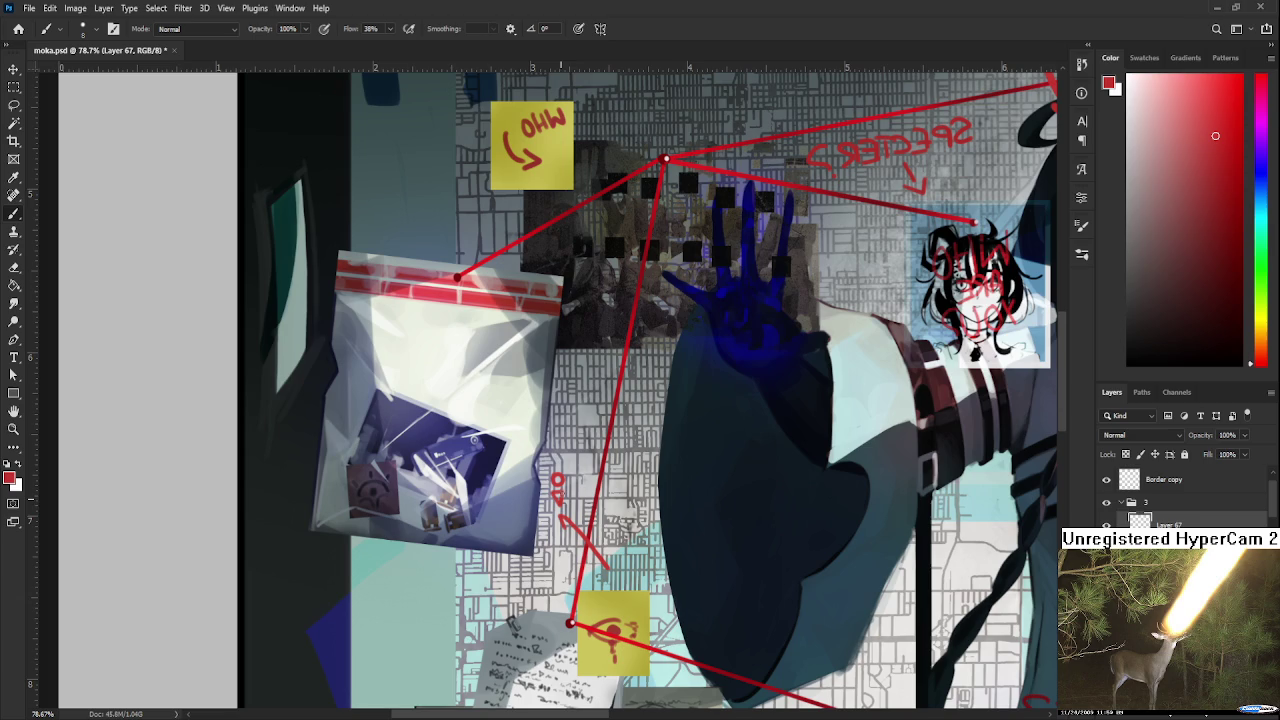
Zoom out and pan to see the whole canvas.
scroll(710, 500, down, 2)
scroll(710, 500, down, 2)
scroll(710, 500, down, 2)
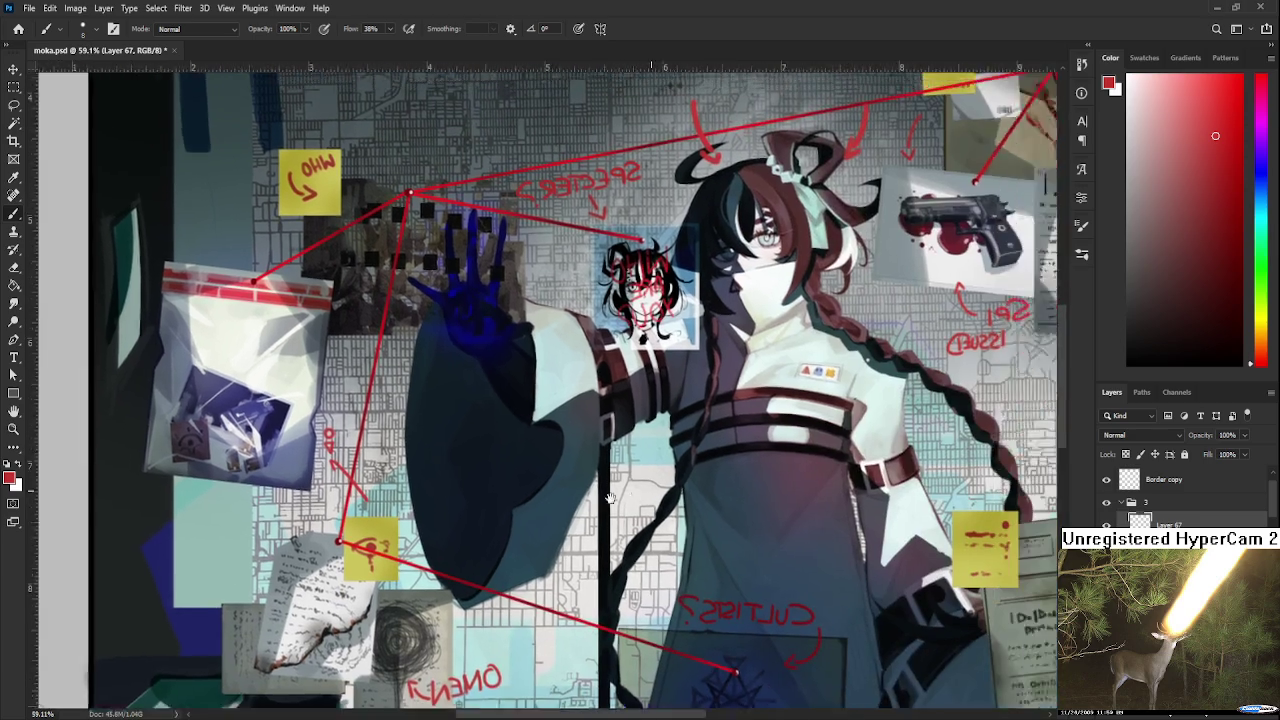
scroll(695, 467, down, 2)
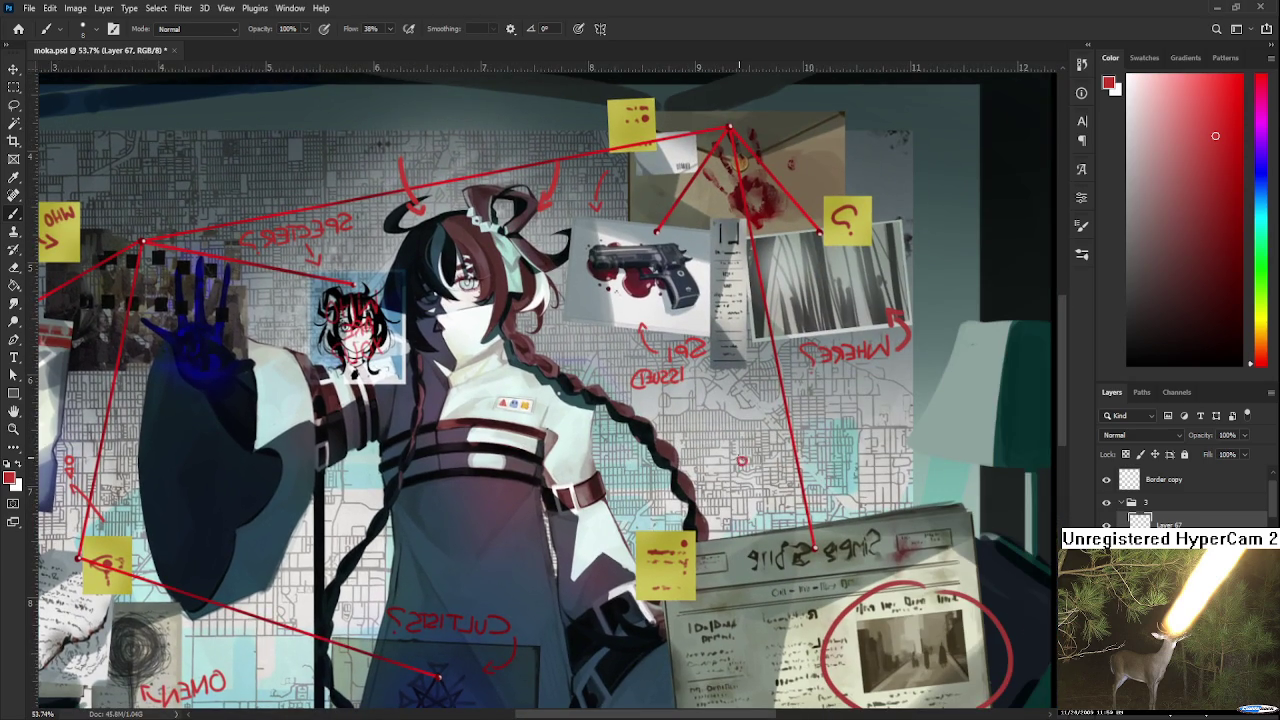
mouse_move(745, 462)
mouse_down()
mouse_move(718, 510)
mouse_move(1030, 530)
mouse_up()
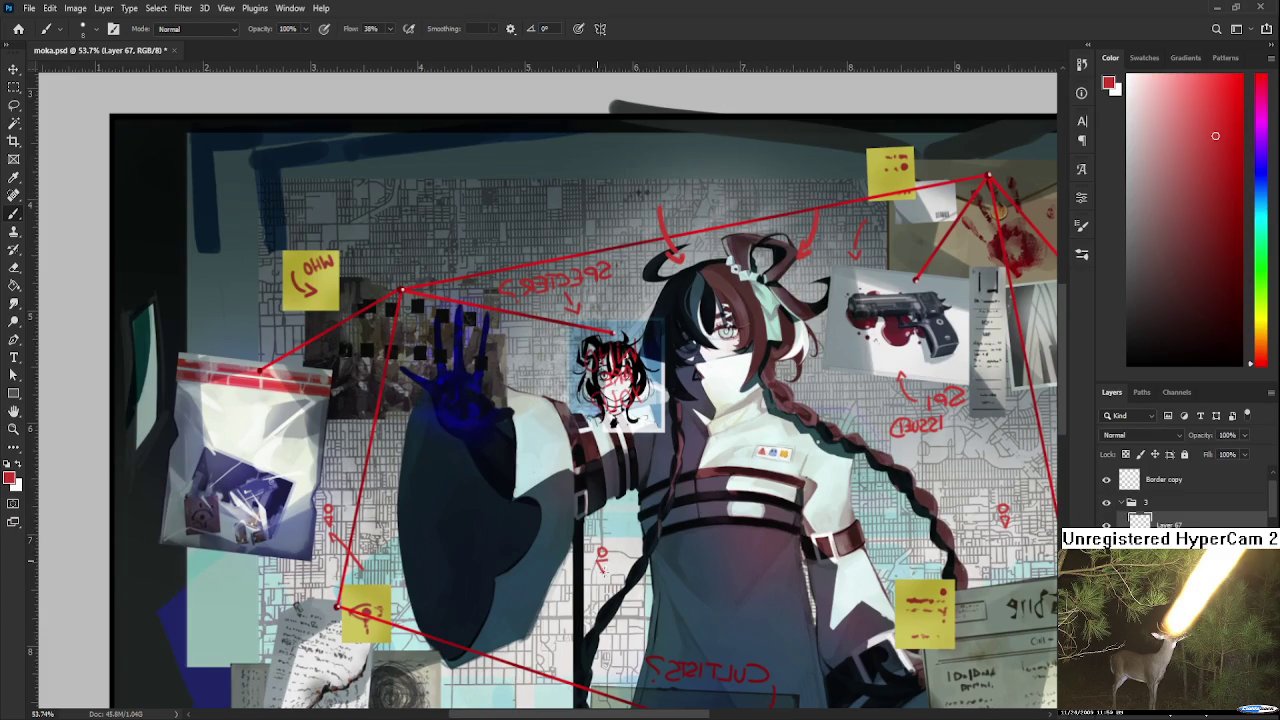
scroll(606, 548, up, 3)
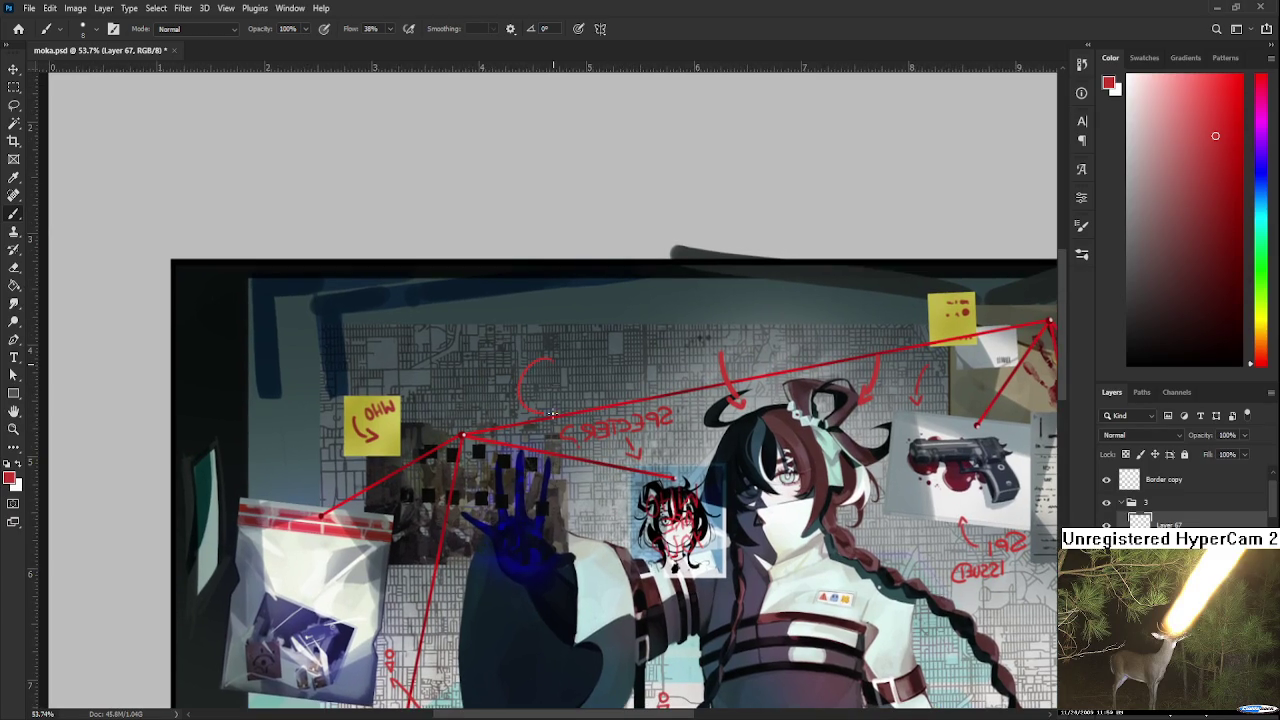
scroll(479, 433, down, 4)
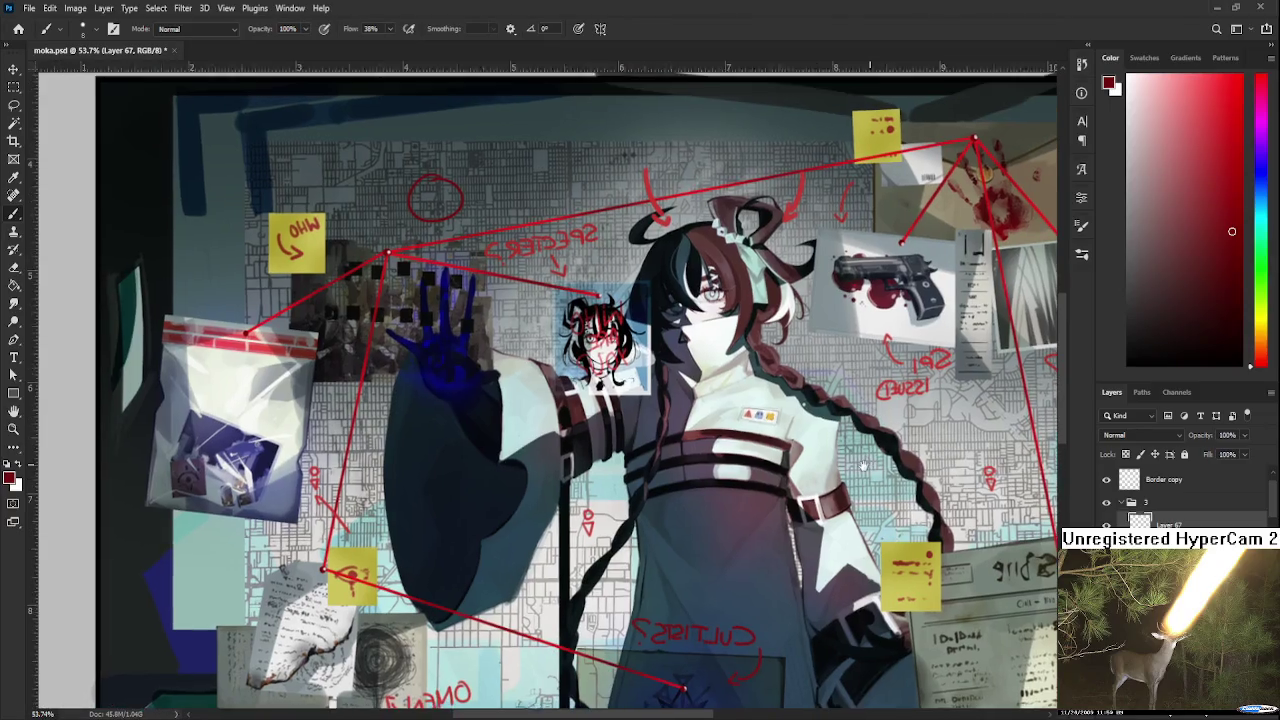
scroll(717, 385, down, 5)
scroll(717, 385, down, 2)
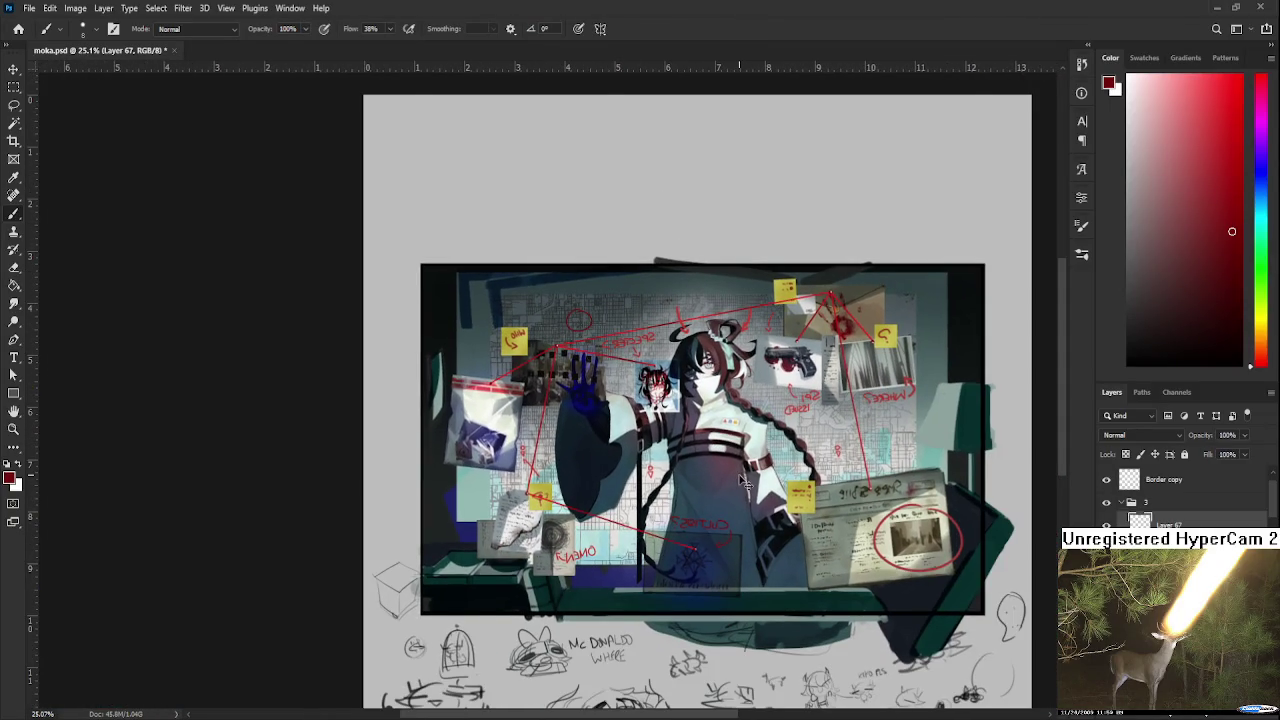
Save the artwork to moka.psd.
key(ctrl+s)
scroll(717, 385, up, 2)
scroll(717, 385, down, 2)
scroll(717, 385, down, 1)
scroll(640, 460, up, 2)
scroll(640, 460, down, 1)
scroll(640, 460, down, 1)
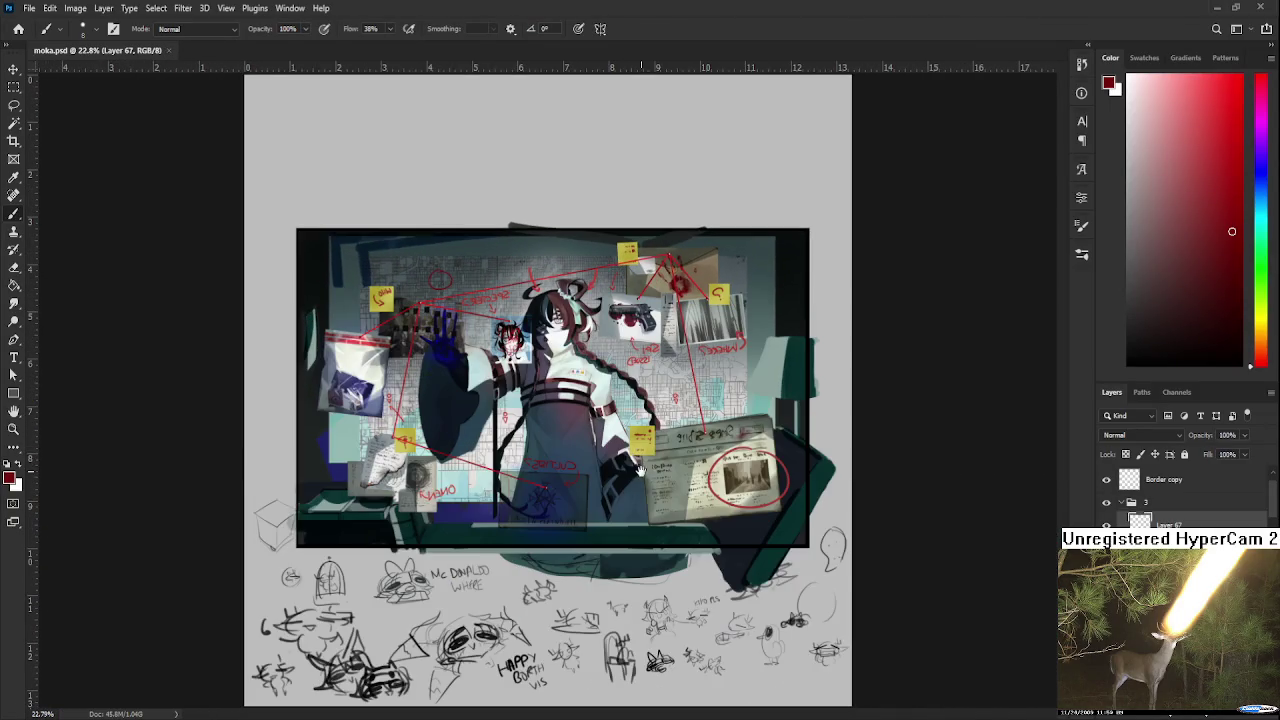
scroll(640, 460, up, 2)
scroll(640, 460, up, 1)
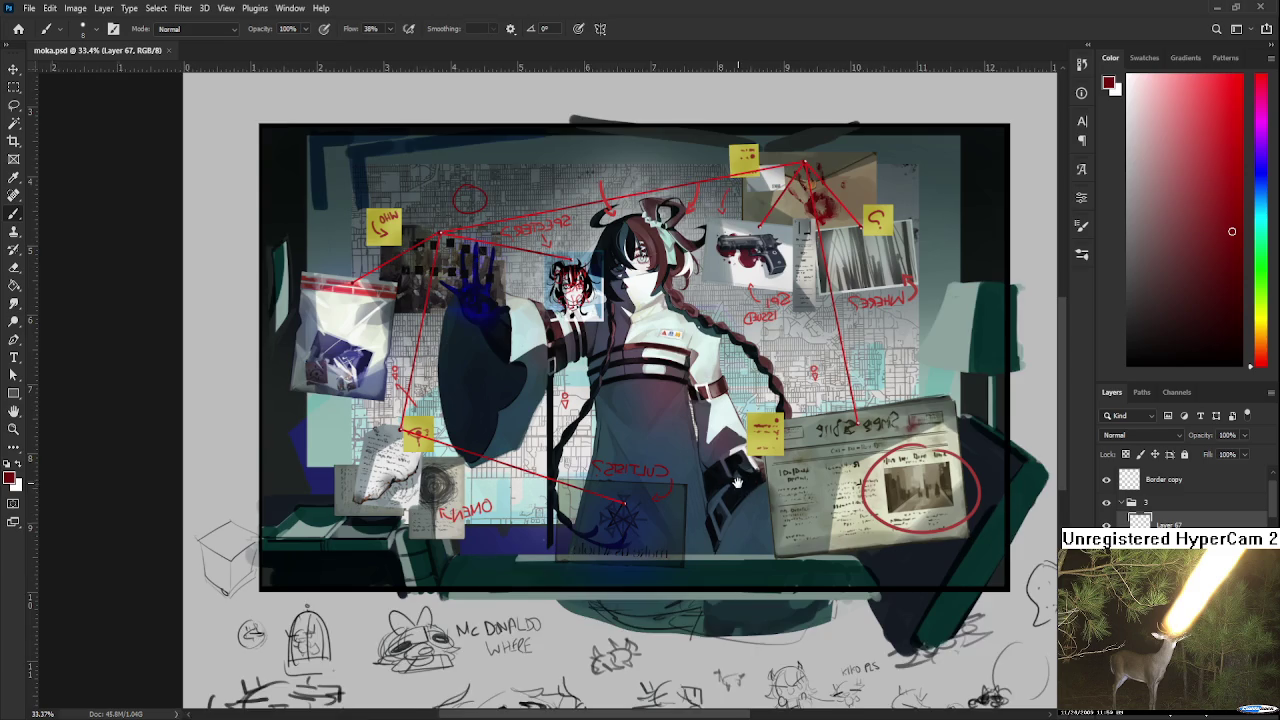
scroll(770, 498, up, 1)
scroll(1180, 495, down, 1)
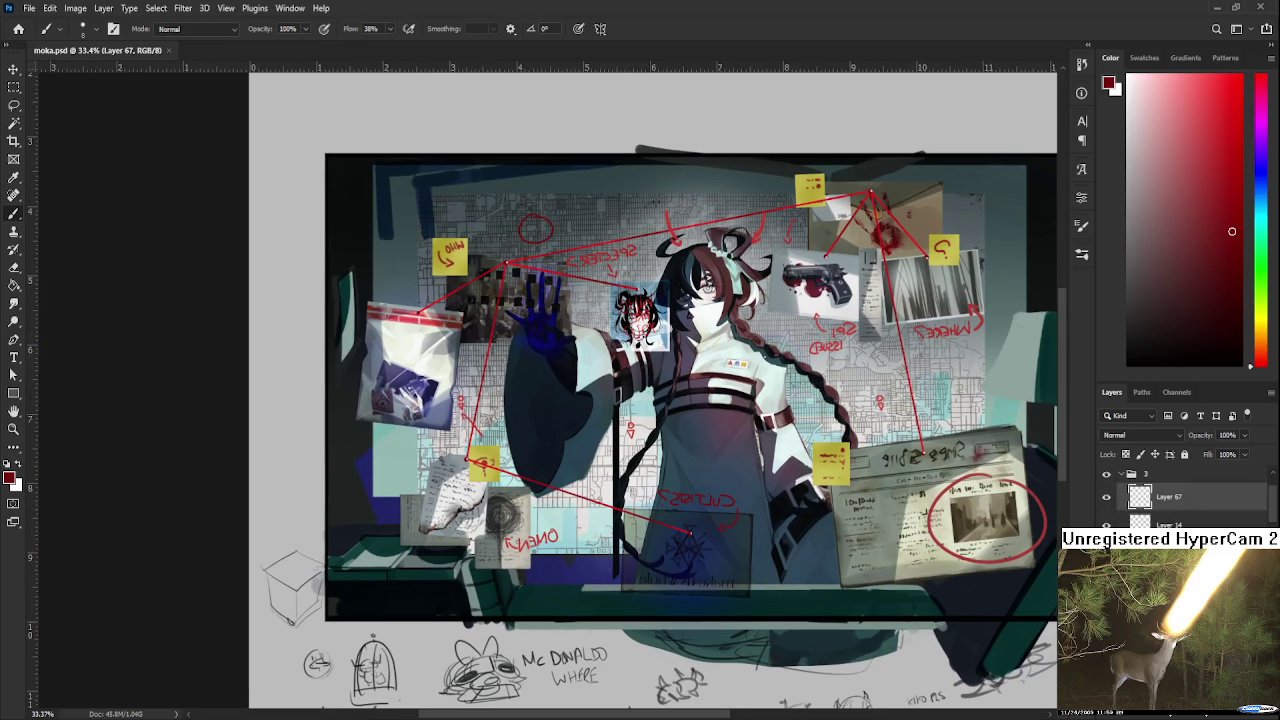
scroll(1180, 495, down, 1)
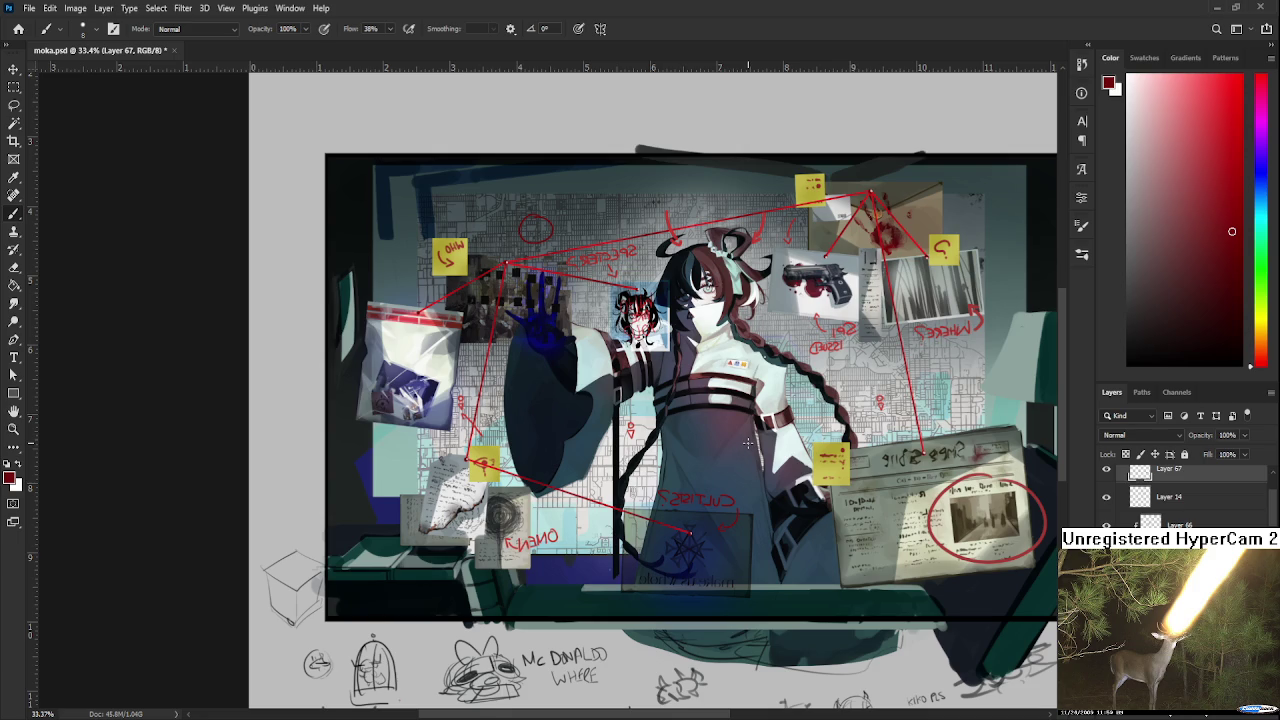
Scroll the Layers panel down to Layer 53 copy and Layer 54.
scroll(748, 443, up, 2)
scroll(748, 443, down, 1)
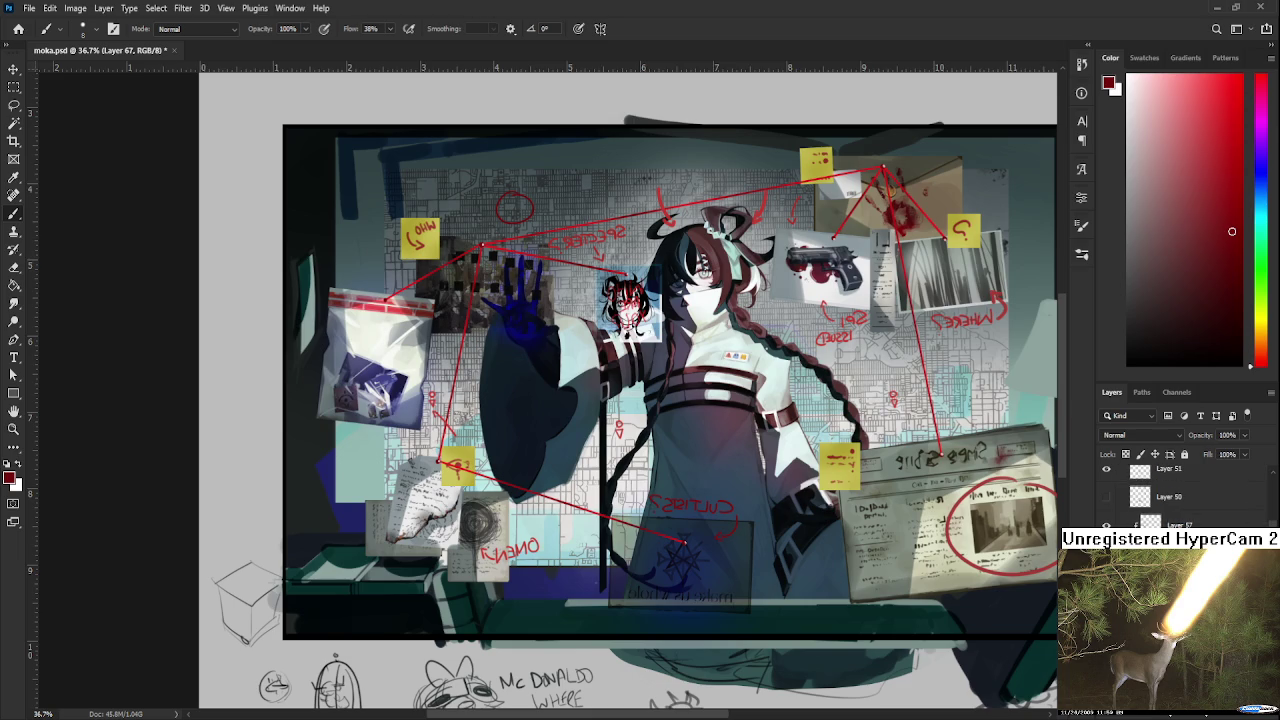
scroll(888, 512, down, 3)
scroll(790, 420, up, 3)
scroll(790, 420, up, 2)
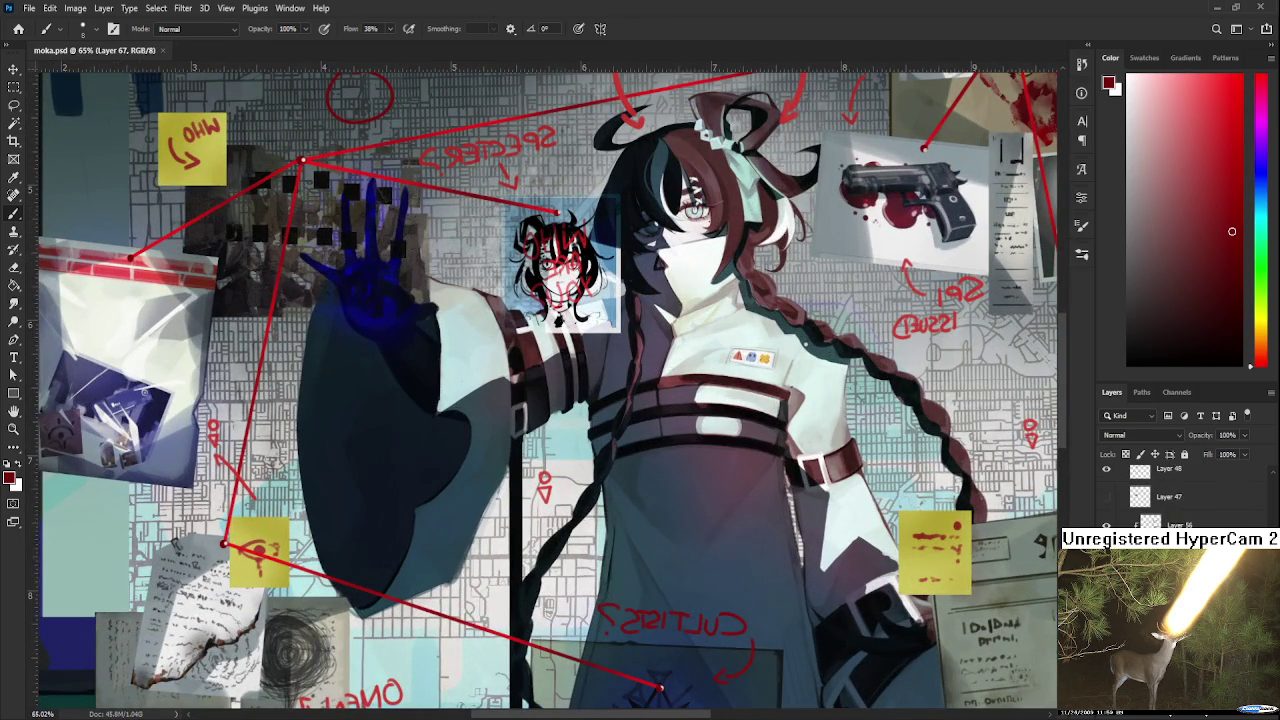
scroll(1180, 495, down, 3)
scroll(1180, 495, down, 2)
scroll(1180, 495, down, 2)
scroll(1180, 495, down, 2)
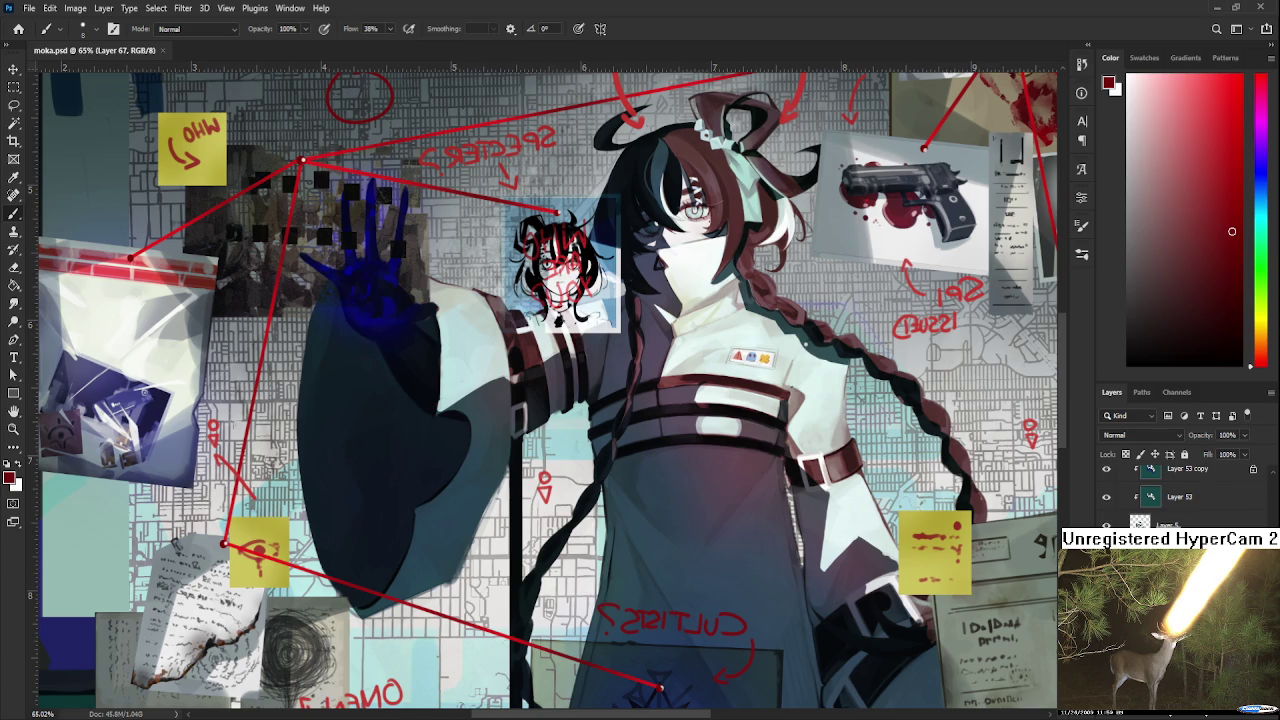
scroll(1180, 495, down, 2)
scroll(1170, 495, down, 2)
scroll(1170, 495, down, 2)
Hide the coat shading and red hair tint layers (Layer 53 copy, Layer 54).
click(1106, 524)
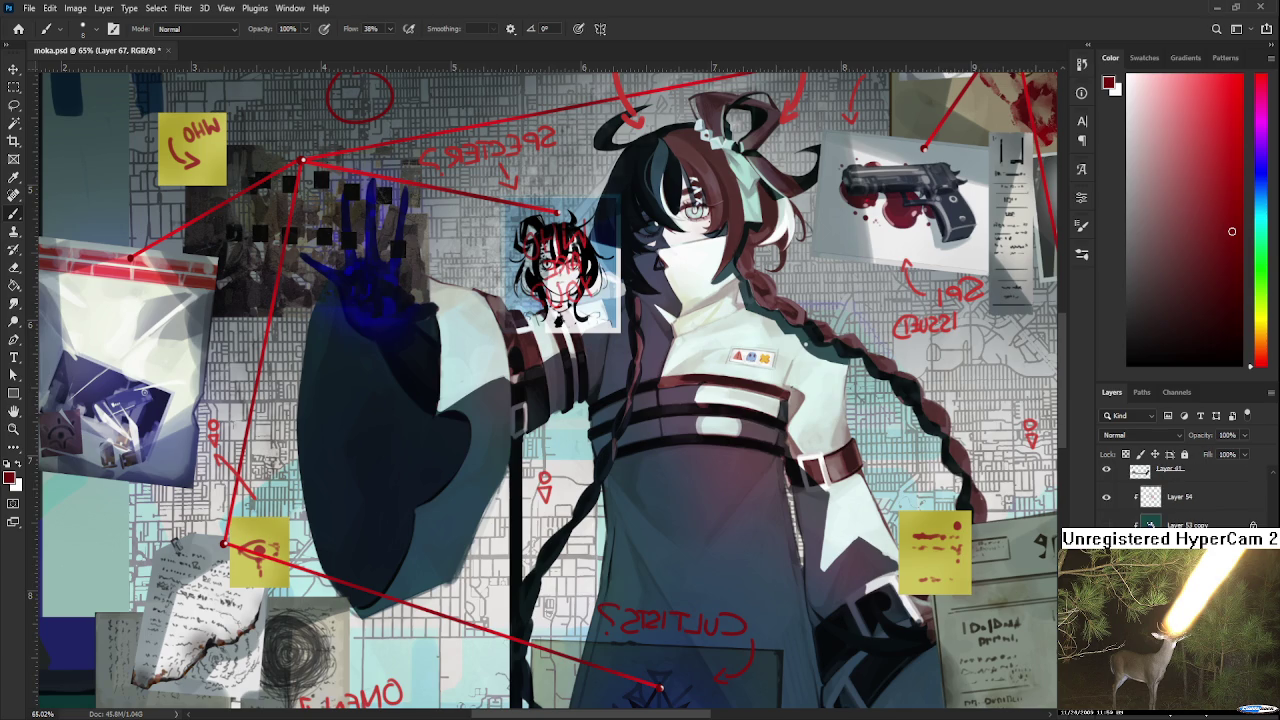
click(1106, 497)
click(1106, 497)
click(1106, 497)
scroll(676, 359, up, 2)
scroll(650, 372, up, 3)
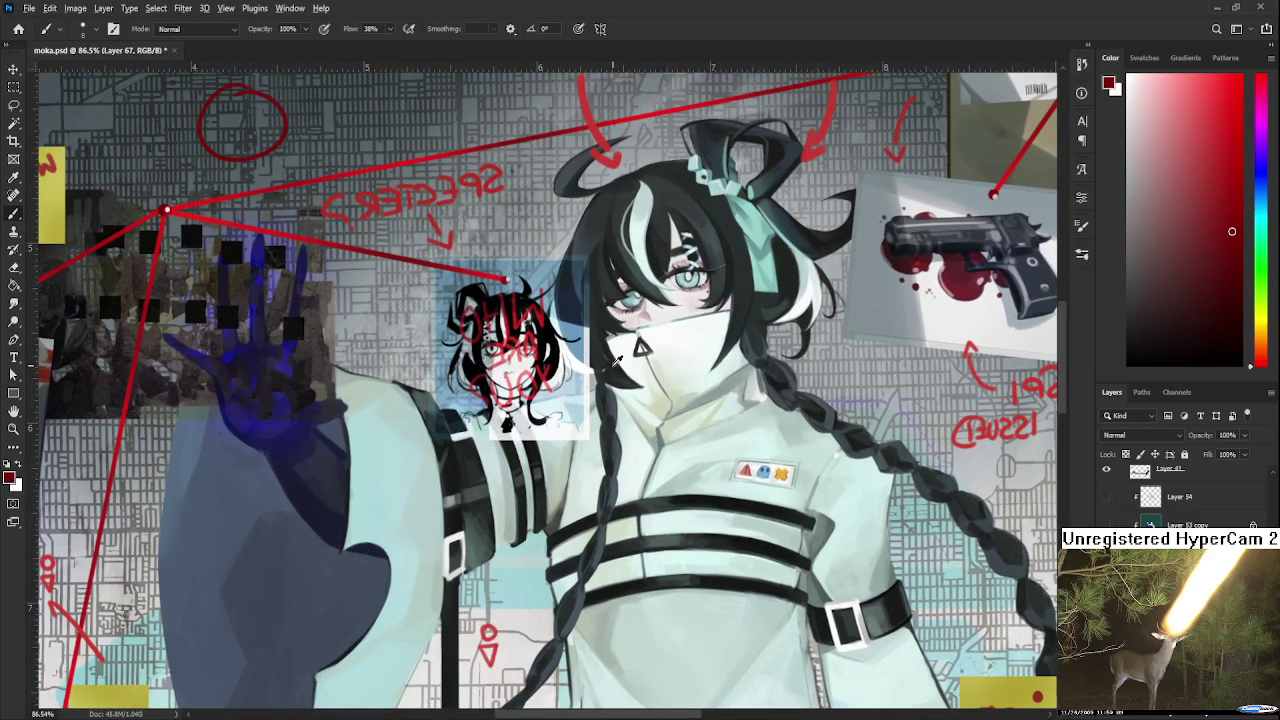
Sample dark teal and paint a dark hair strand beside the braid below the collar, redrawing it twice.
alt+click(613, 366)
ctrl+click(613, 366)
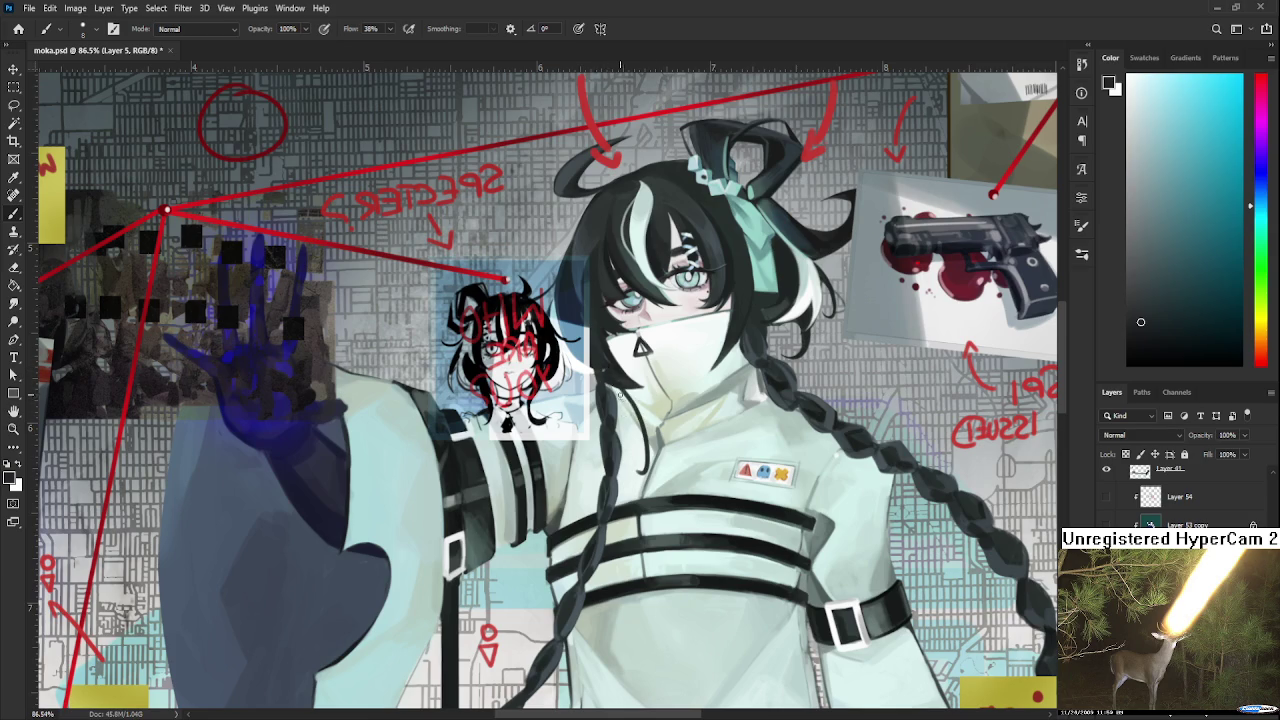
drag(612, 386, 640, 470)
key(ctrl+z)
drag(607, 380, 638, 437)
key(ctrl+z)
key(ctrl+z)
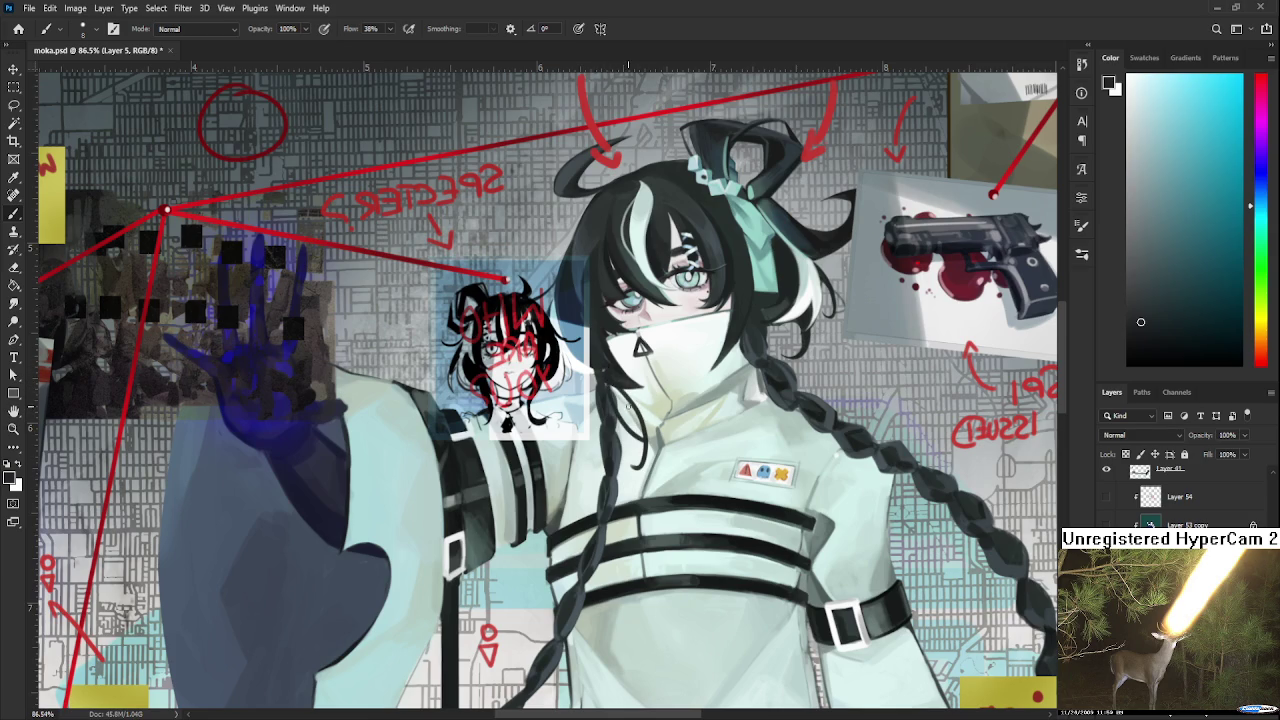
drag(612, 386, 641, 468)
drag(632, 410, 643, 462)
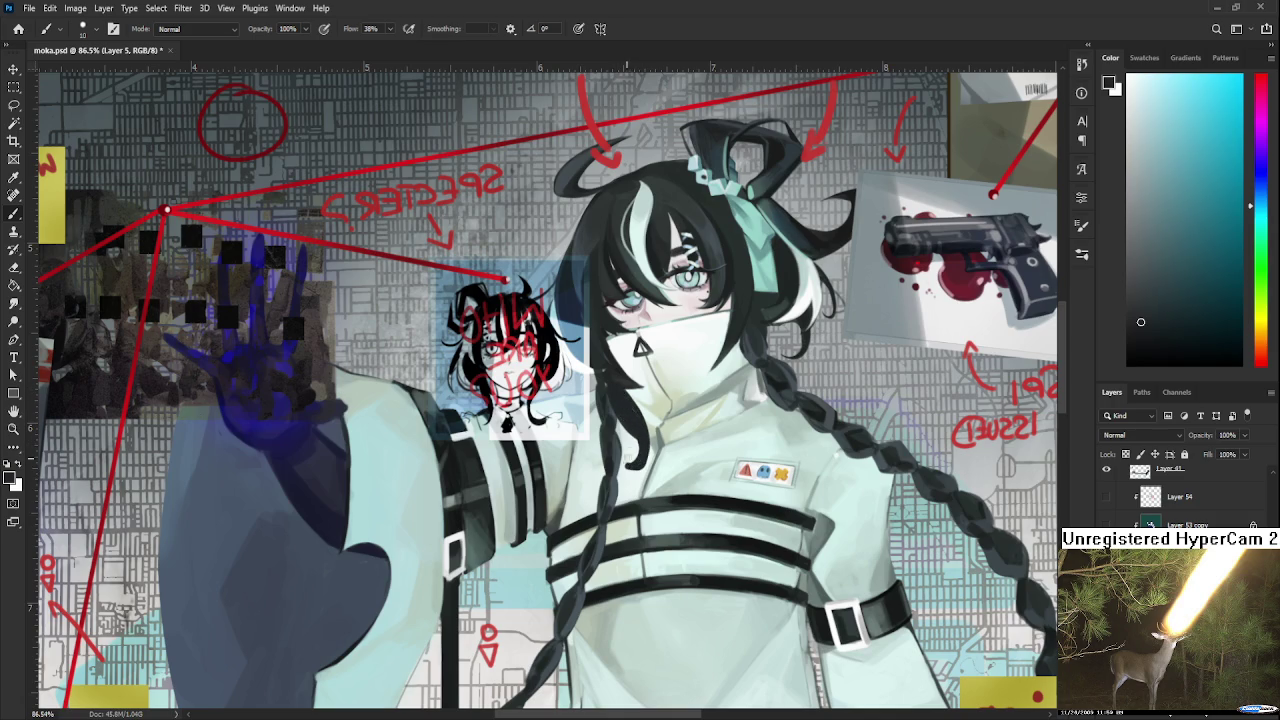
Sample pale greenish-white, near-black and dark teal tones from the face, collar and braid.
alt+click(636, 450)
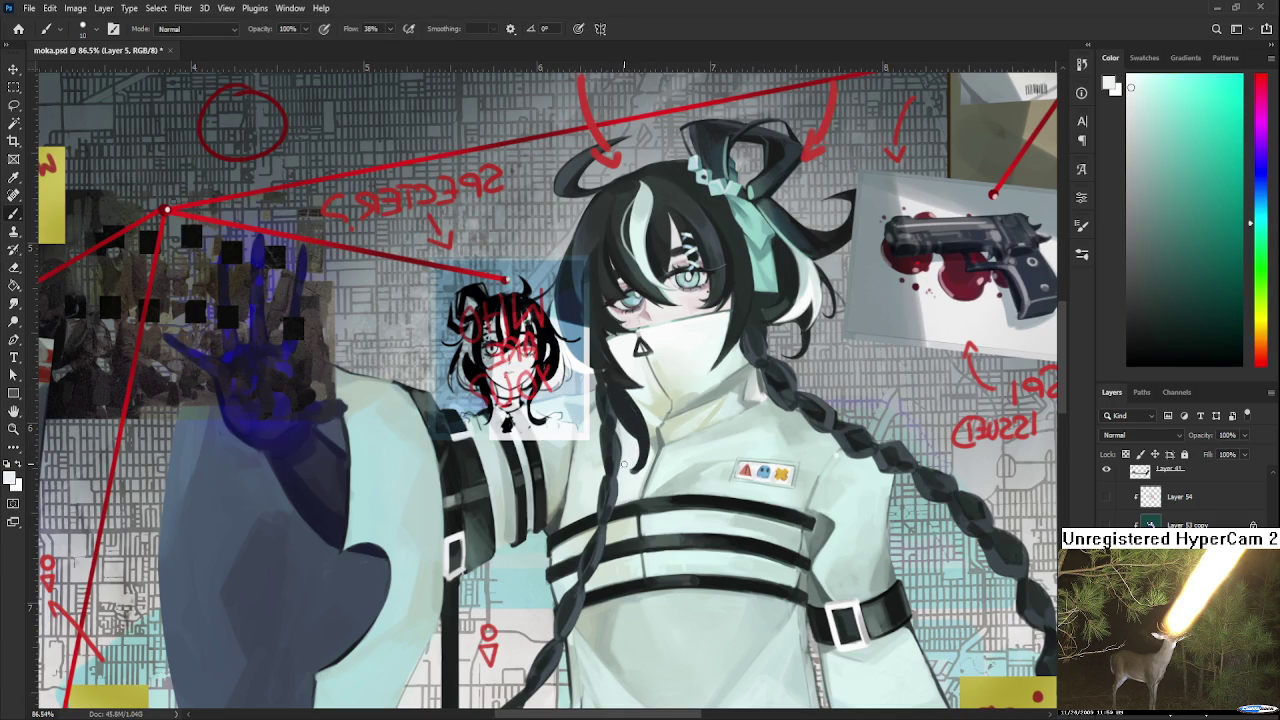
alt+click(646, 452)
alt+click(643, 432)
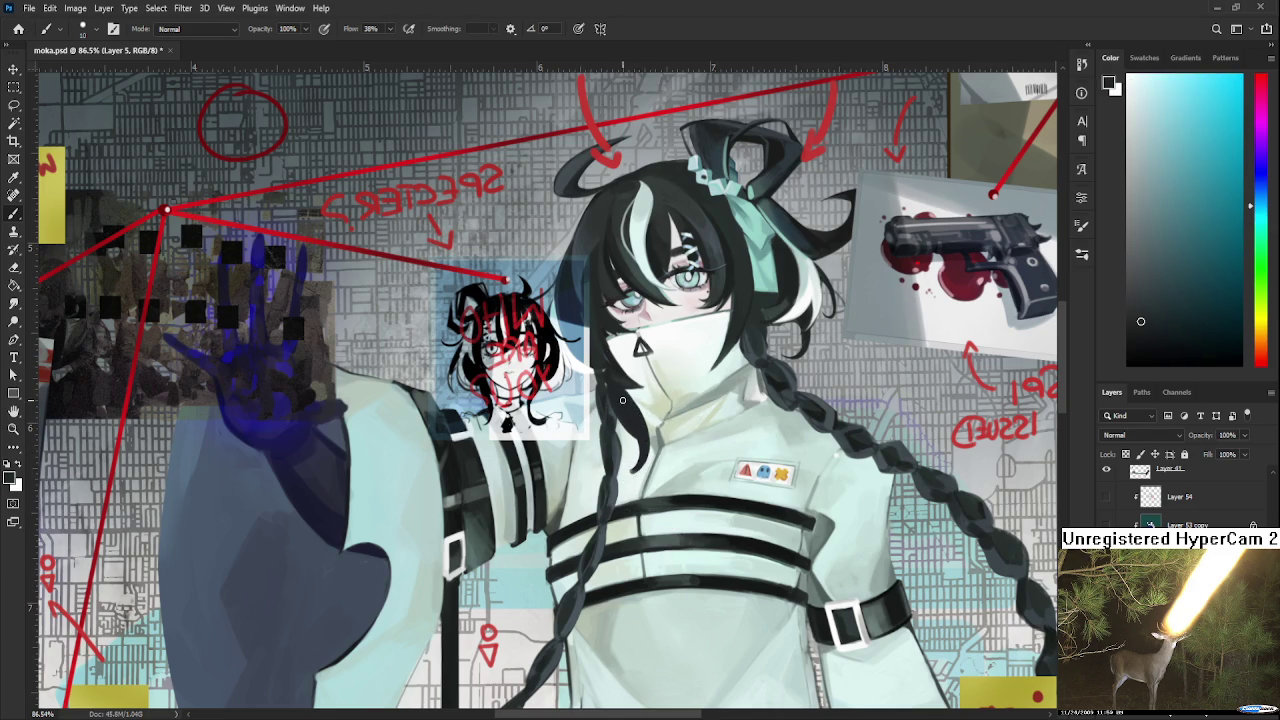
mouse_move(633, 404)
mouse_down()
mouse_move(652, 228)
mouse_move(620, 205)
mouse_up()
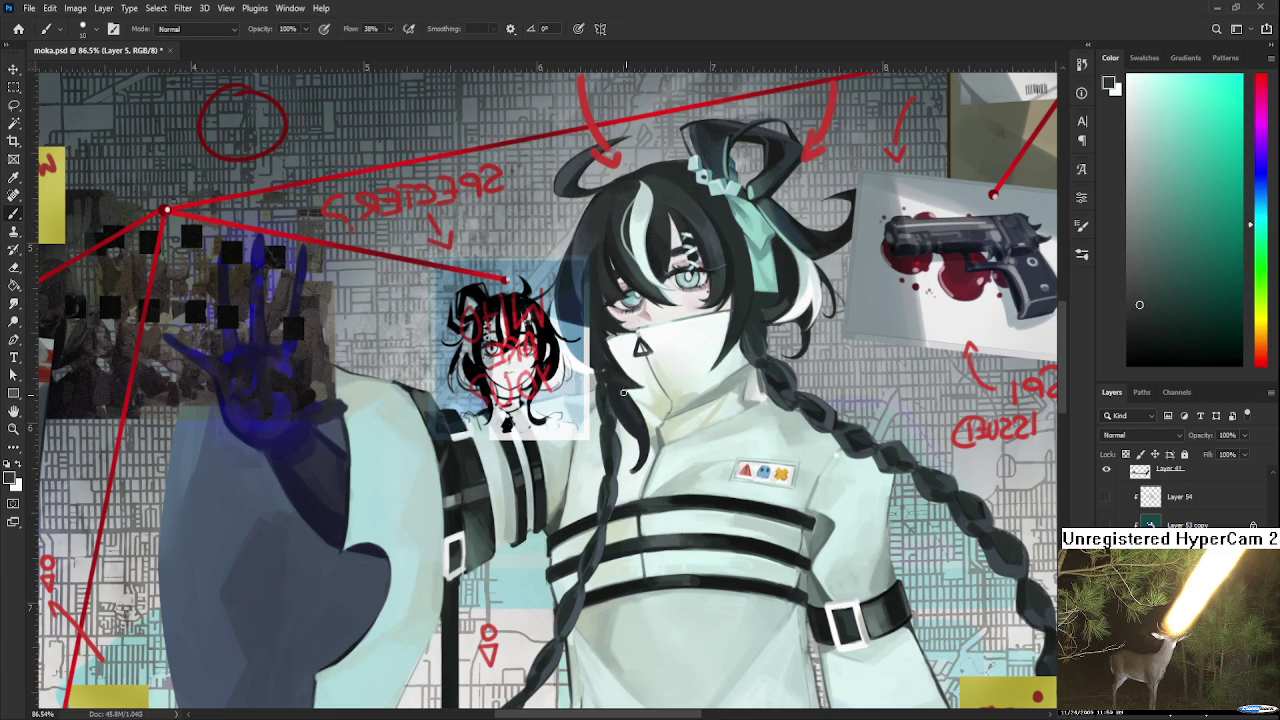
mouse_move(730, 368)
mouse_down()
mouse_move(744, 320)
mouse_move(685, 364)
mouse_up()
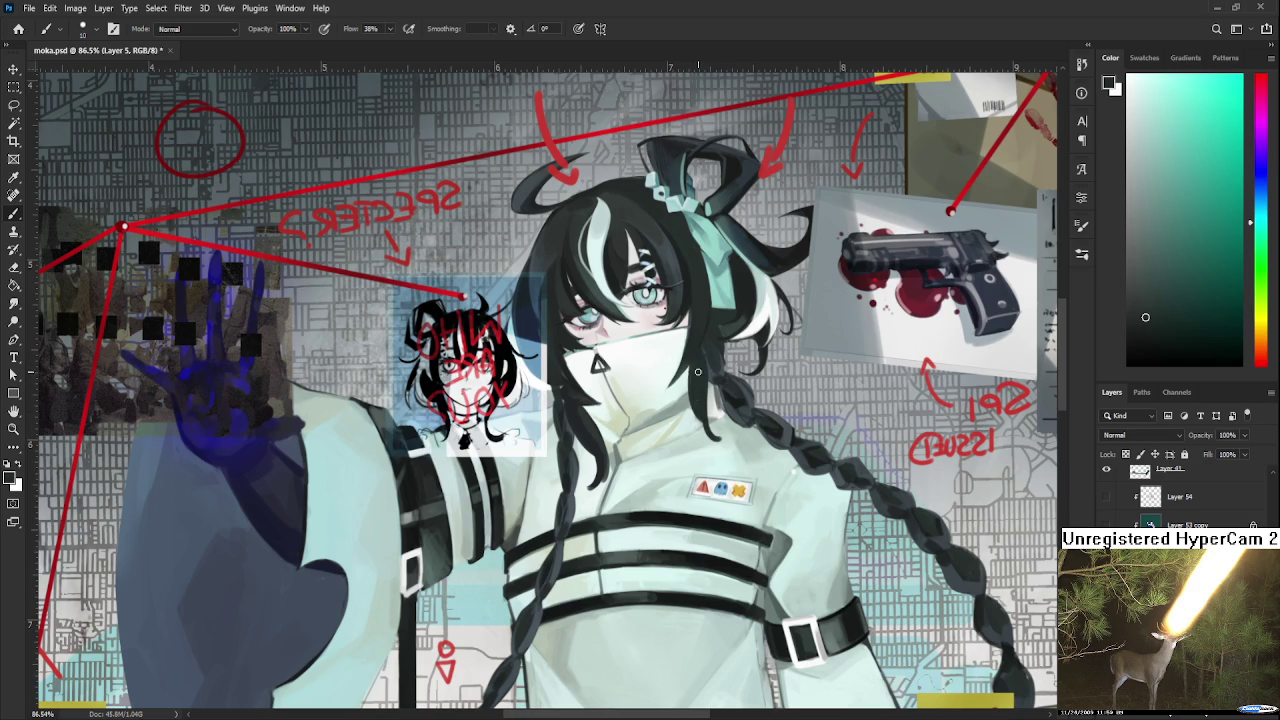
alt+click(722, 432)
alt+click(700, 404)
alt+click(740, 406)
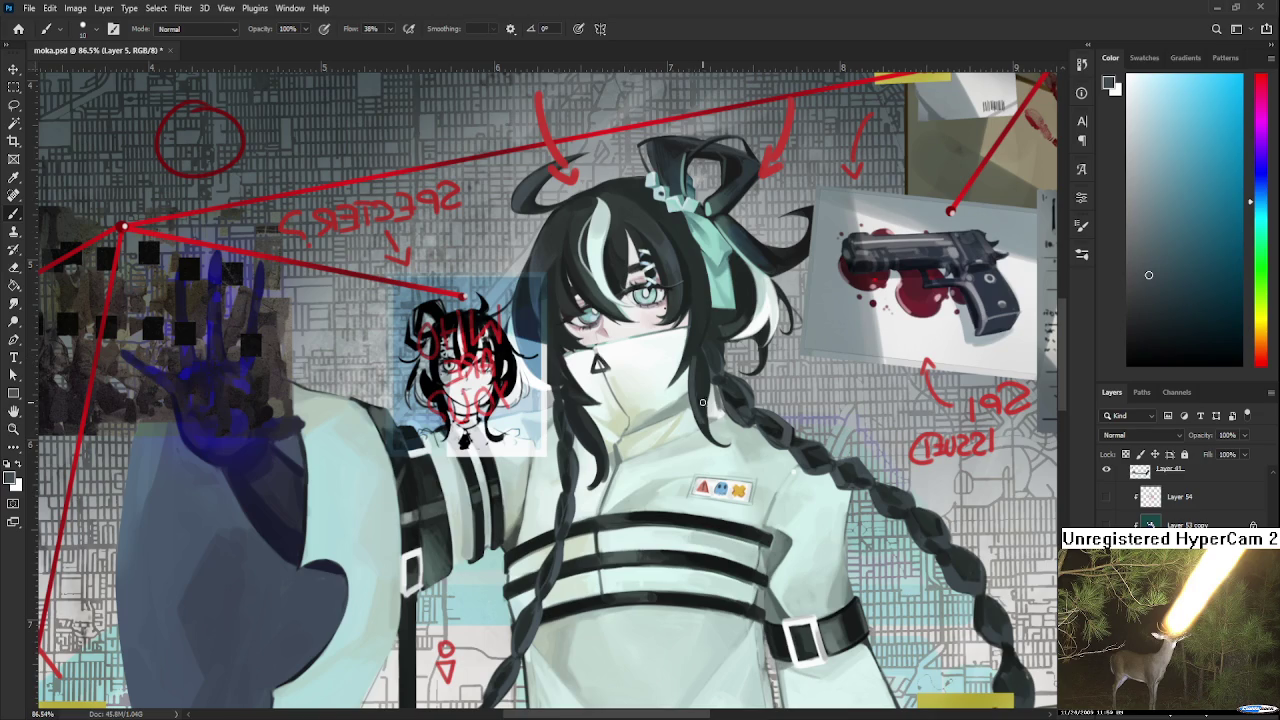
Brighten a small patch of the braid with lighter tones sampled from the collar.
alt+click(705, 404)
alt+click(716, 428)
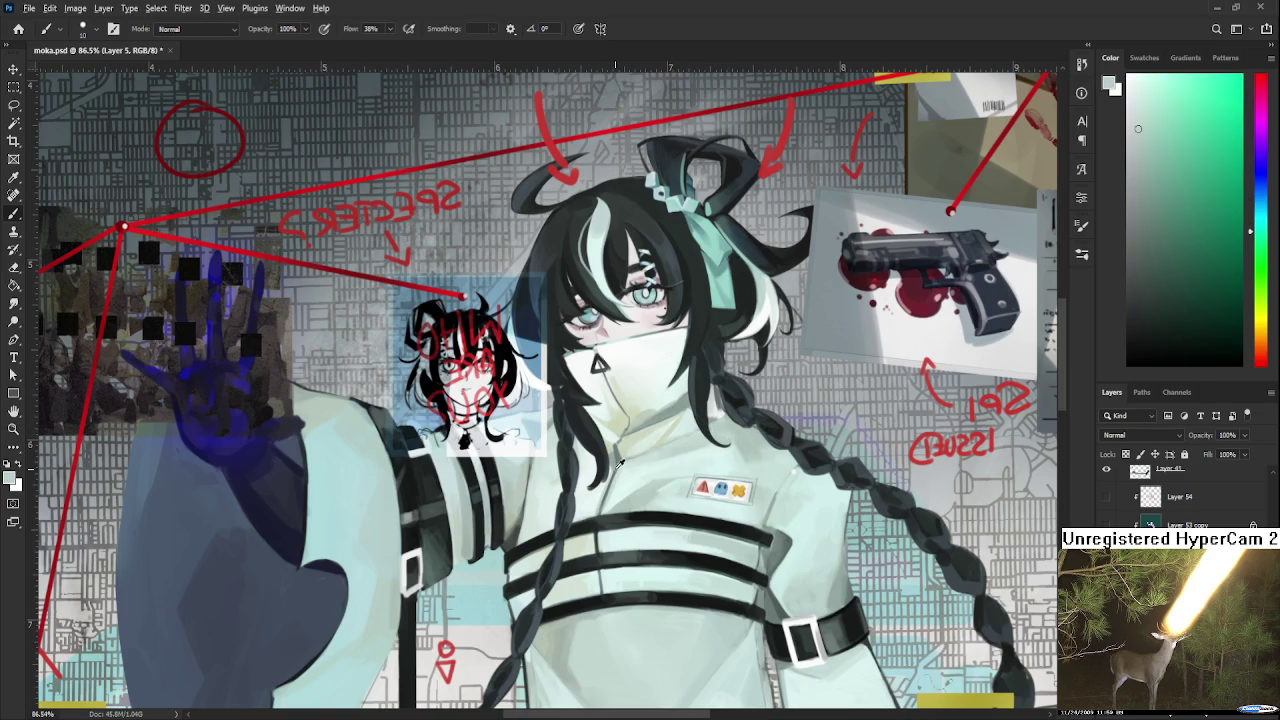
alt+click(600, 488)
drag(608, 470, 602, 476)
alt+click(601, 468)
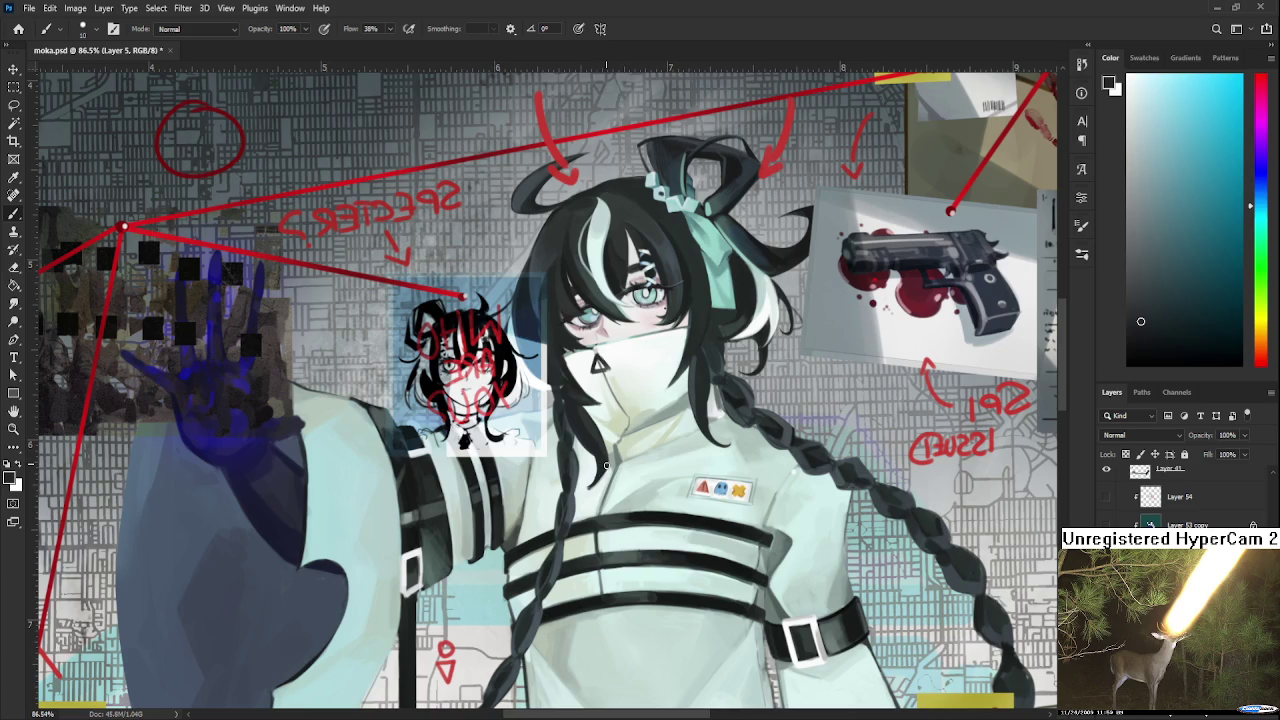
alt+click(605, 468)
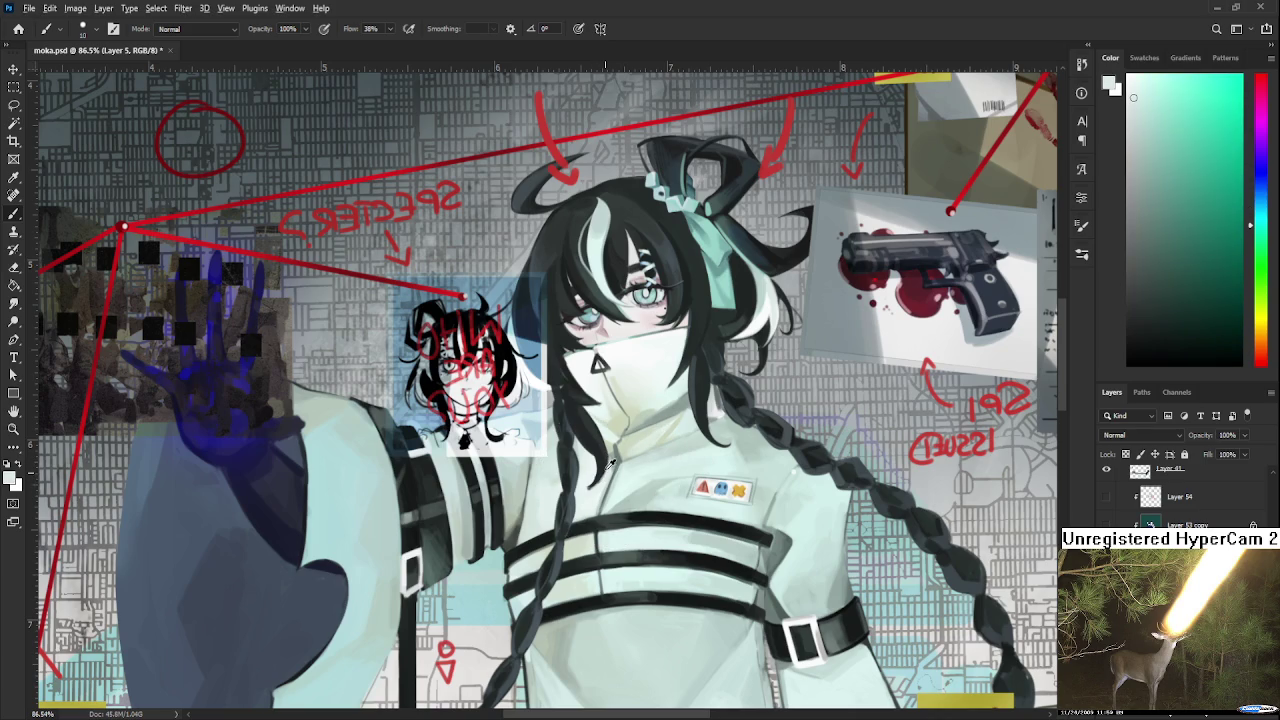
alt+click(591, 487)
scroll(788, 440, down, 2)
scroll(780, 455, down, 2)
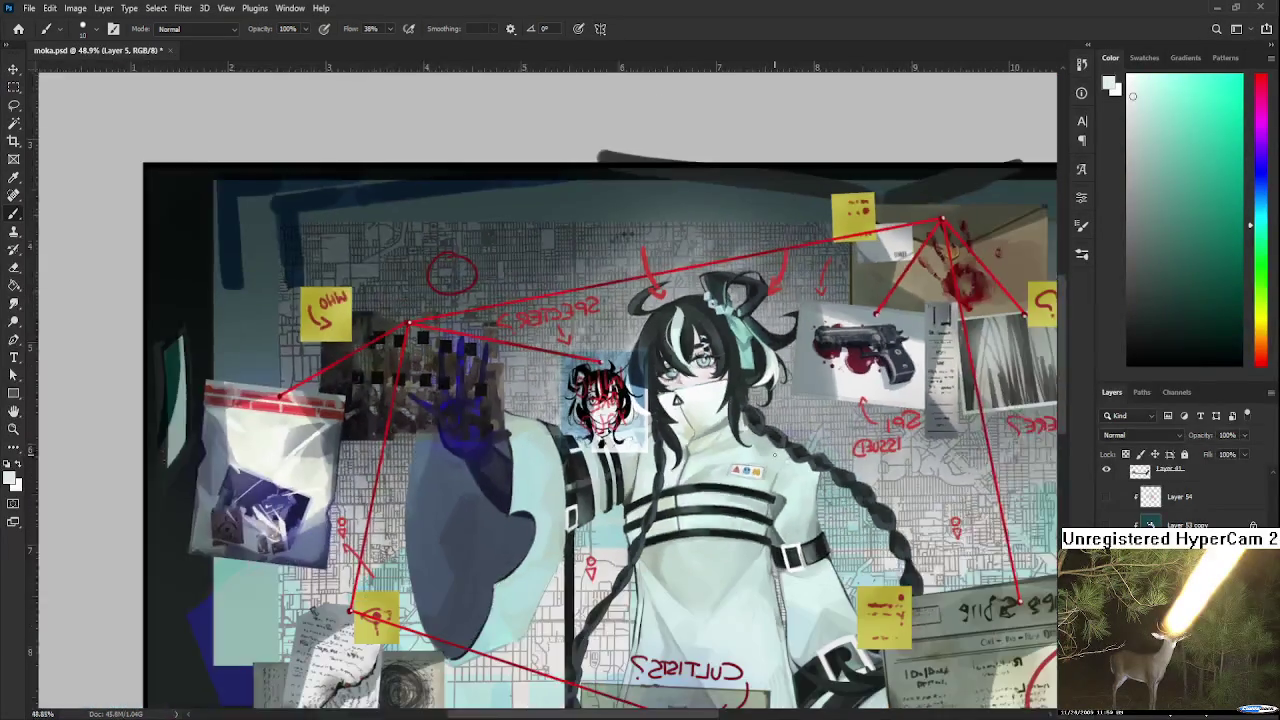
Save the artwork, reframe the view and show the dark shading over the clothing again.
scroll(772, 470, down, 2)
key(ctrl+s)
drag(768, 483, 706, 428)
scroll(726, 422, up, 1)
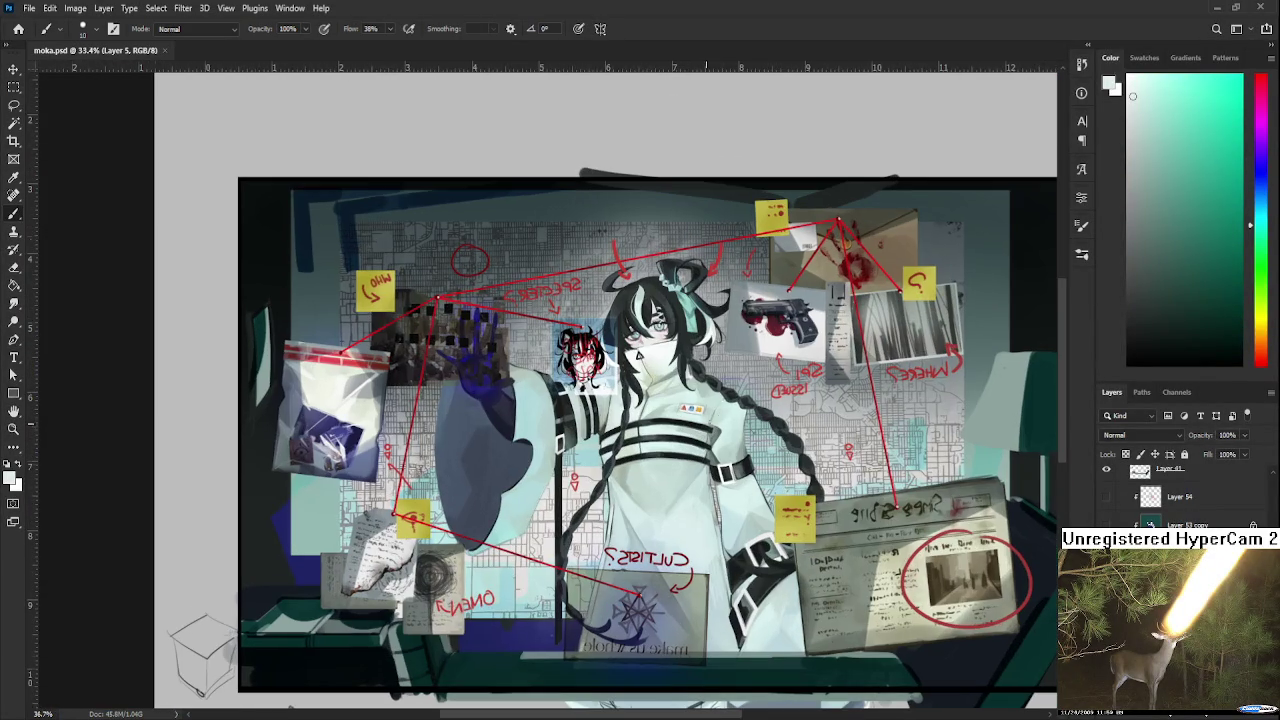
click(1106, 525)
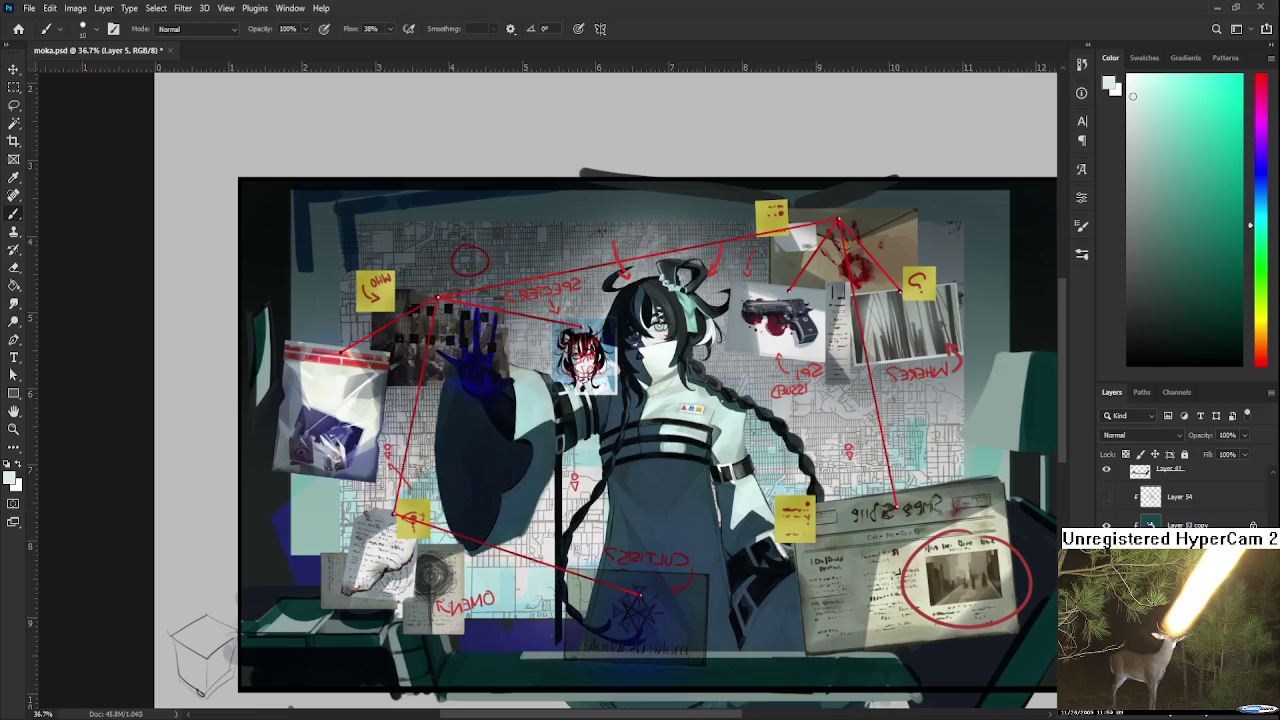
scroll(640, 399, up, 3)
scroll(640, 399, up, 2)
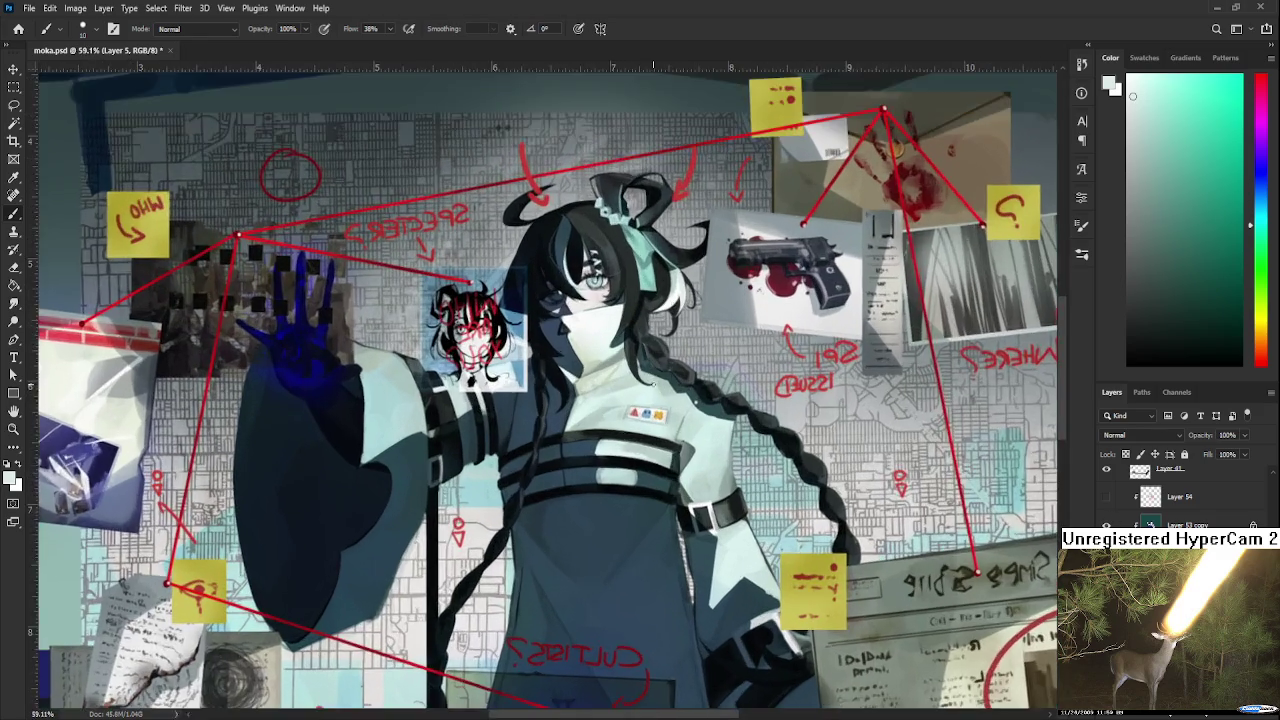
scroll(640, 399, up, 5)
scroll(640, 399, up, 1)
scroll(655, 440, up, 2)
scroll(675, 493, up, 2)
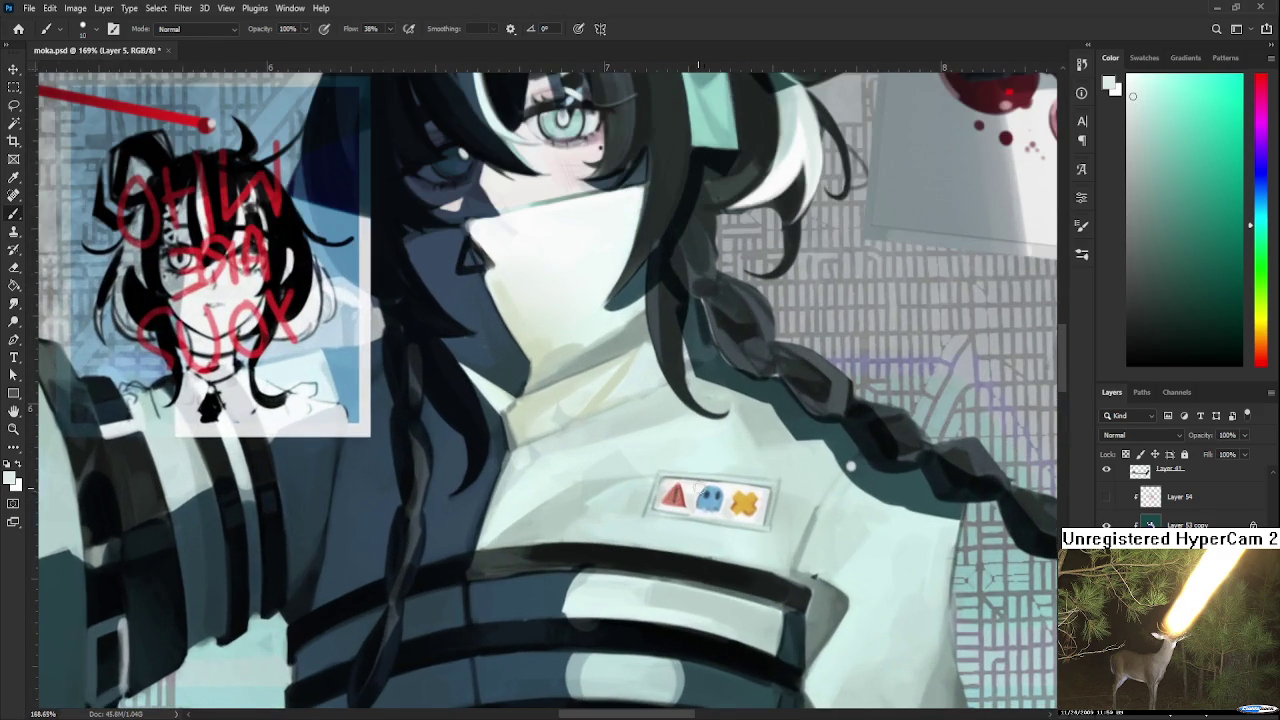
Make Layer 53 active and visible, with Normal blending at 100% opacity.
click(1190, 553)
click(1106, 552)
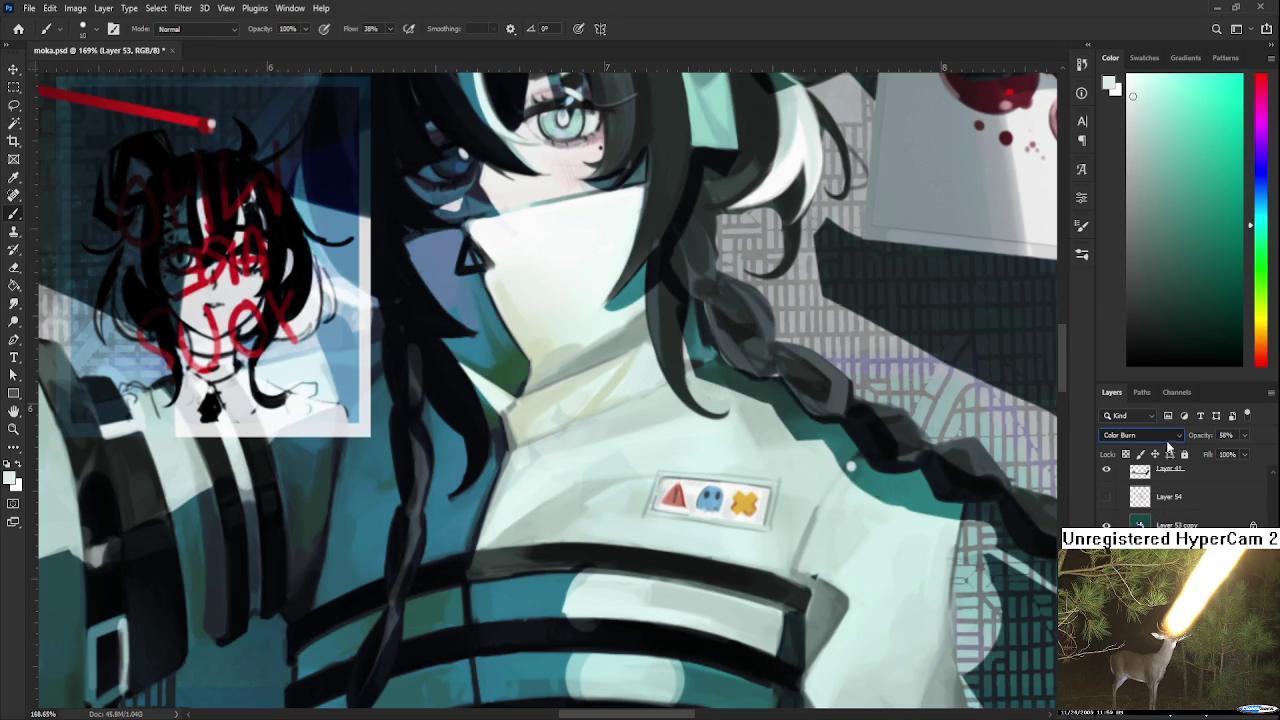
click(1169, 433)
click(1162, 385)
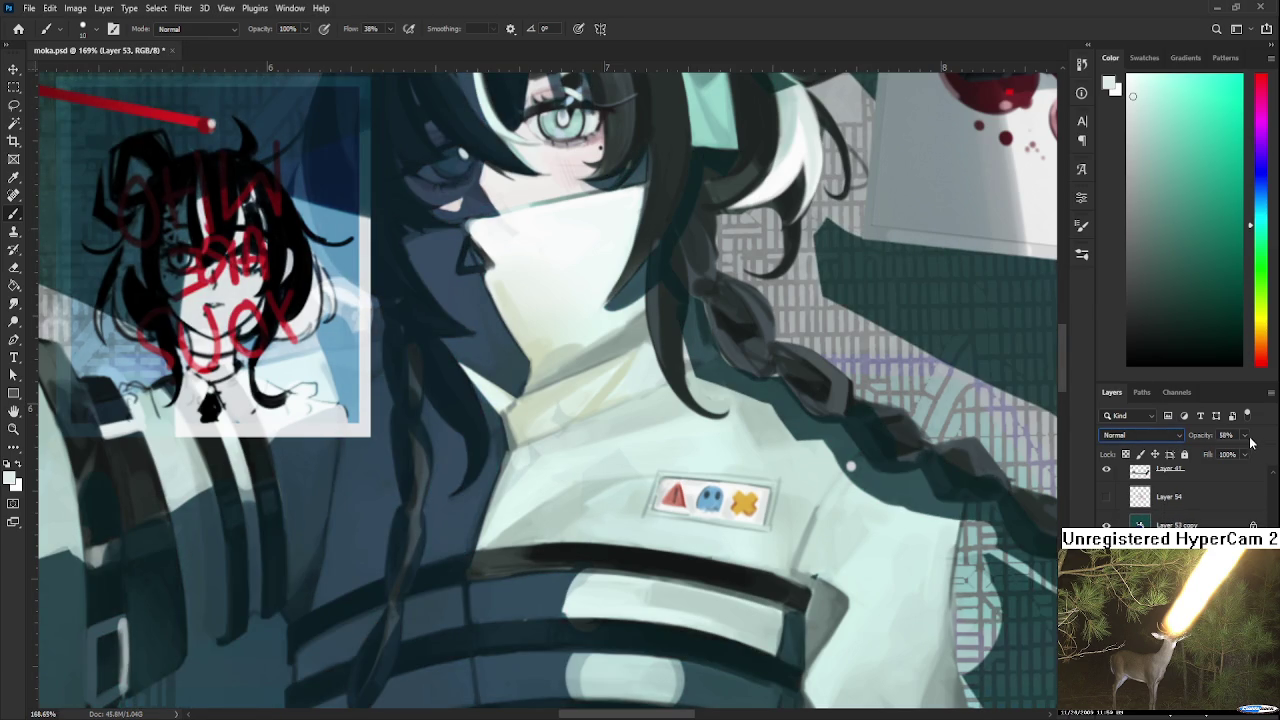
drag(1245, 435, 1262, 449)
scroll(862, 580, down, 5)
scroll(862, 582, down, 3)
drag(862, 582, 640, 514)
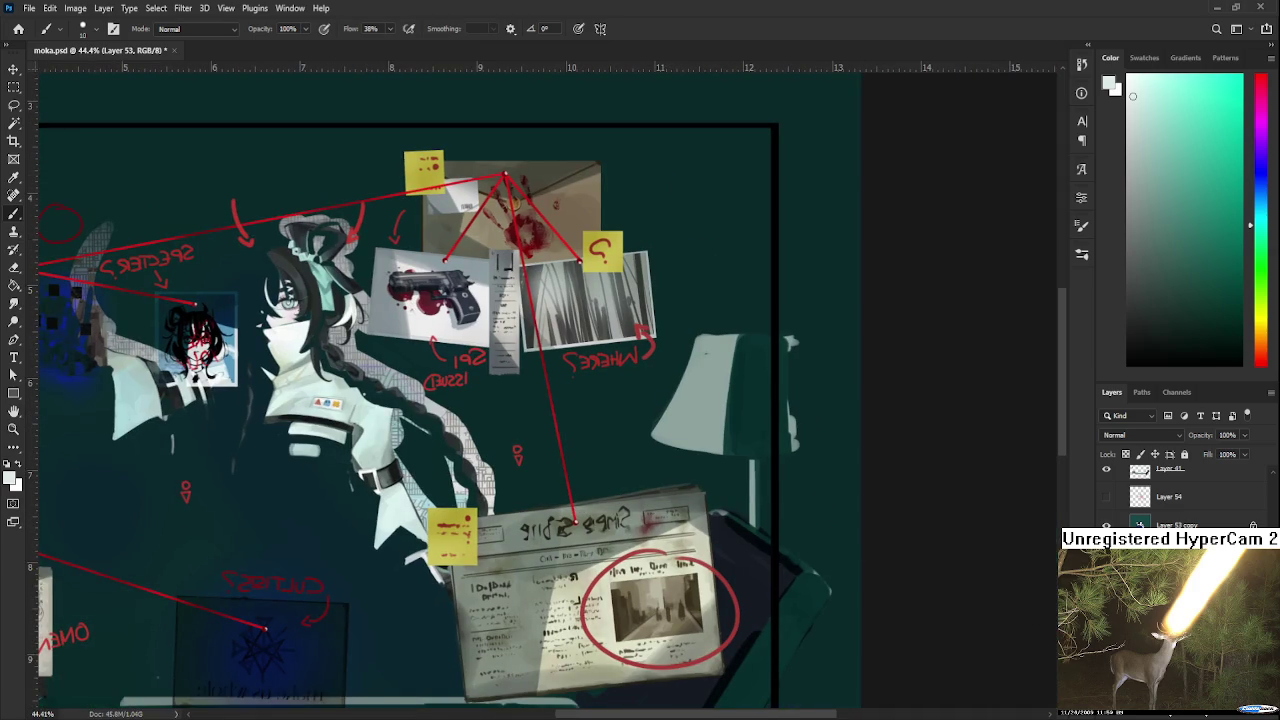
scroll(1180, 495, down, 3)
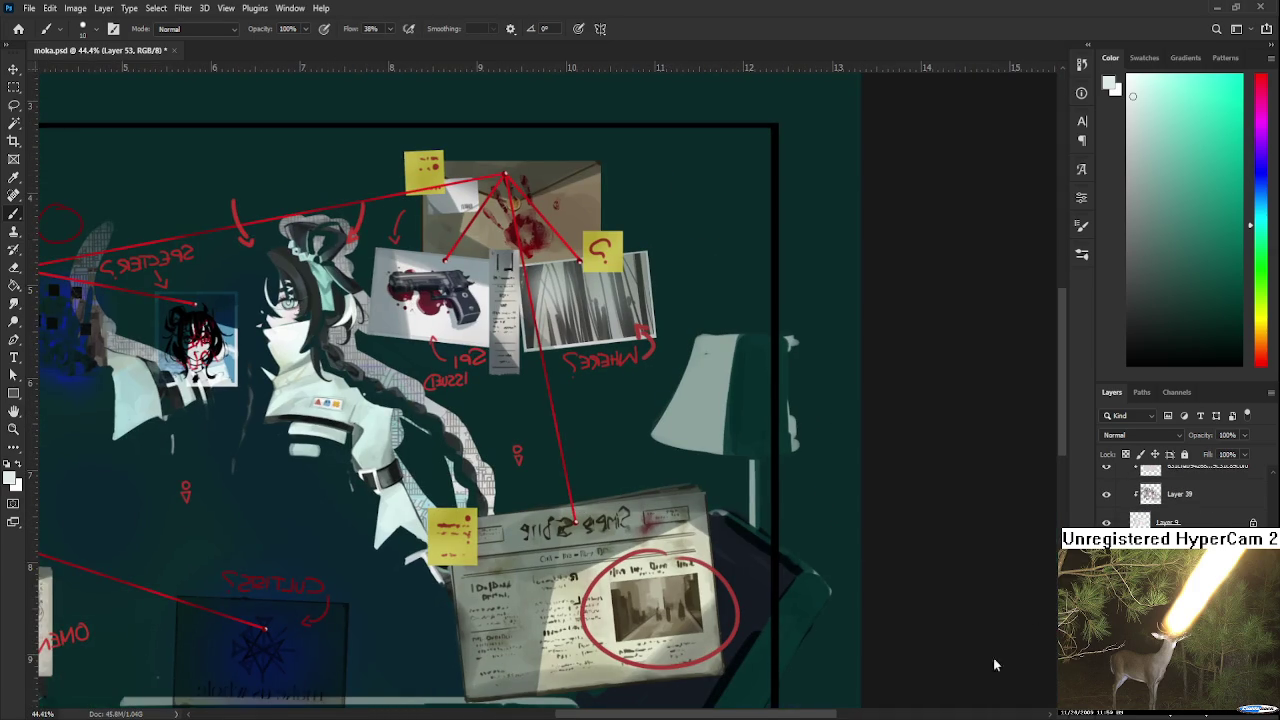
Sample a dark teal, then duplicate the teal shading layer and merge the copy down to darken it.
alt+click(814, 514)
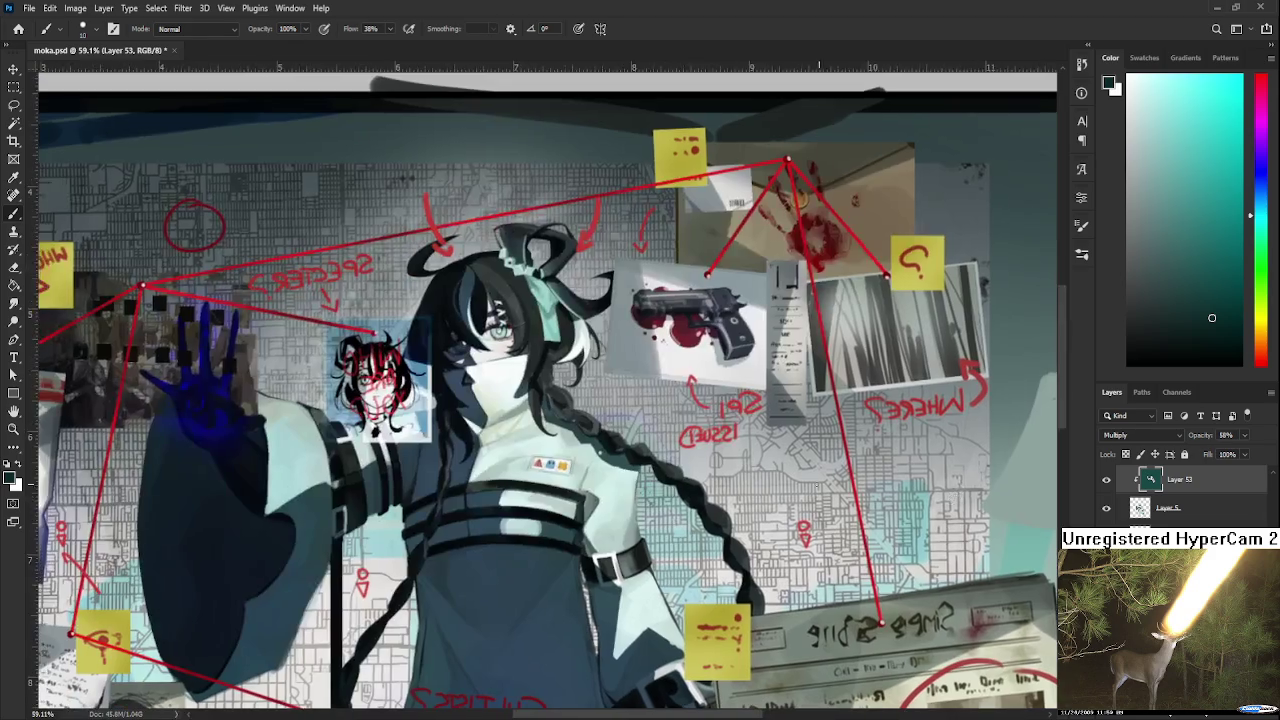
scroll(534, 440, up, 2)
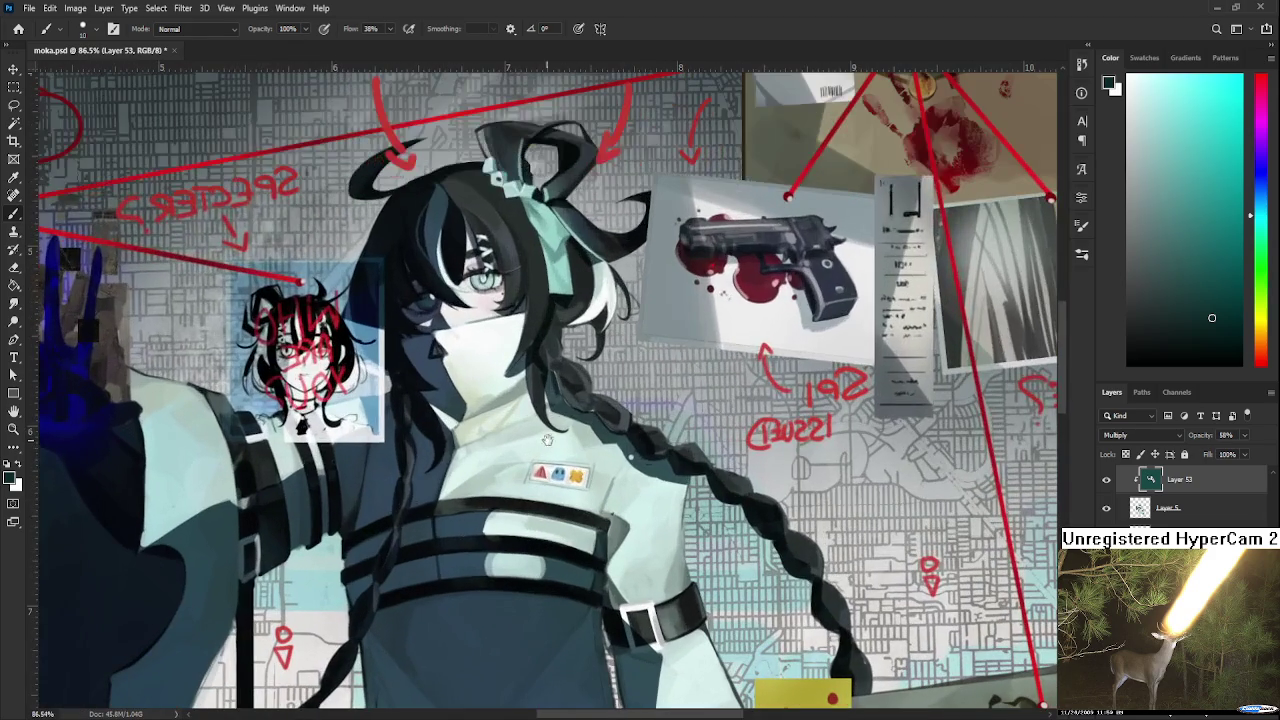
key(ctrl+shift+alt+n)
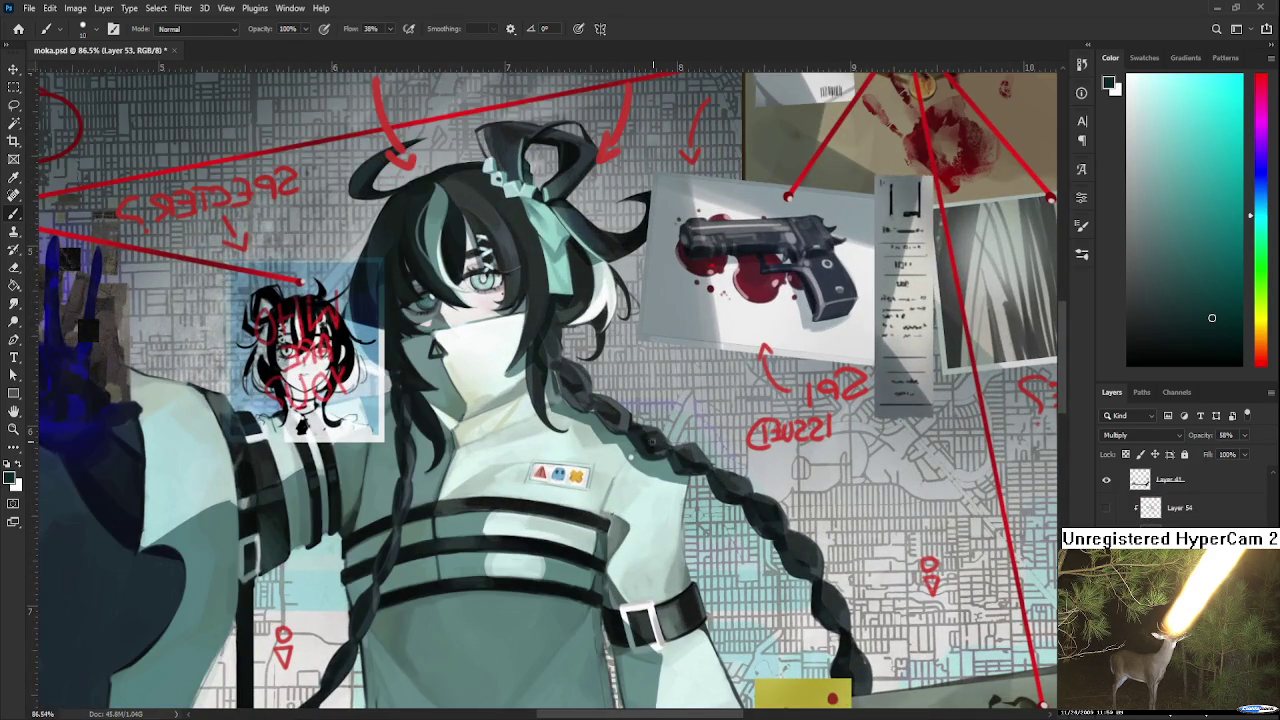
scroll(615, 441, up, 1)
scroll(623, 446, up, 2)
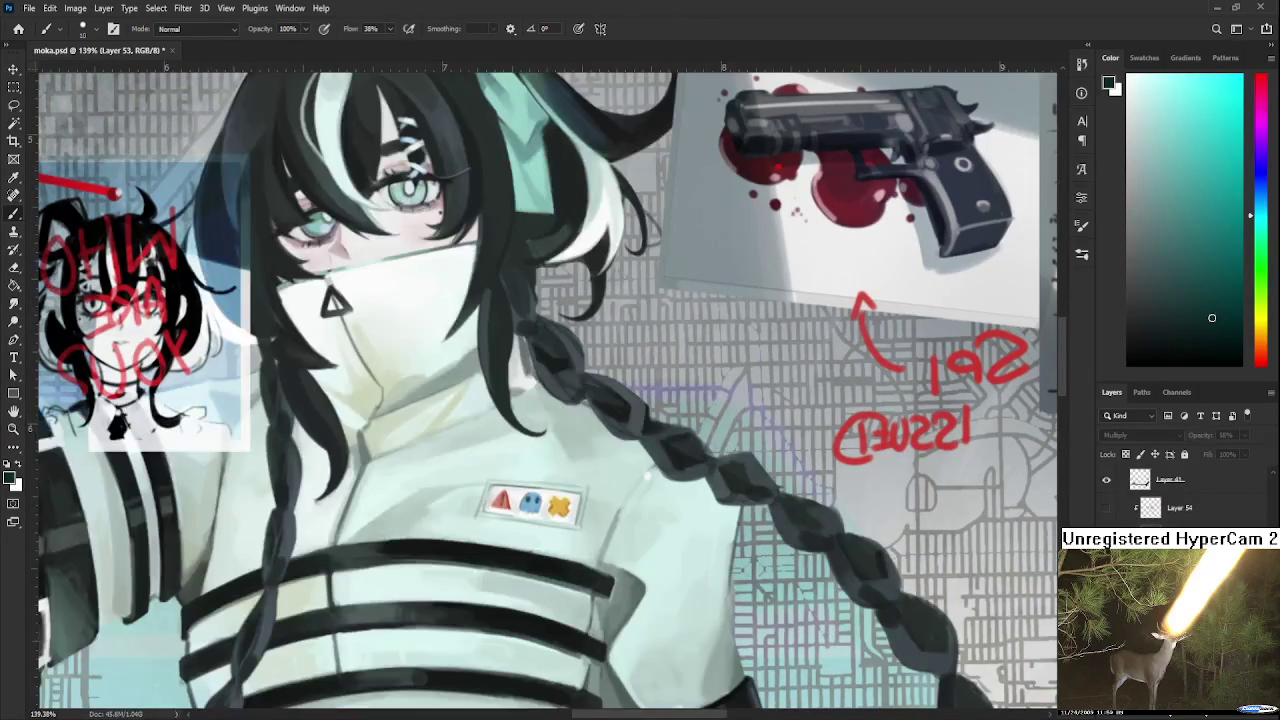
key(ctrl+j)
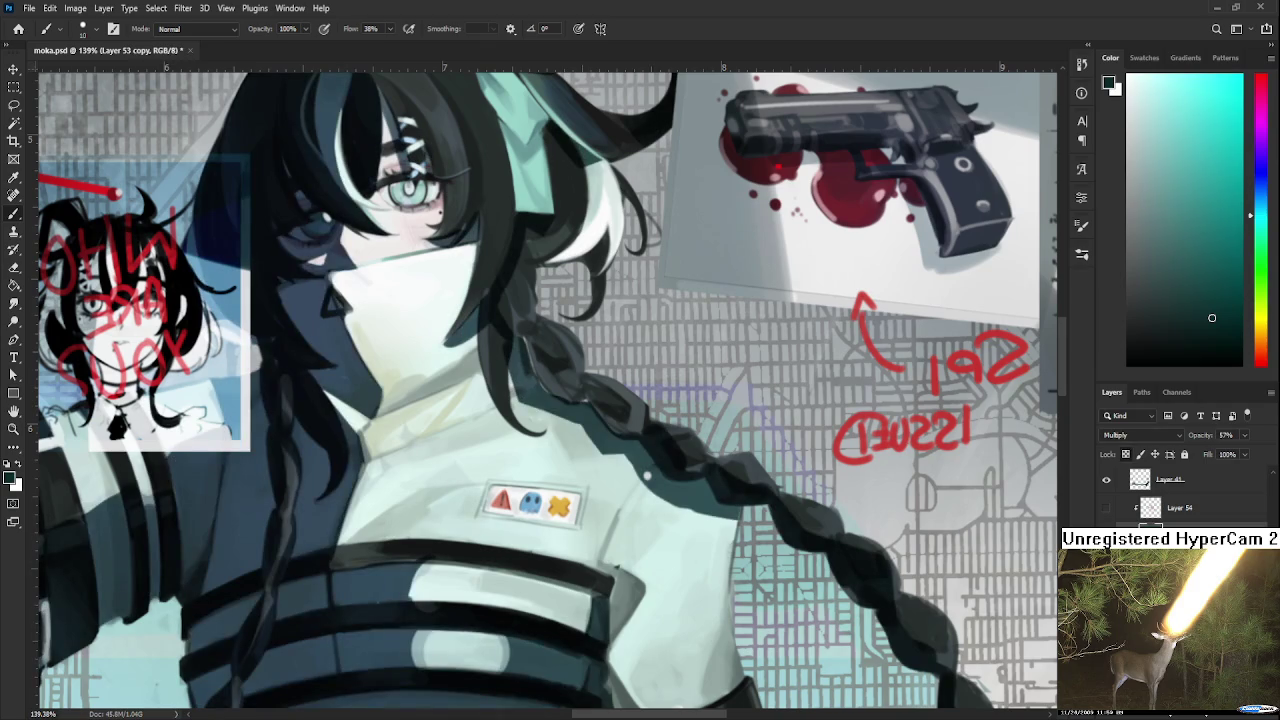
drag(468, 353, 548, 403)
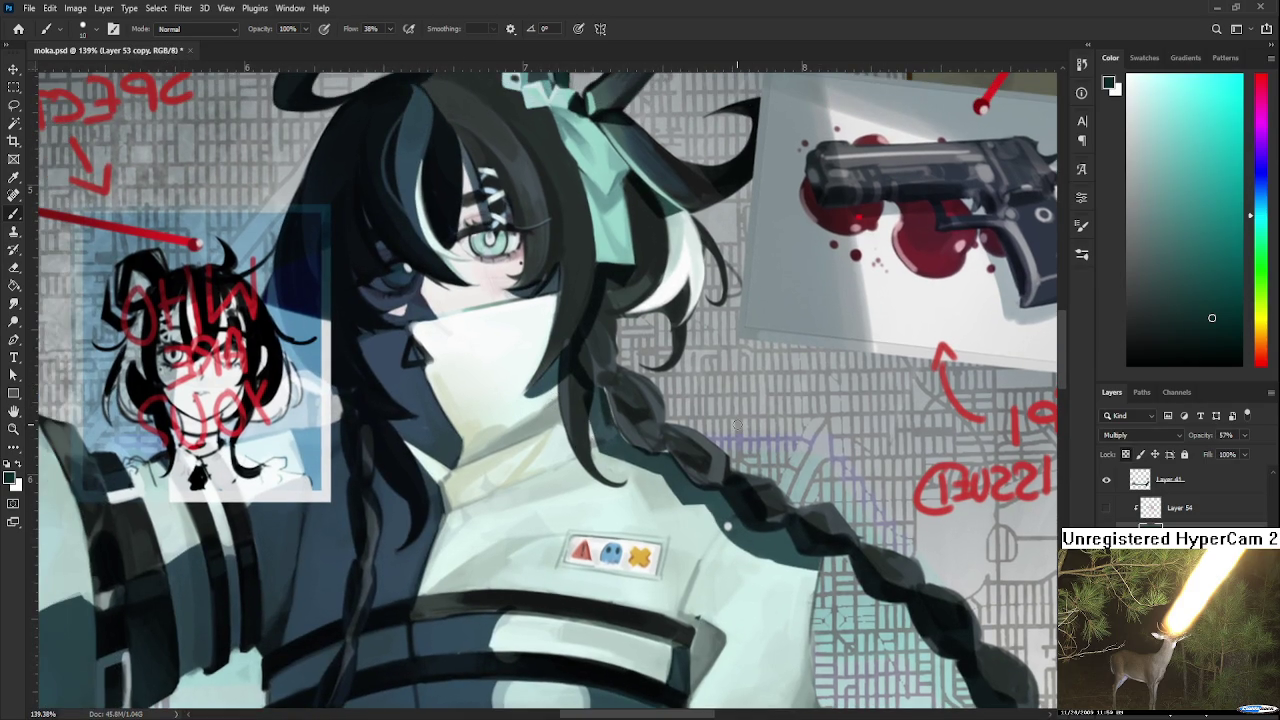
key(ctrl+e)
Paint a darker hair strand down the braid with a smaller brush.
drag(558, 385, 585, 470)
drag(556, 370, 591, 461)
key(ctrl+z)
key(bracketleft)
drag(556, 380, 600, 492)
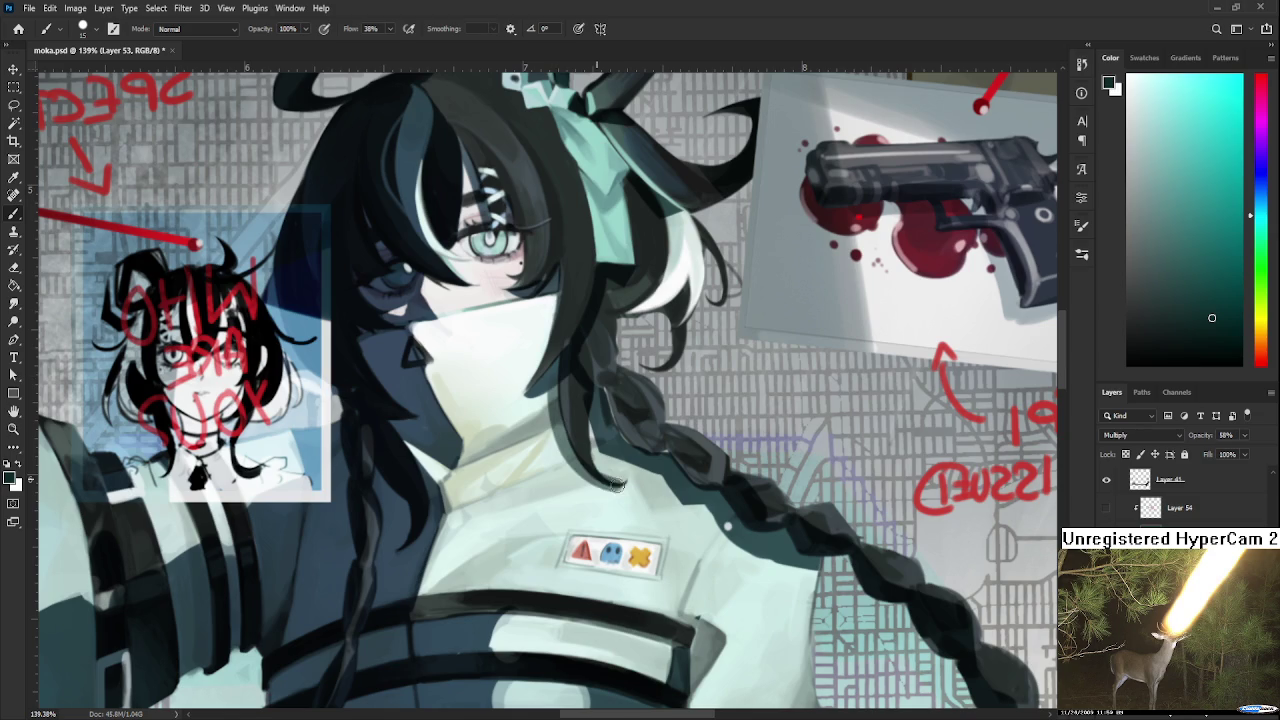
drag(556, 372, 620, 486)
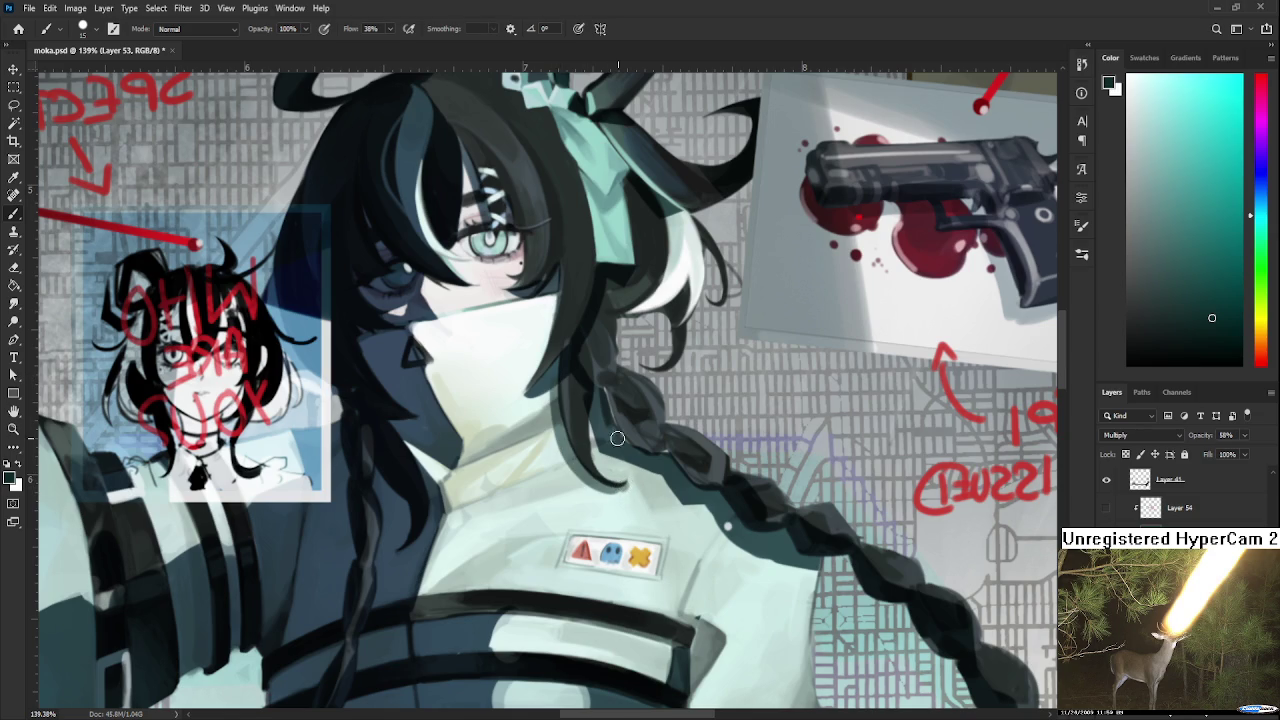
scroll(630, 393, down, 5)
scroll(655, 411, down, 3)
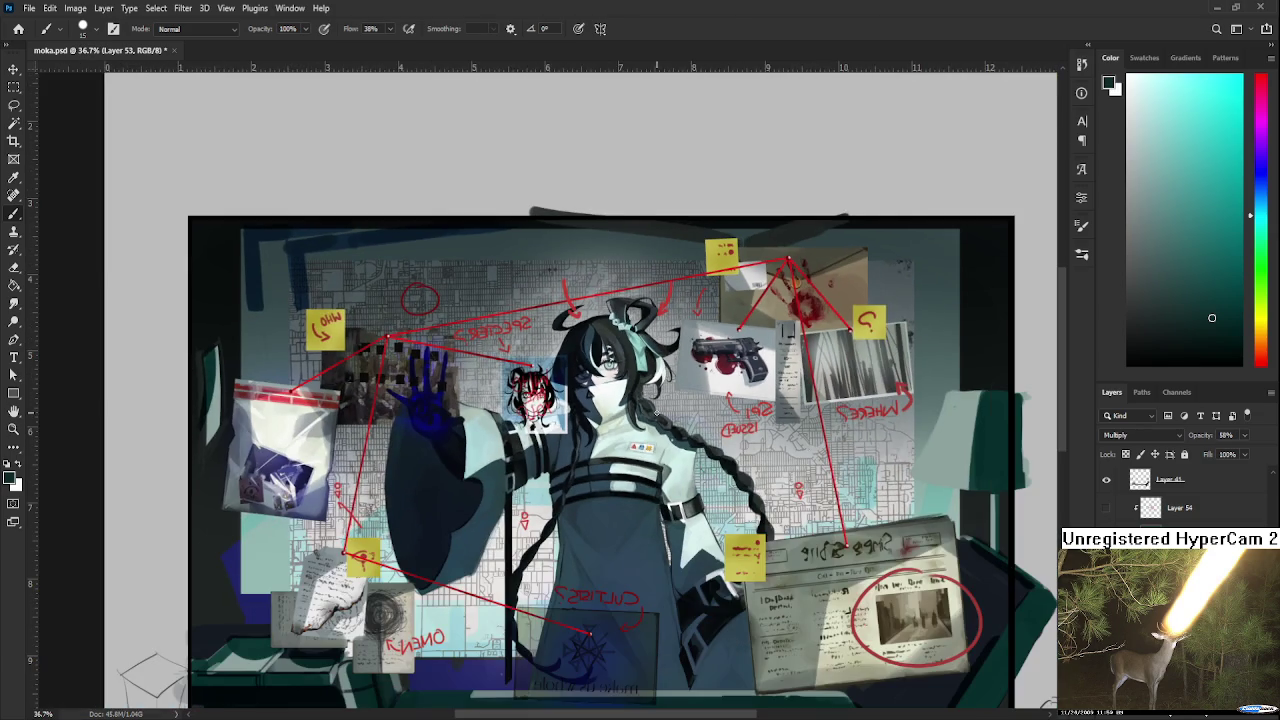
Save the document, toggle Border copy visibility and make Layer 65 active with the Marquee tool.
key(ctrl+s)
scroll(1160, 495, up, 3)
click(1106, 509)
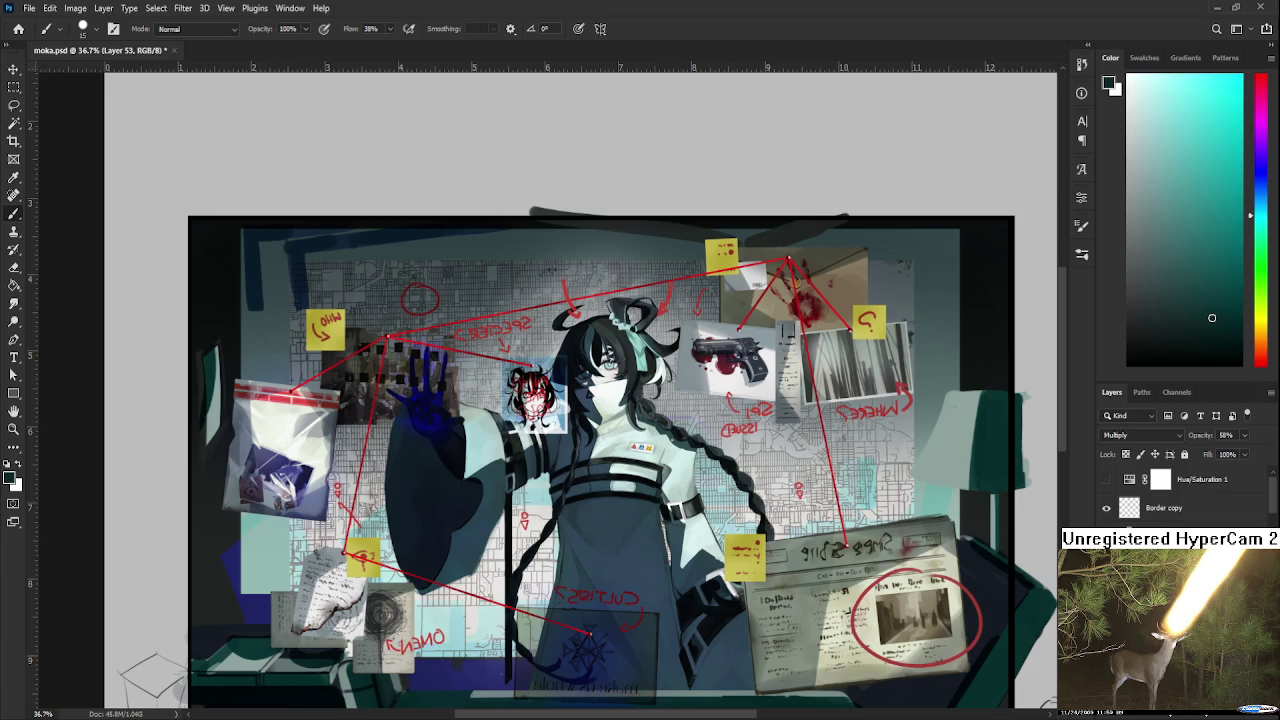
ctrl+click(533, 394)
key(m)
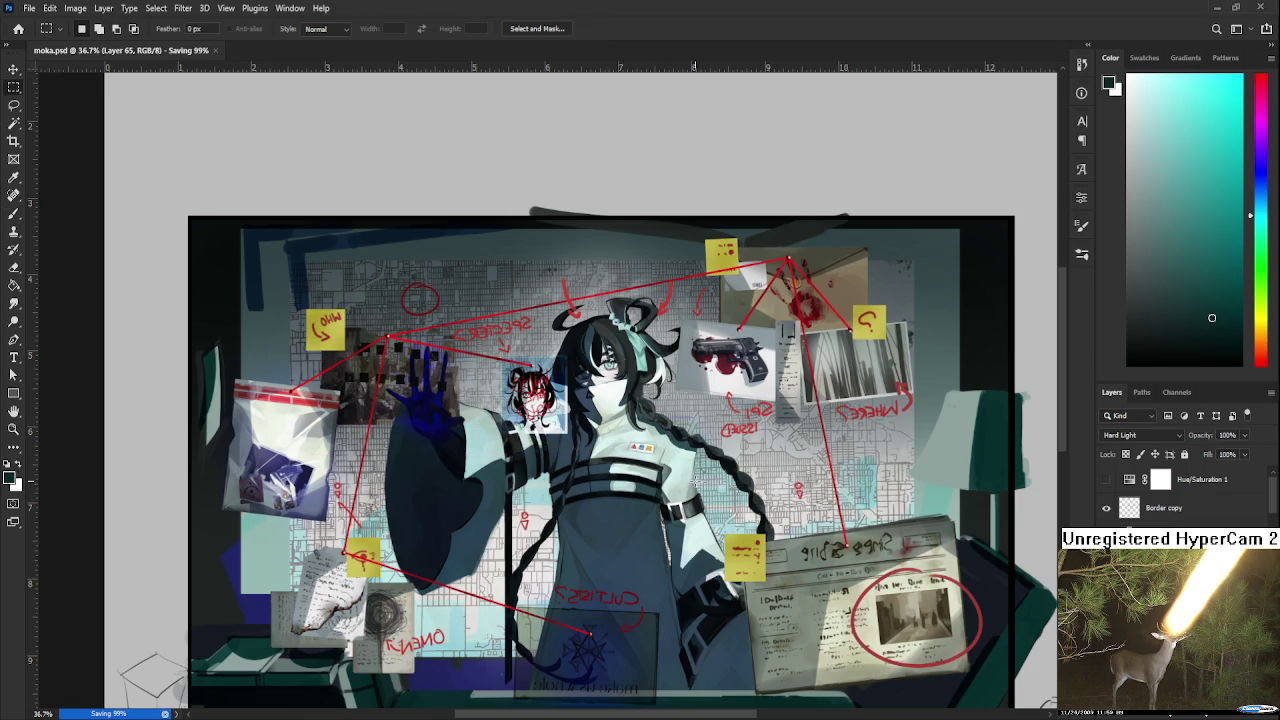
Scroll through the layers and undo the last change.
scroll(690, 495, down, 3)
scroll(547, 457, up, 1)
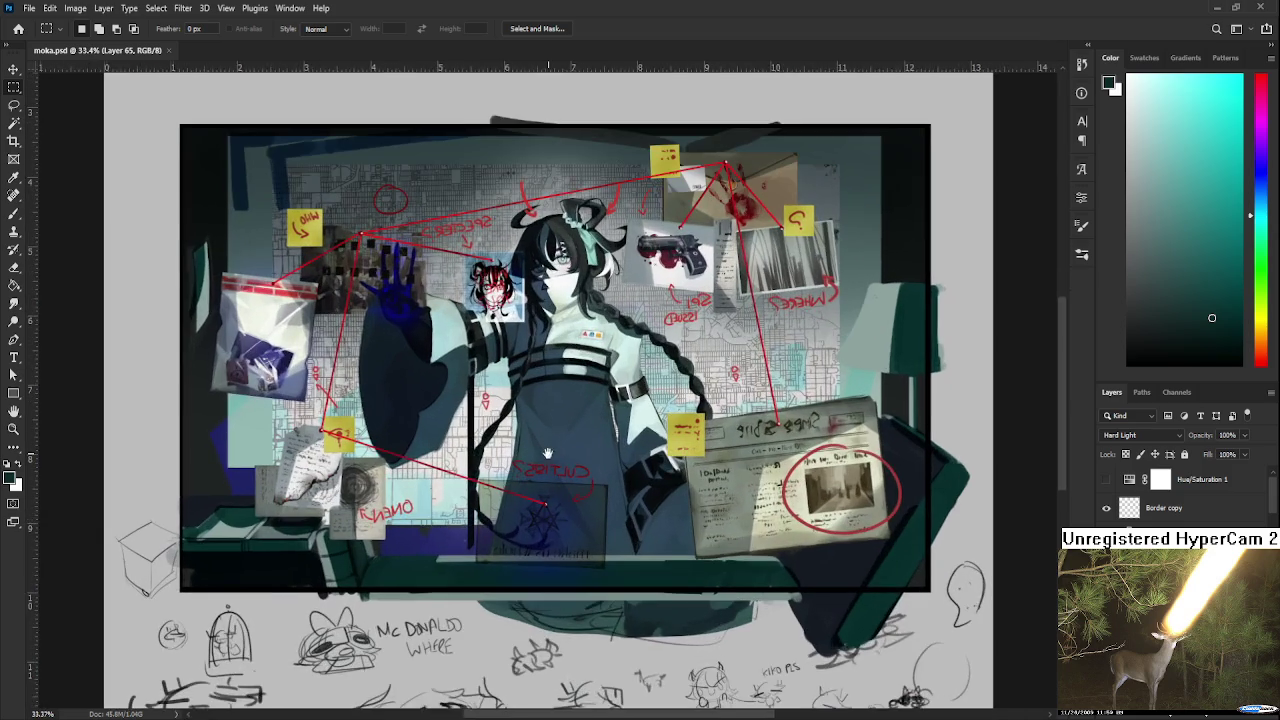
scroll(547, 455, up, 1)
scroll(630, 462, down, 1)
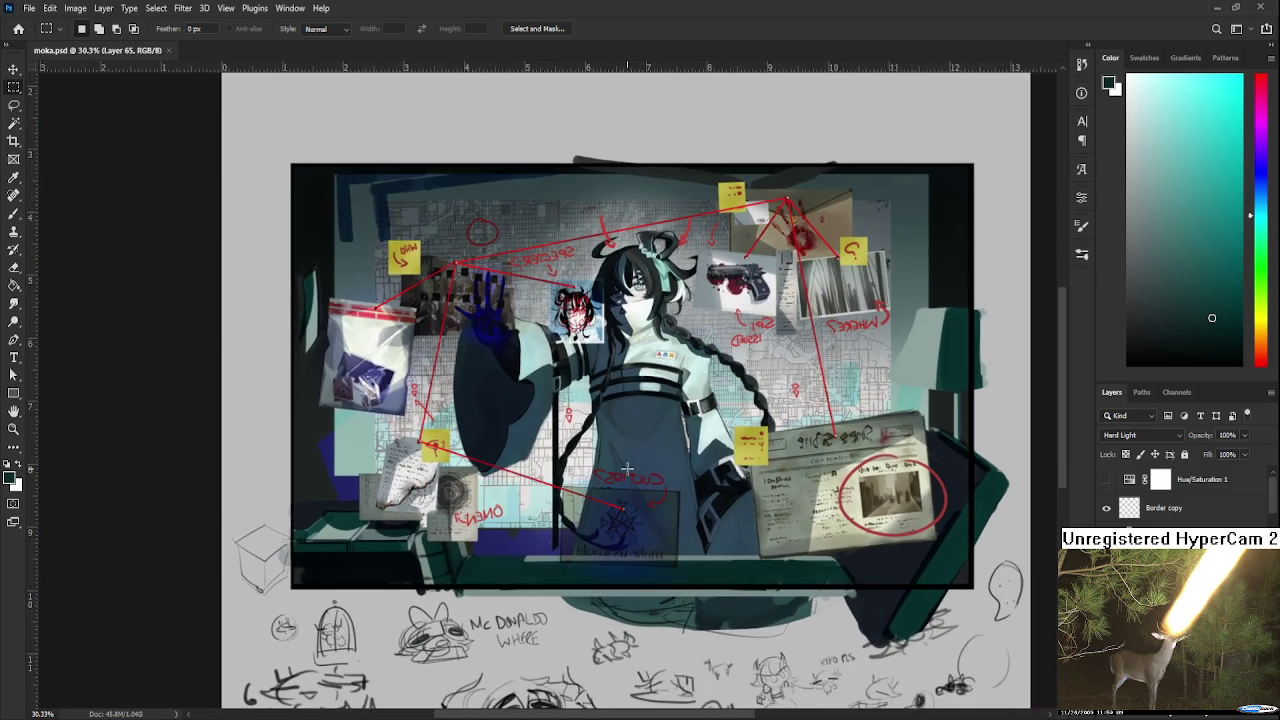
scroll(630, 462, down, 1)
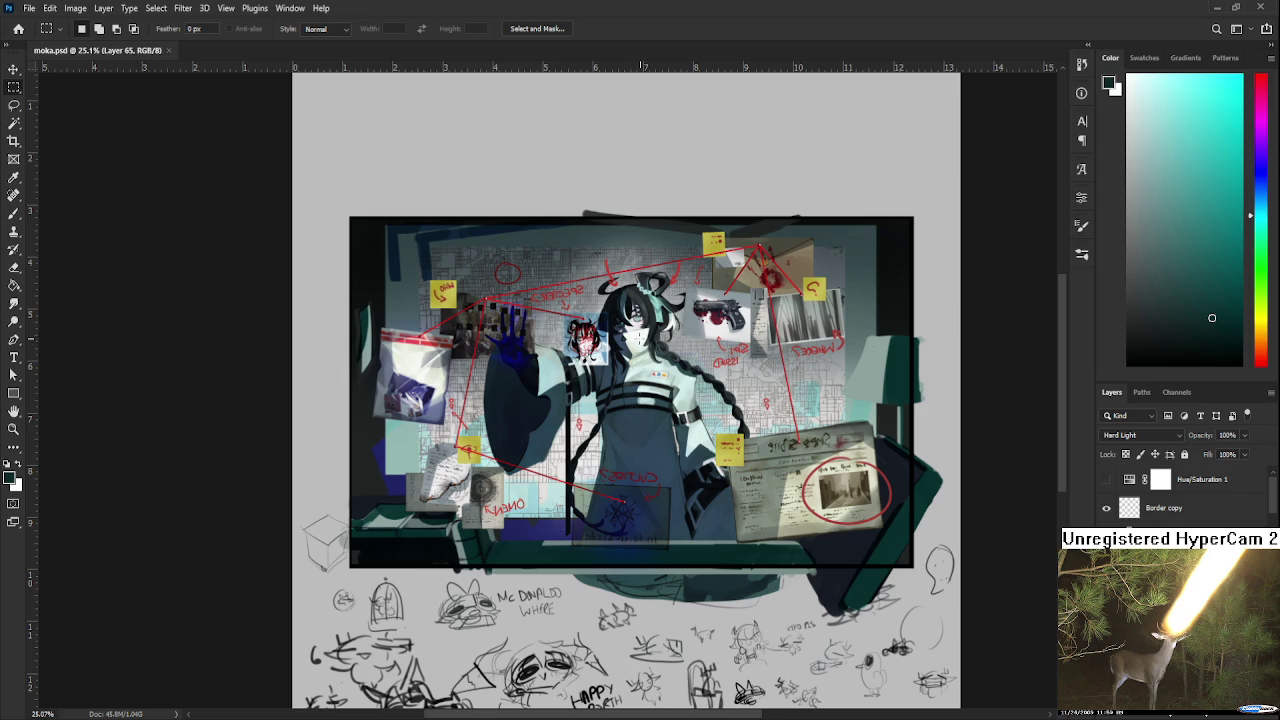
scroll(550, 290, up, 2)
scroll(565, 345, up, 2)
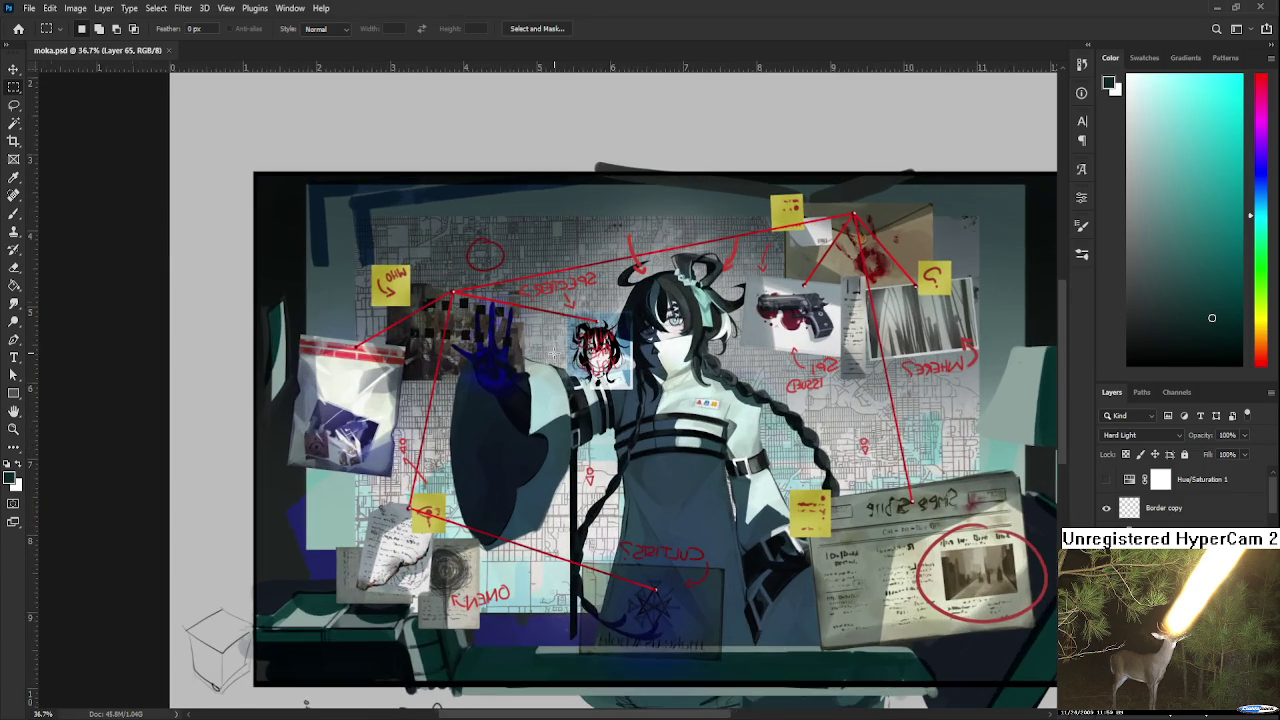
scroll(560, 350, up, 2)
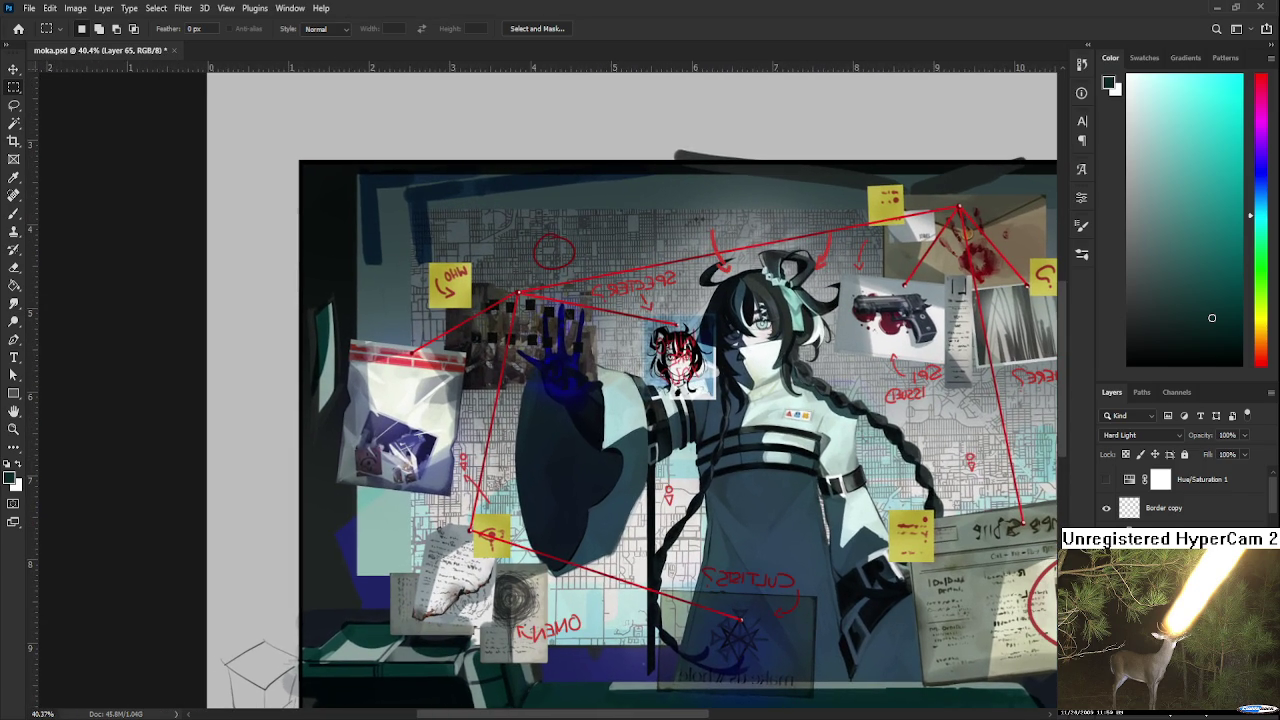
key(ctrl+z)
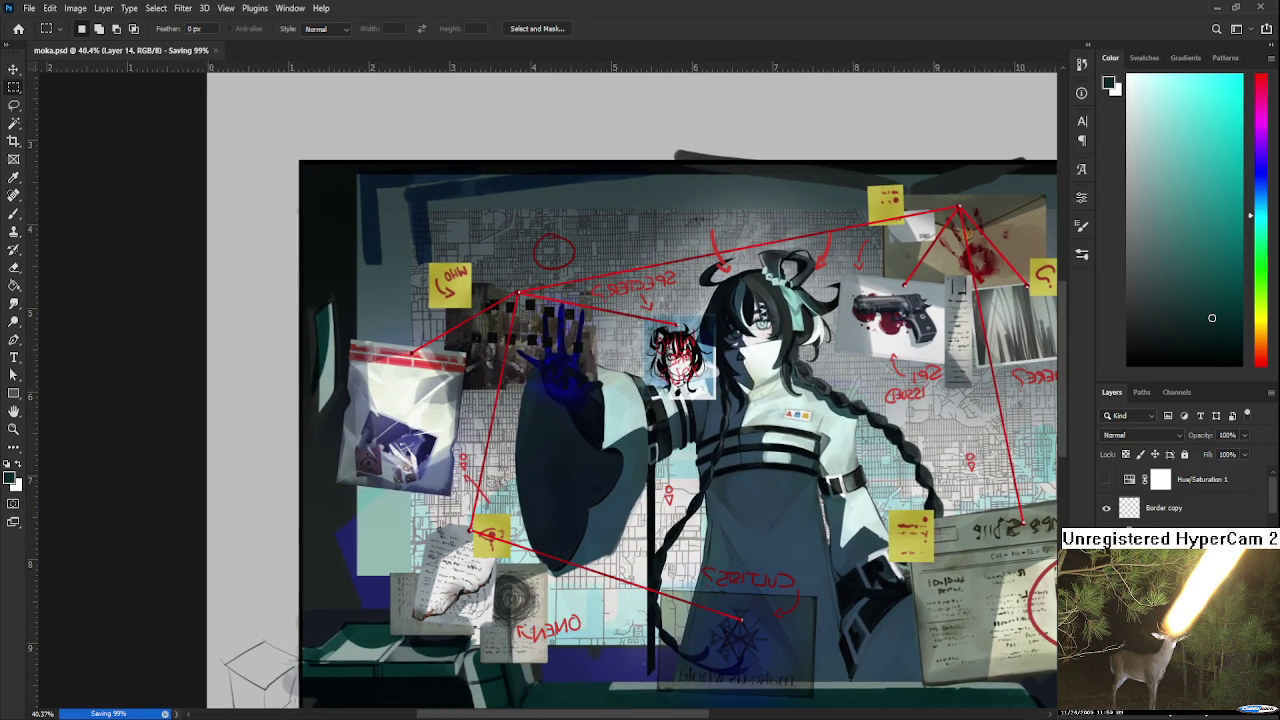
With a 40 px Eraser on Layer 14, erase the string near the pin and its end by the blue hand.
key(e)
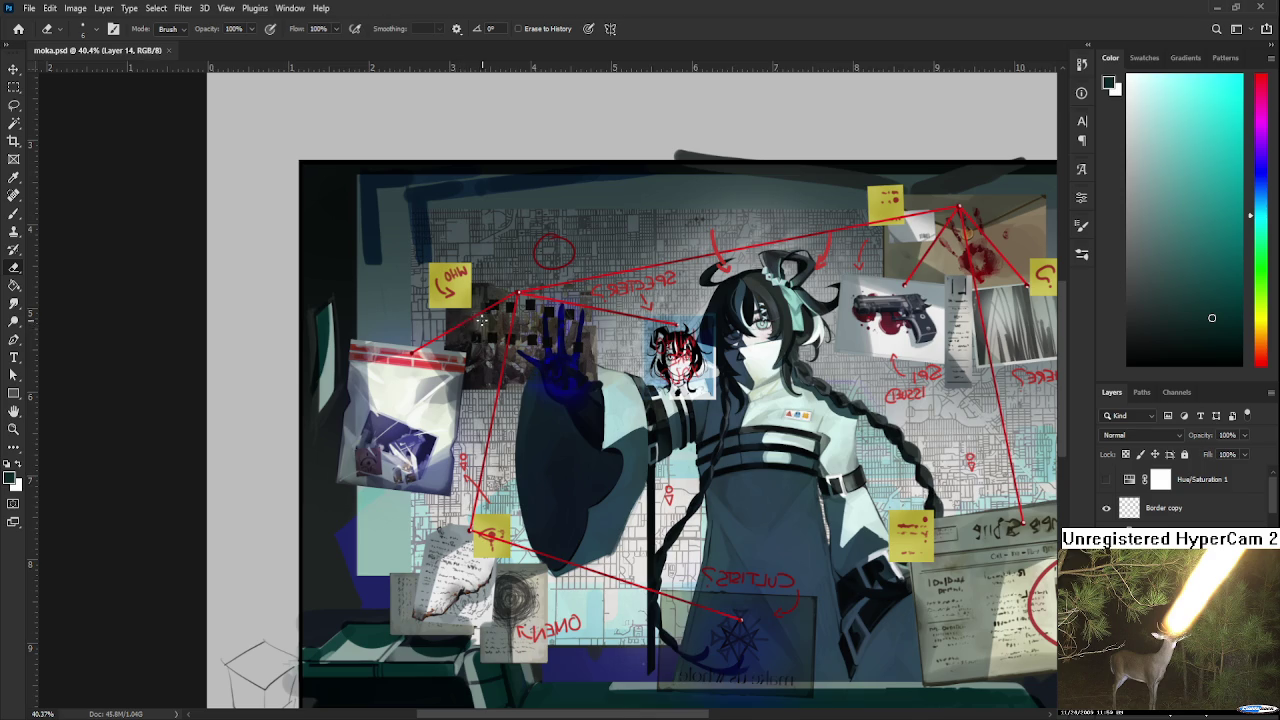
key(bracketright)
key(bracketright)
key(bracketright)
drag(492, 305, 500, 384)
drag(546, 290, 584, 308)
scroll(584, 308, up, 3)
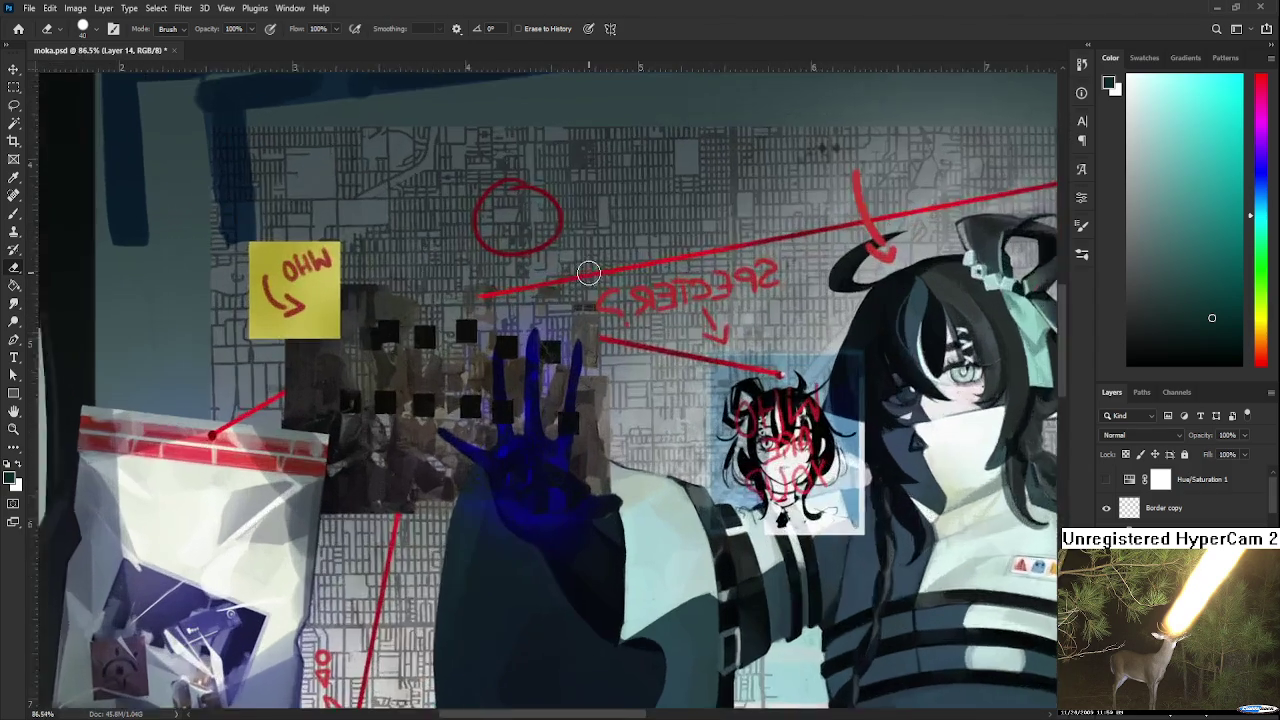
scroll(584, 308, up, 2)
drag(466, 306, 517, 291)
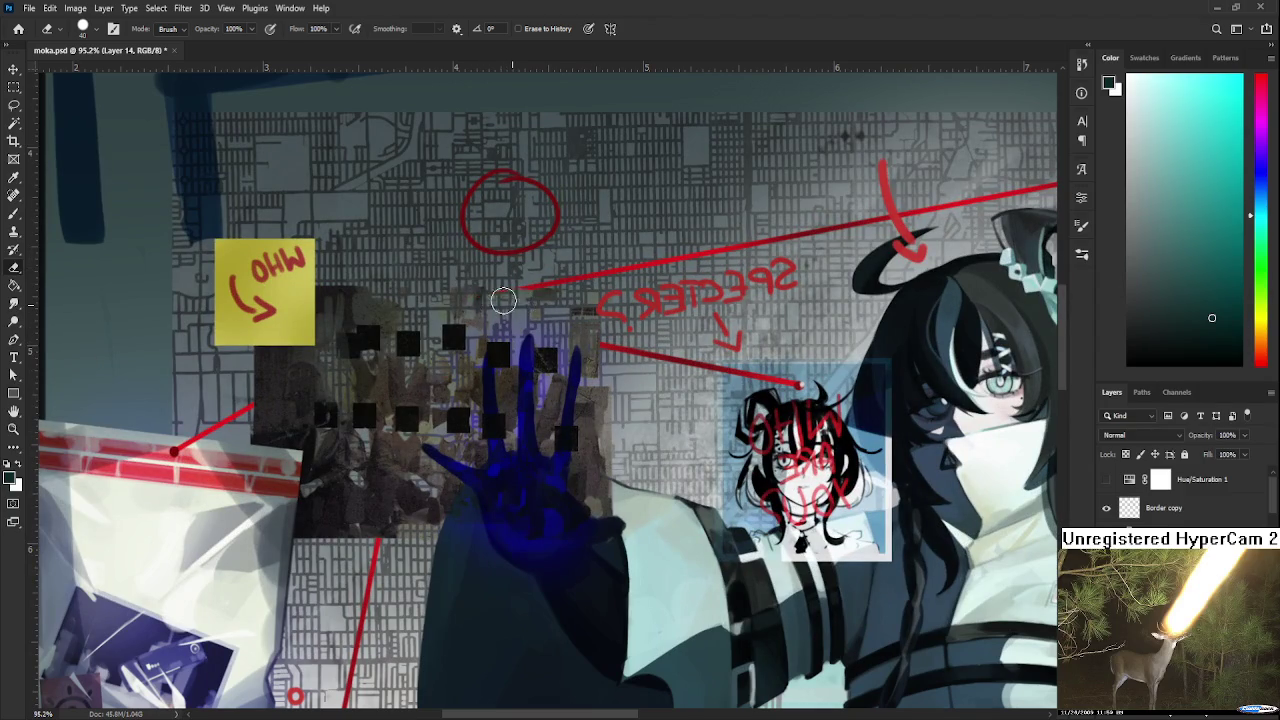
Erase the red marks right of the top sticky note and the strings across the bloody envelope.
scroll(534, 297, down, 2)
scroll(709, 304, down, 4)
scroll(709, 304, down, 2)
scroll(804, 310, up, 1)
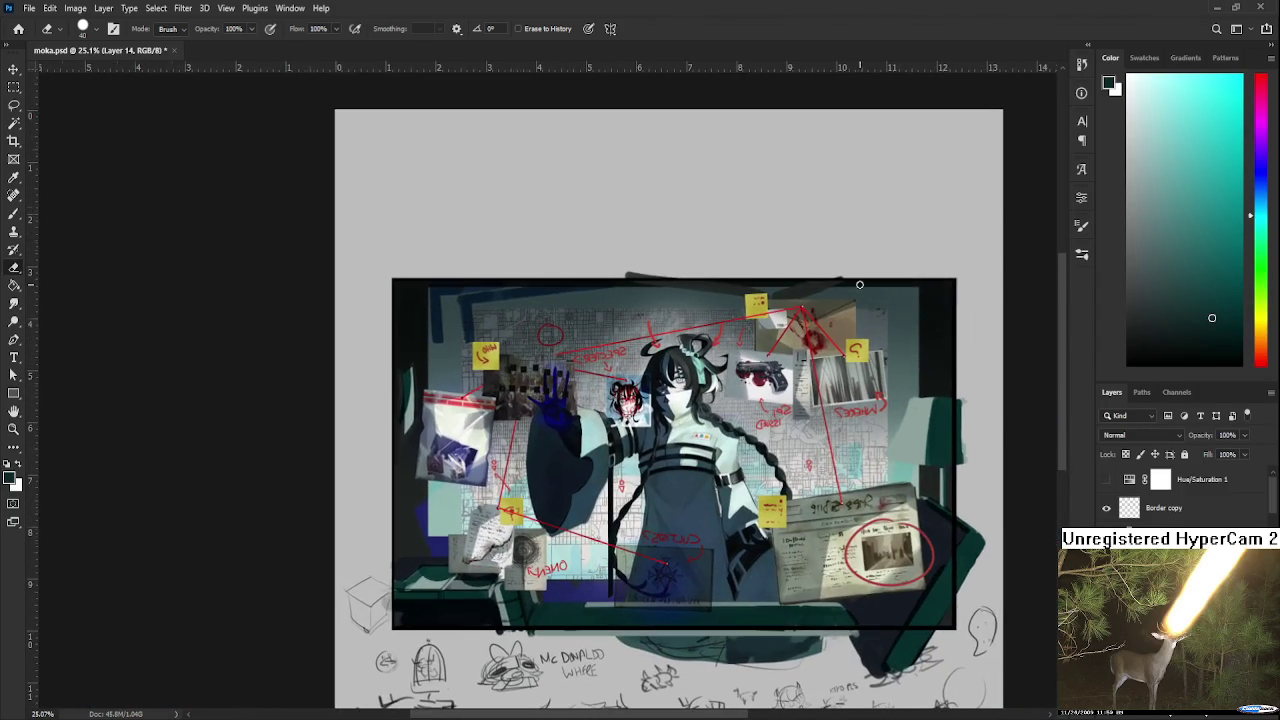
scroll(829, 326, up, 2)
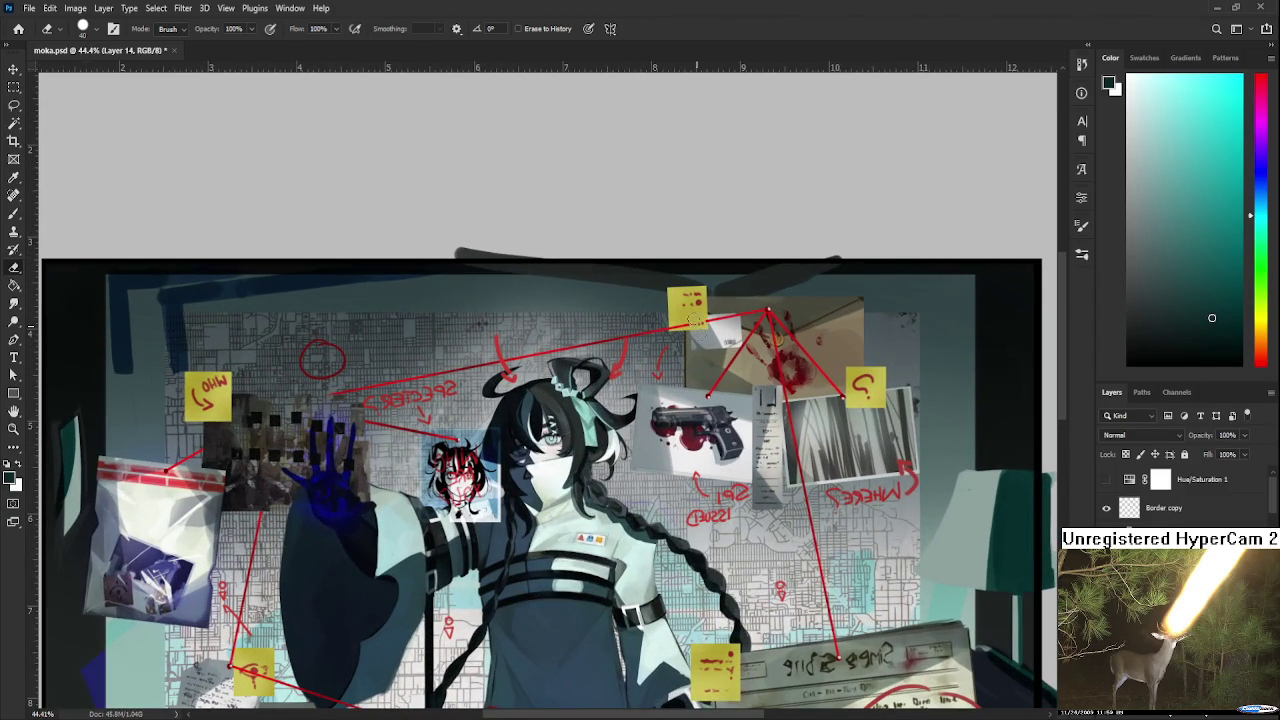
mouse_move(693, 324)
mouse_down()
mouse_move(704, 318)
mouse_move(784, 386)
mouse_up()
mouse_move(786, 330)
mouse_down()
mouse_move(806, 372)
mouse_move(845, 398)
mouse_move(795, 462)
mouse_move(801, 474)
mouse_up()
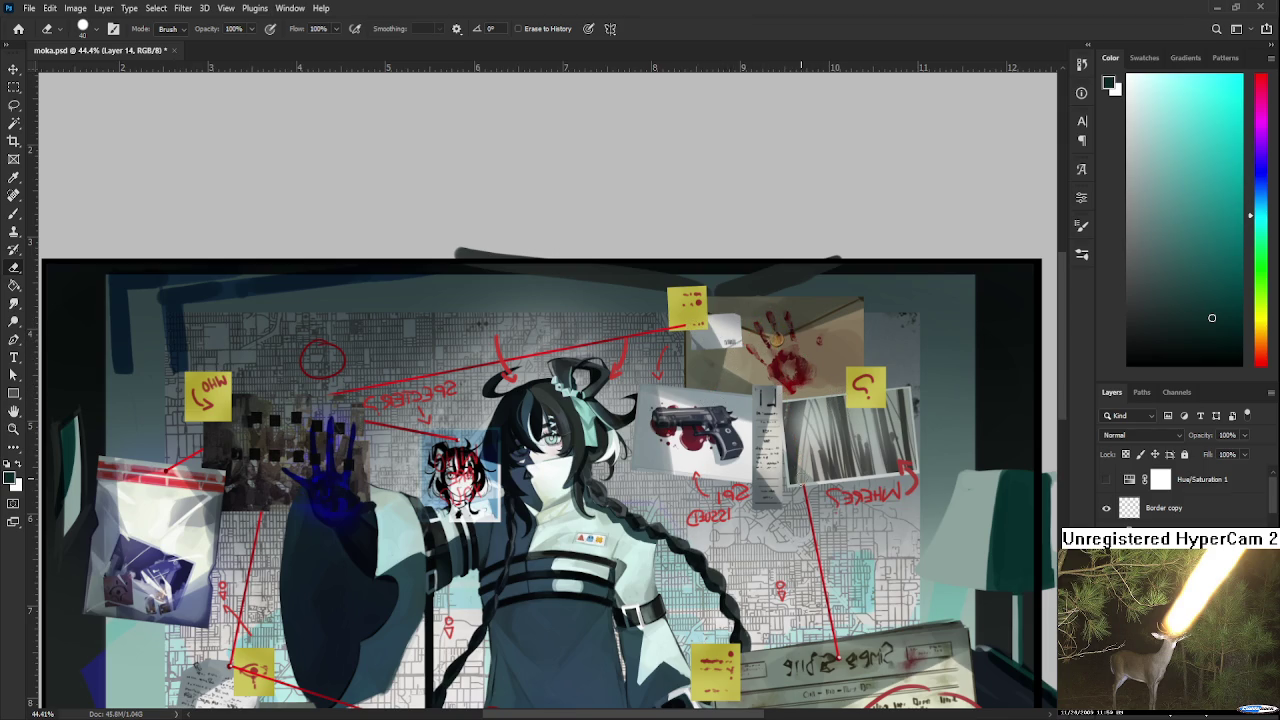
scroll(833, 205, down, 2)
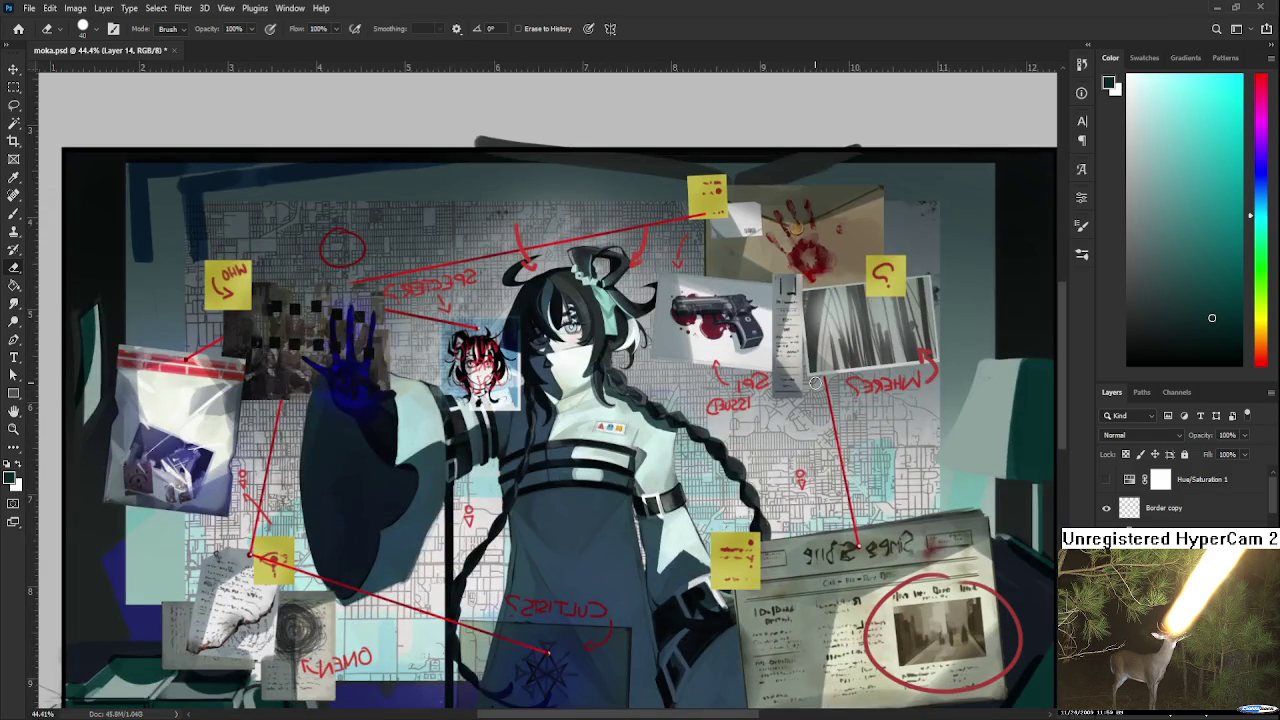
Erase the string end over the eye sticky note, undoing a stray stroke toward the pentagram.
scroll(833, 205, down, 2)
drag(487, 487, 511, 503)
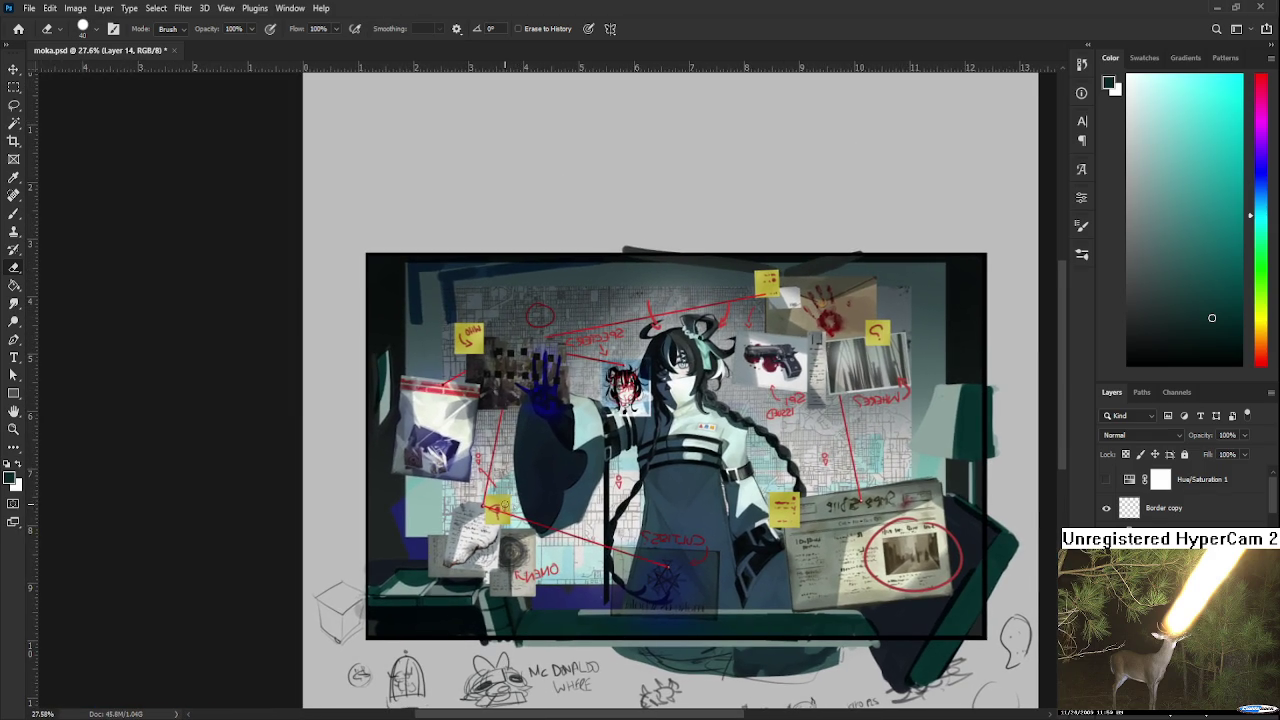
scroll(560, 511, up, 5)
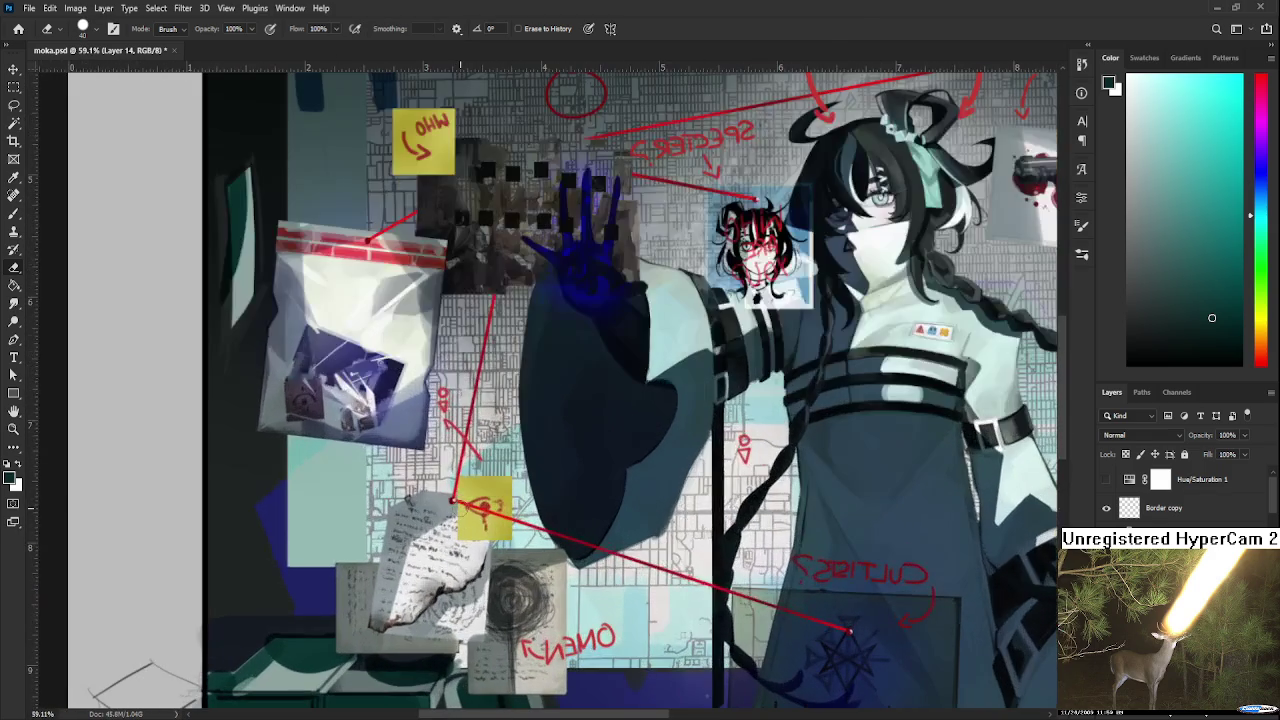
drag(453, 499, 501, 515)
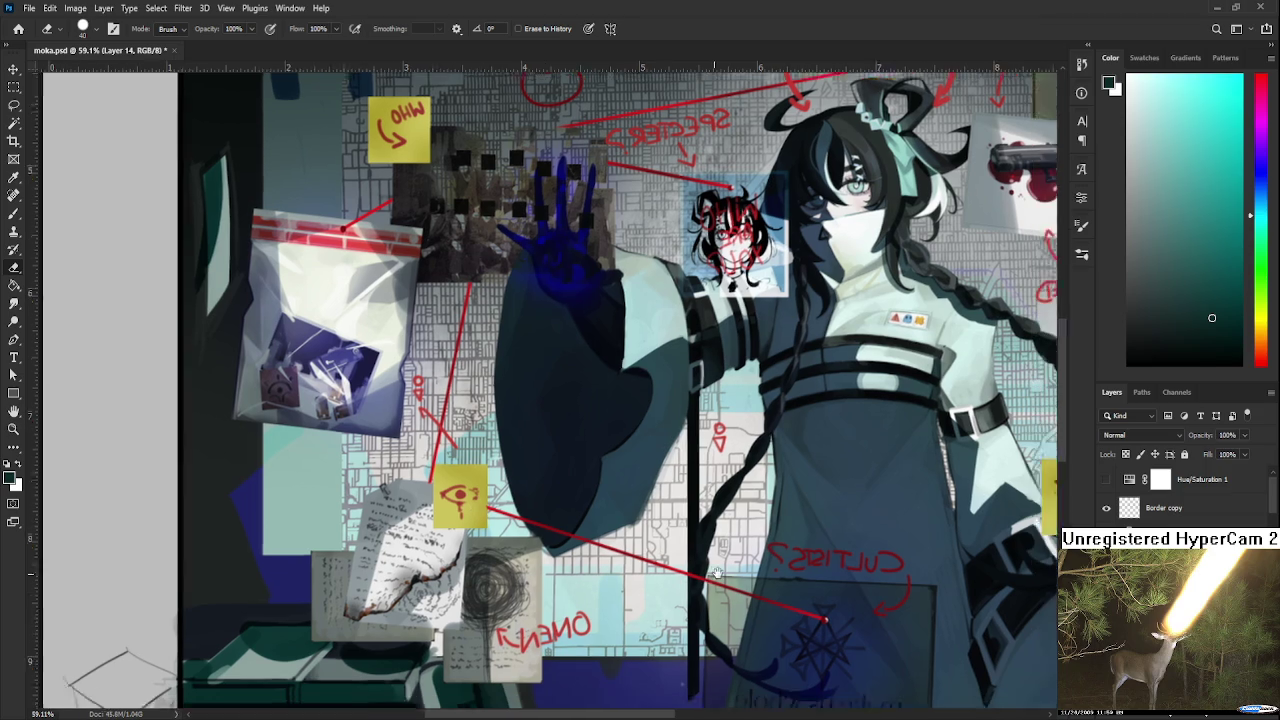
scroll(678, 529, down, 3)
scroll(678, 529, right, 3)
mouse_move(678, 529)
mouse_down()
mouse_move(722, 534)
mouse_move(628, 507)
mouse_up()
key(ctrl+z)
Erase the red pin and remaining string ends on the eye note.
scroll(740, 508, down, 4)
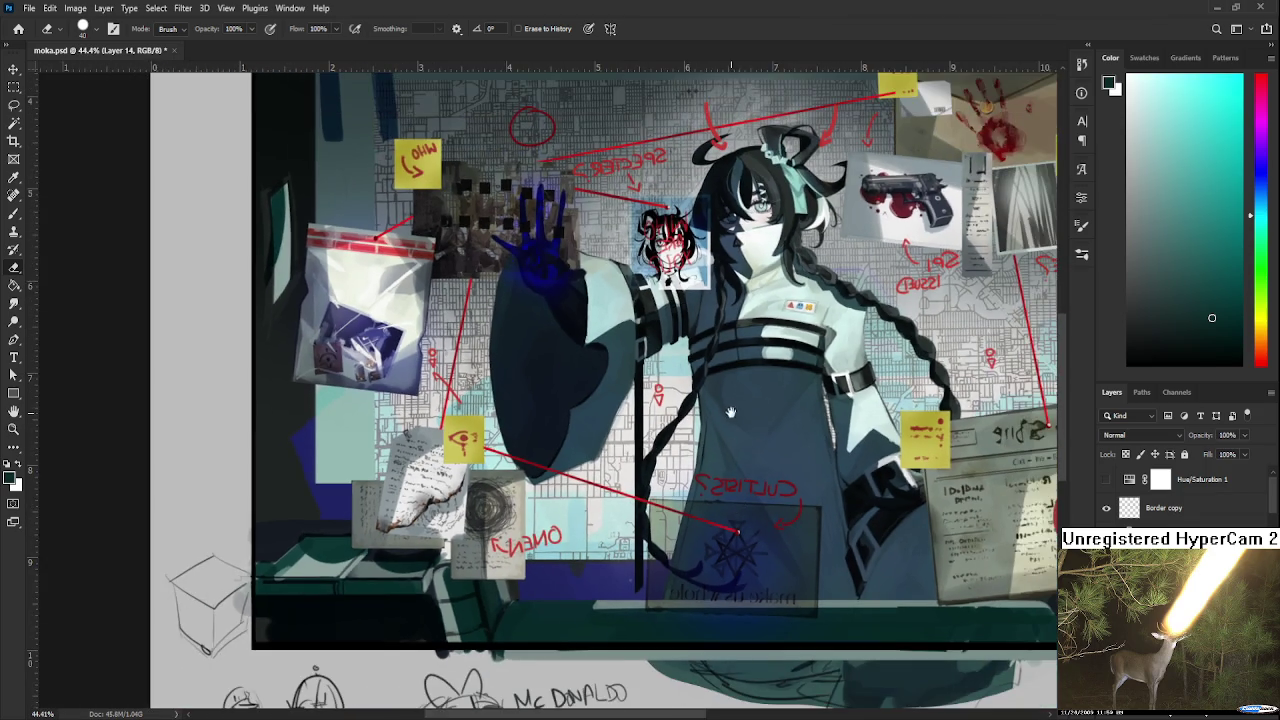
scroll(760, 420, up, 1)
scroll(769, 400, up, 1)
scroll(769, 400, down, 2)
scroll(778, 444, up, 1)
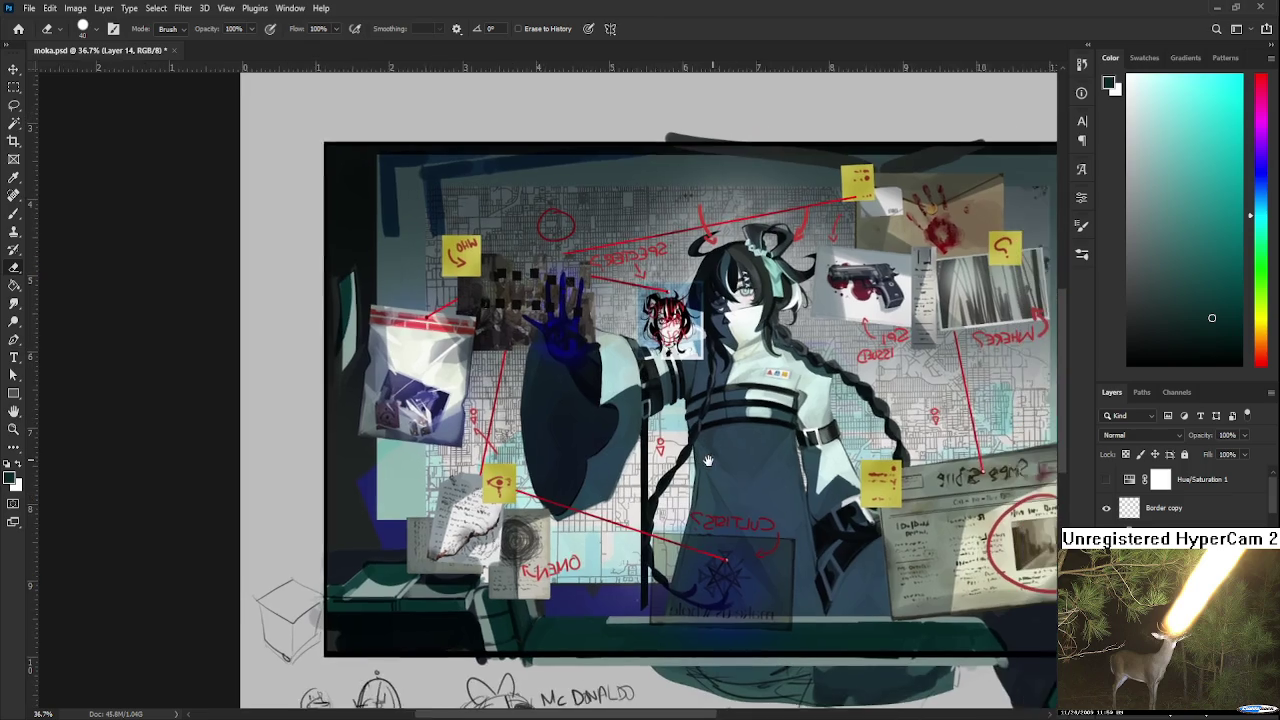
scroll(520, 278, up, 3)
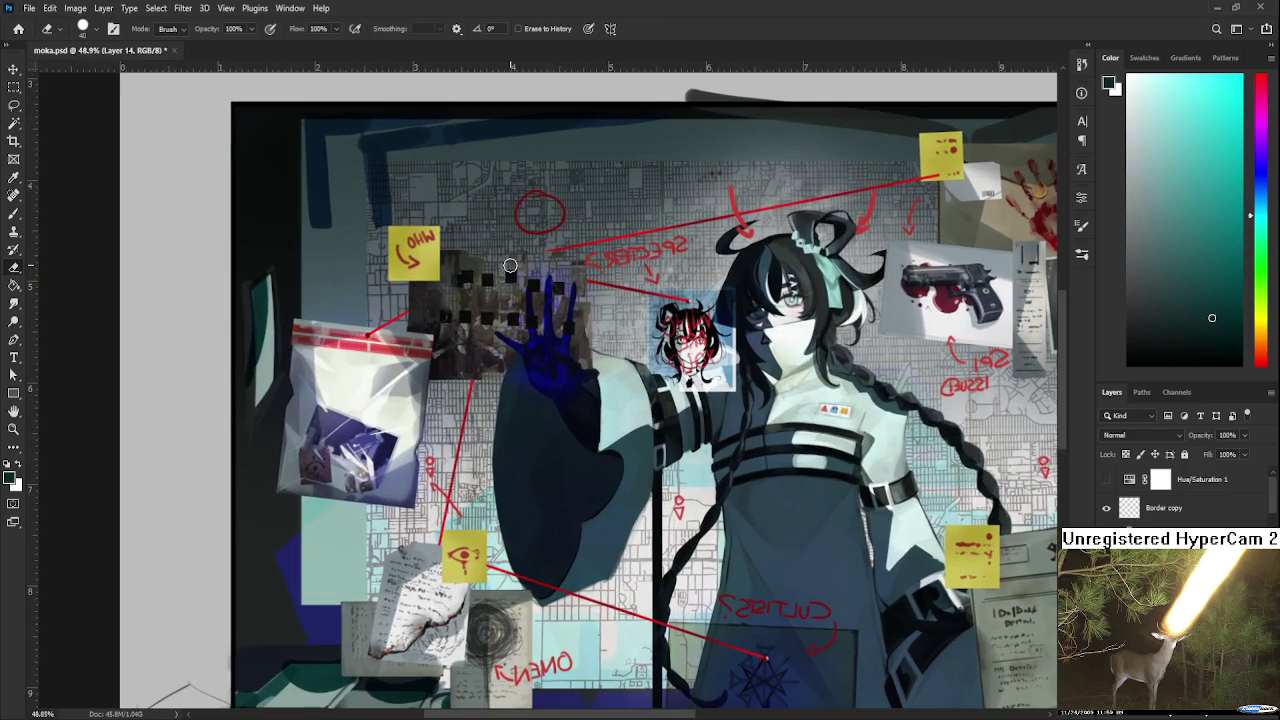
scroll(507, 277, down, 1)
scroll(509, 280, down, 1)
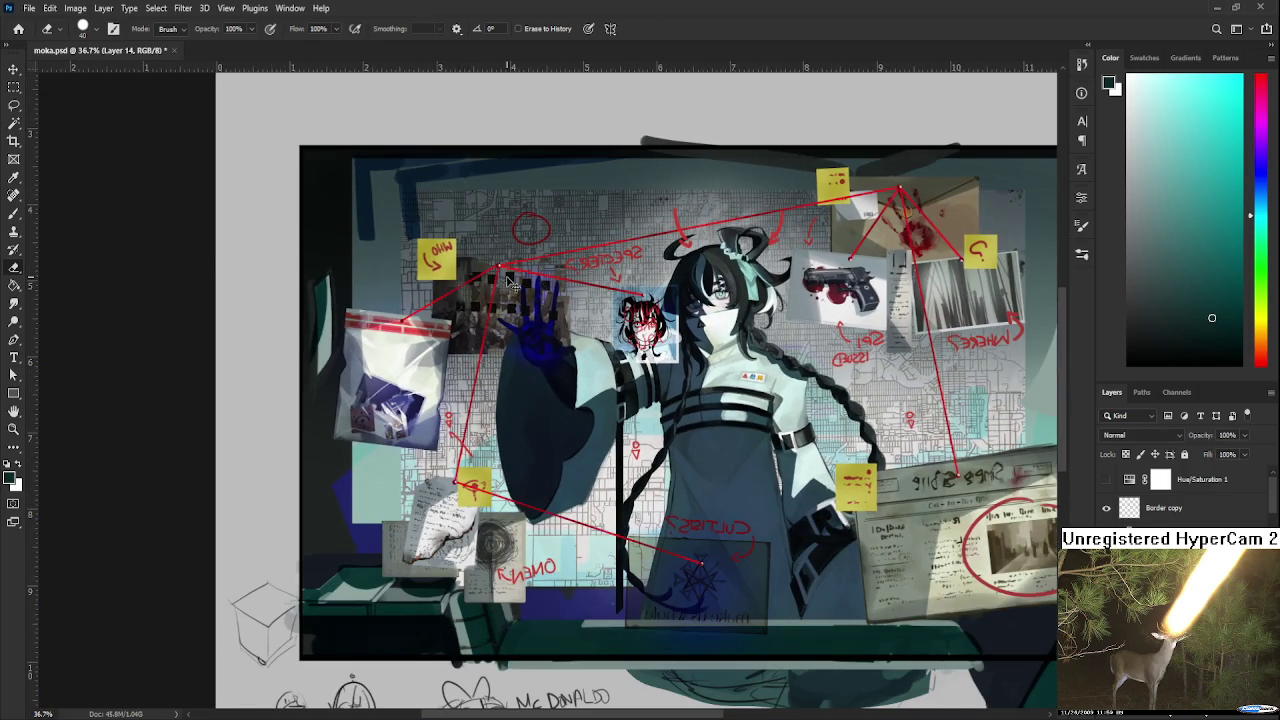
scroll(511, 283, up, 2)
scroll(511, 283, up, 2)
scroll(512, 284, down, 1)
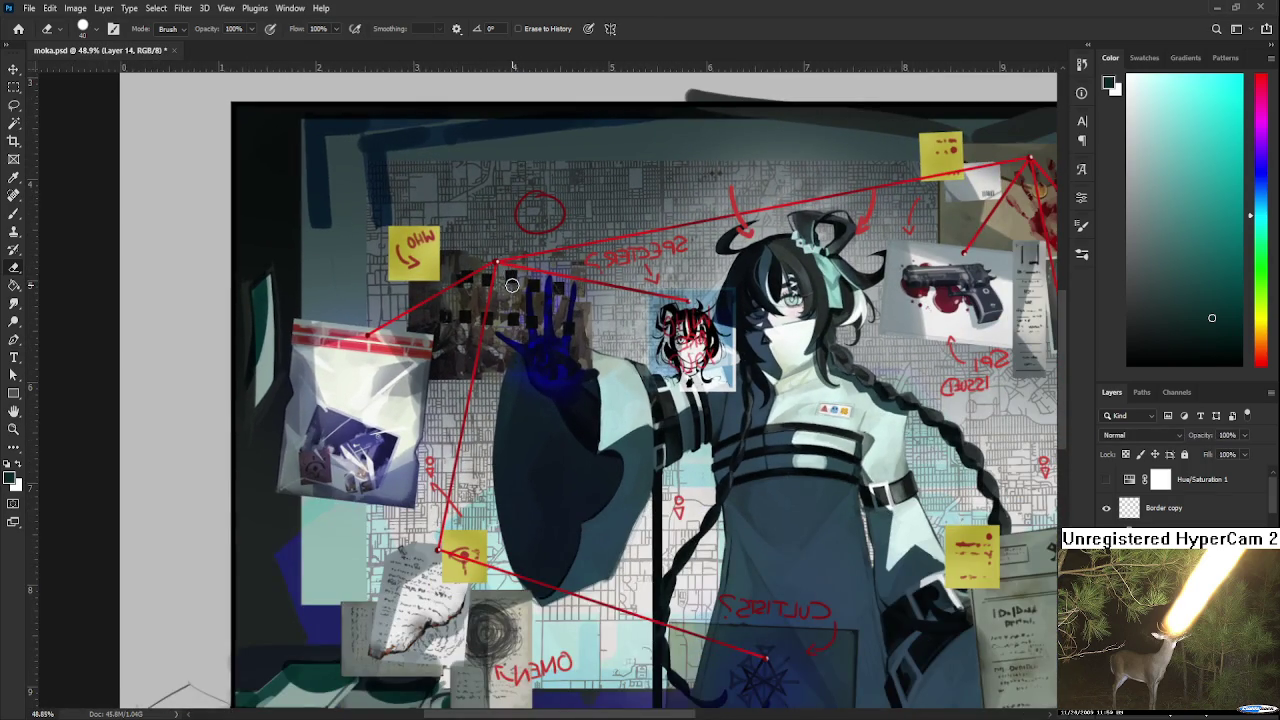
scroll(505, 330, down, 1)
drag(418, 484, 462, 492)
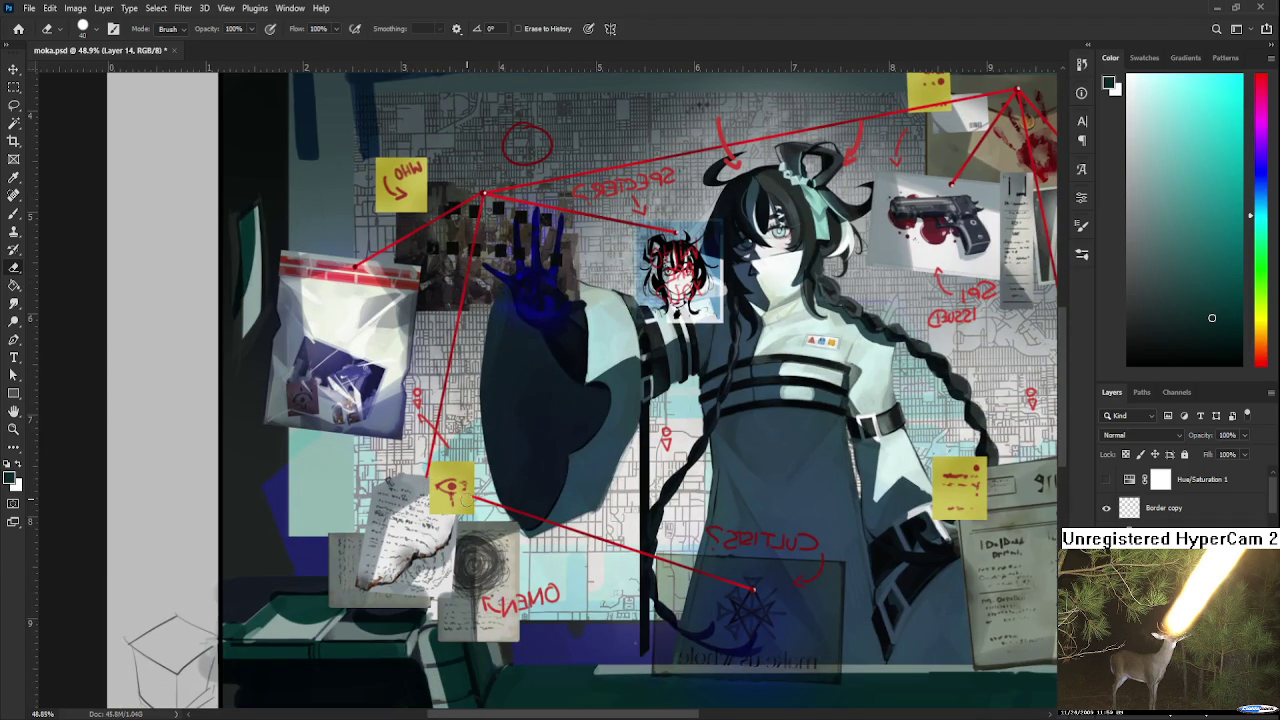
Remove the red pin, diagonal string, and strings from the card and handprint to the ? note.
scroll(462, 492, up, 5)
scroll(462, 492, right, 6)
mouse_move(661, 396)
mouse_down()
mouse_move(660, 326)
mouse_move(616, 338)
mouse_up()
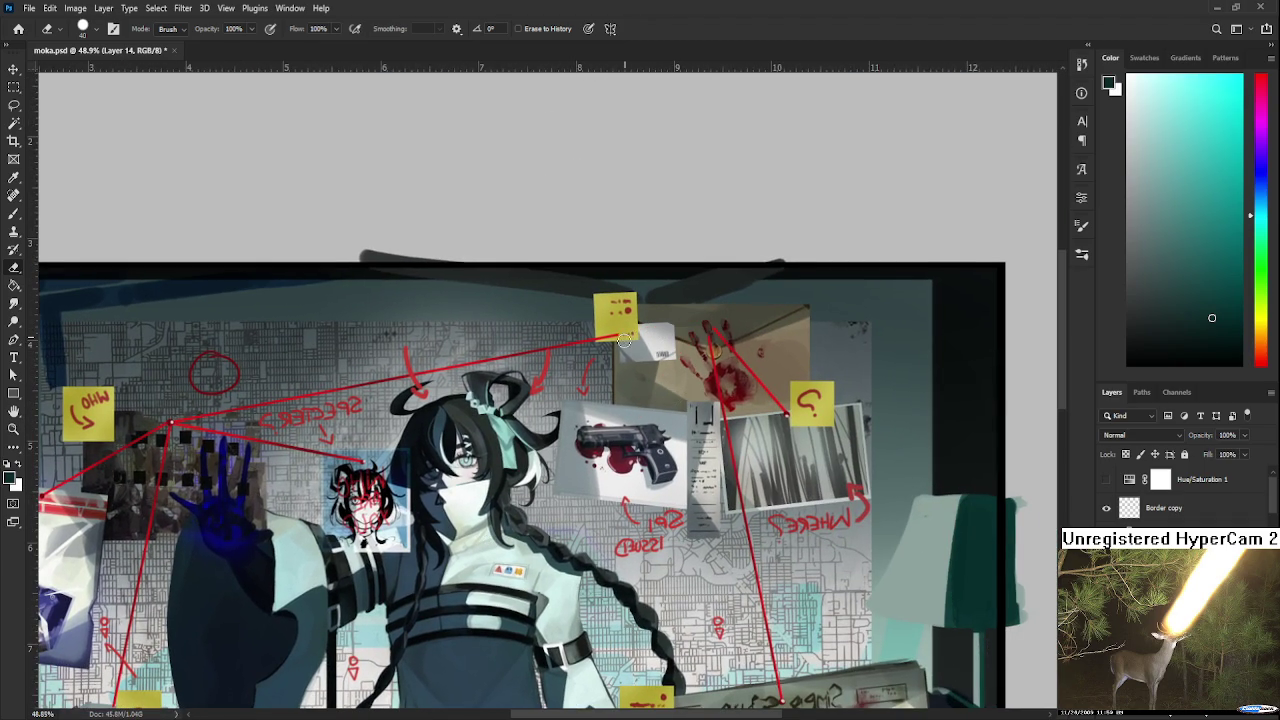
mouse_move(700, 328)
mouse_down()
mouse_move(770, 388)
mouse_move(797, 432)
mouse_up()
mouse_move(722, 392)
mouse_down()
mouse_move(736, 468)
mouse_move(817, 354)
mouse_move(819, 450)
mouse_up()
Pan and zoom to bring the left side of the board into view.
drag(573, 633, 682, 431)
scroll(682, 431, down, 2)
scroll(514, 307, up, 3)
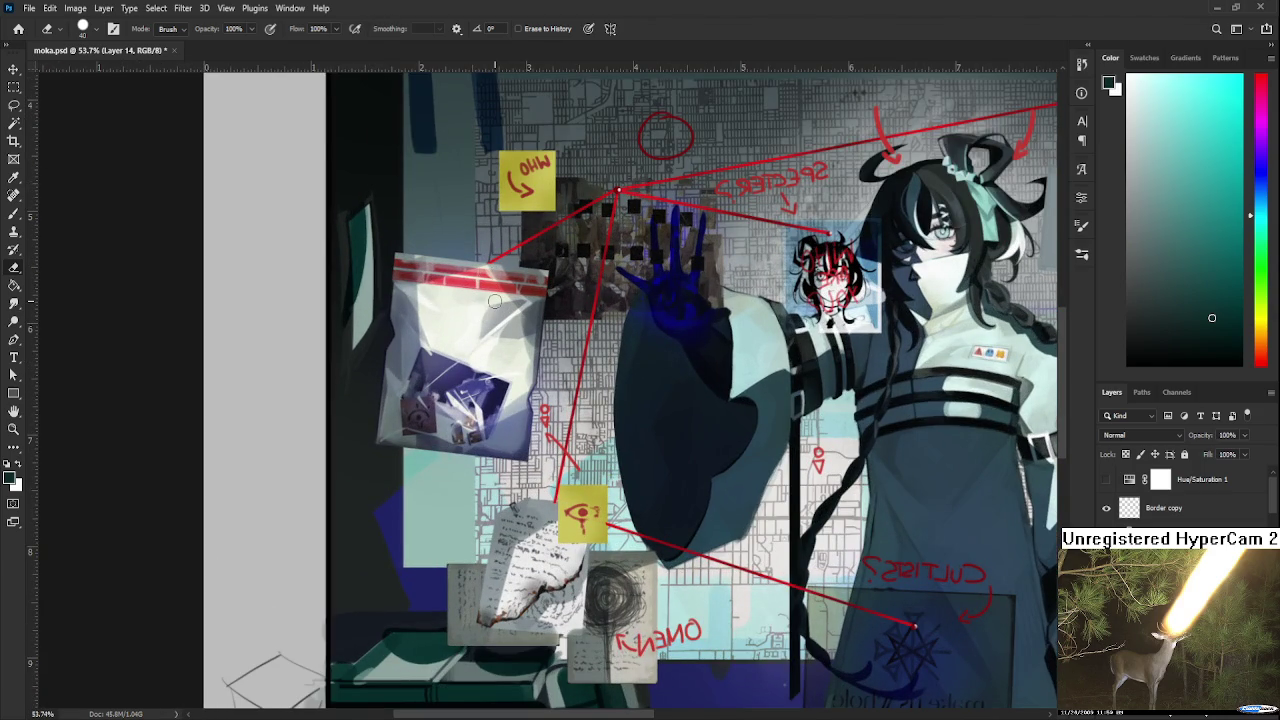
scroll(576, 393, down, 3)
scroll(596, 393, down, 2)
scroll(600, 393, down, 2)
scroll(612, 394, up, 2)
scroll(619, 432, up, 1)
scroll(652, 454, up, 1)
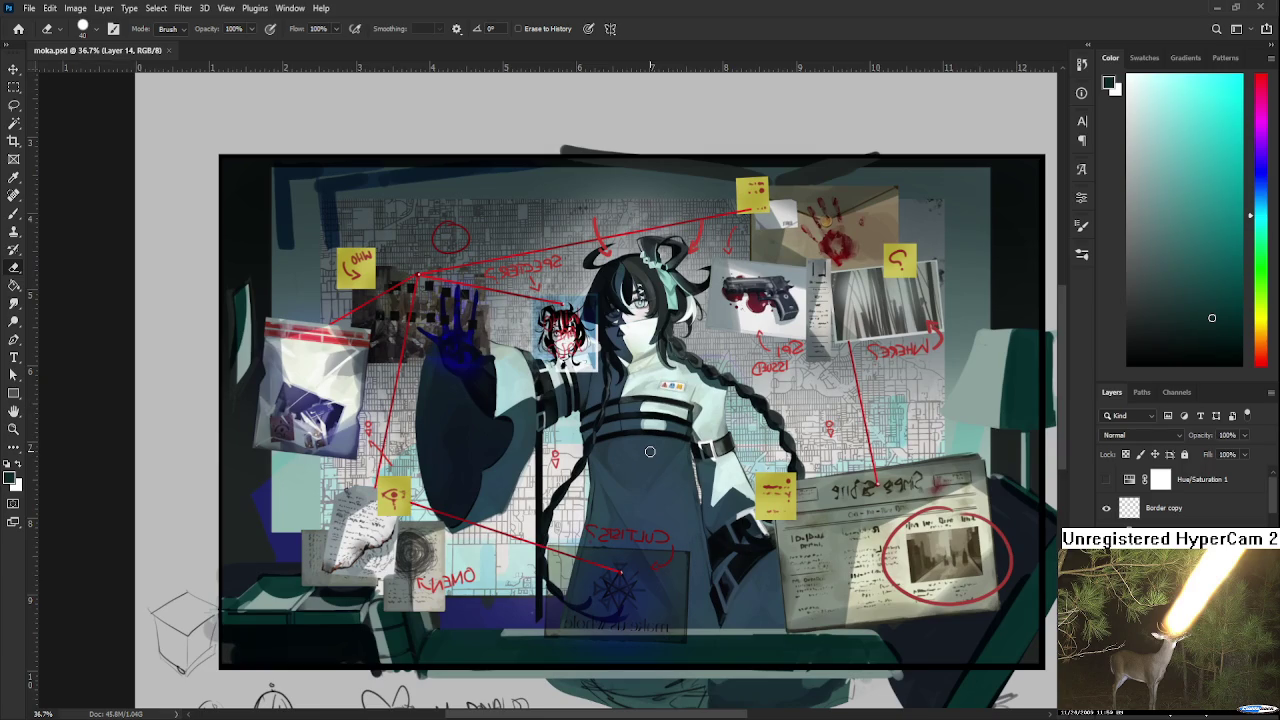
drag(640, 458, 682, 458)
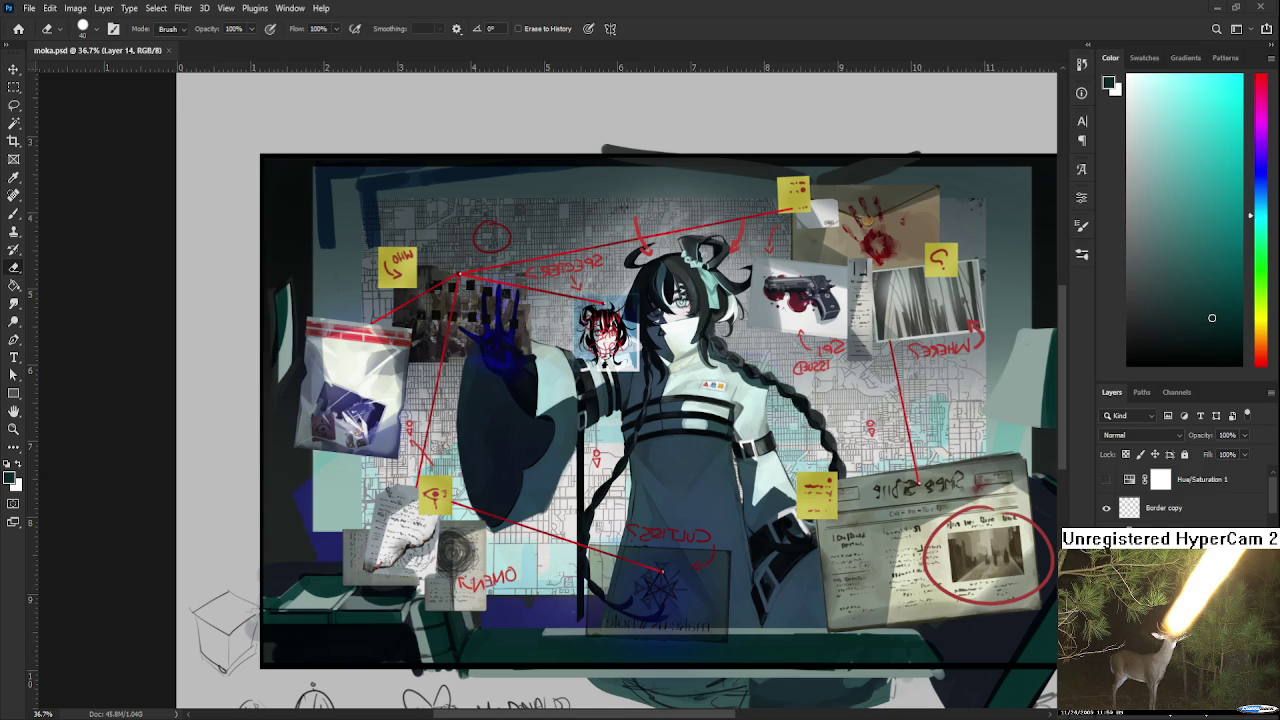
scroll(668, 386, down, 2)
Scroll the Layers panel and toggle the dark teal desk layer off and on to compare.
scroll(1180, 495, down, 3)
scroll(1180, 495, down, 1)
scroll(1180, 495, down, 1)
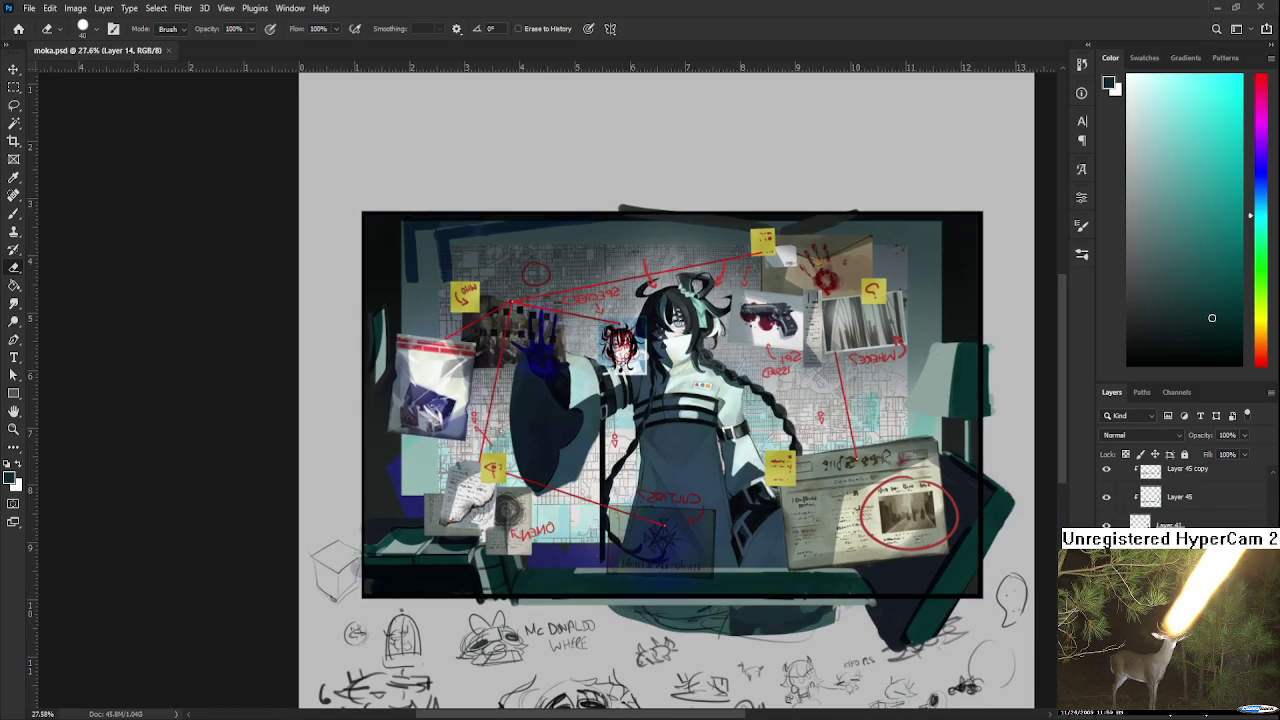
scroll(1180, 495, down, 1)
scroll(1180, 495, down, 1)
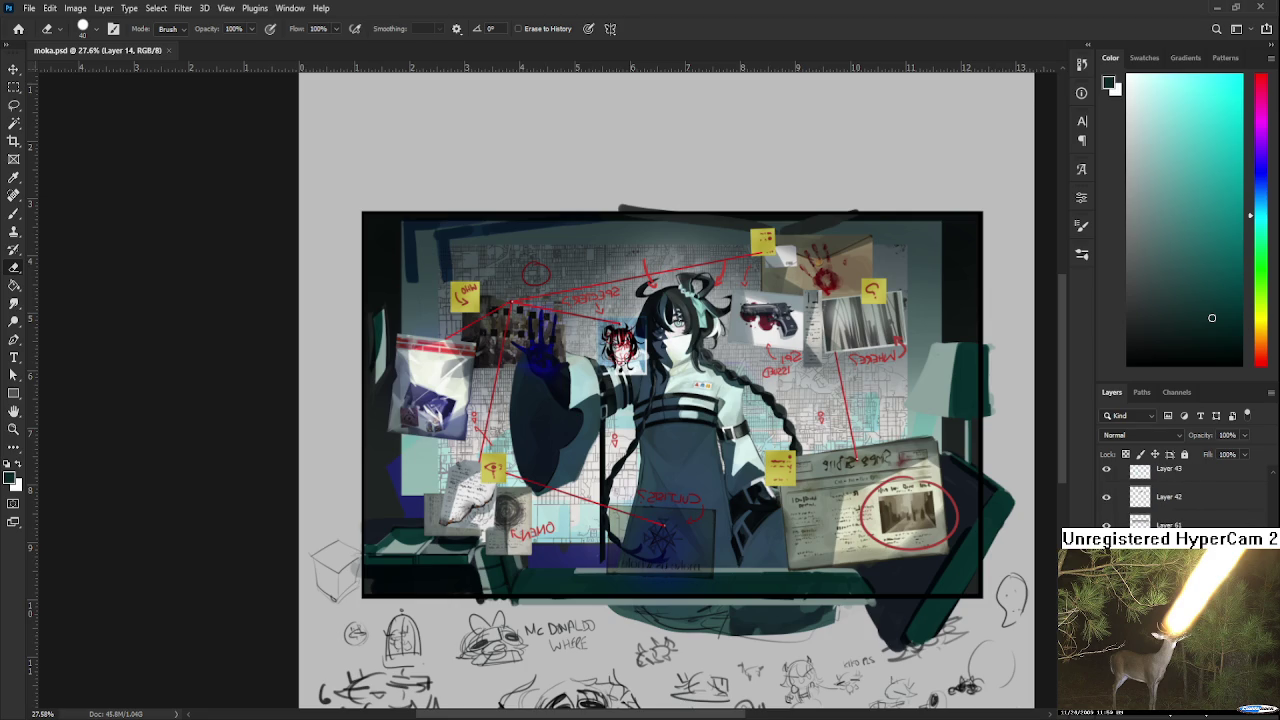
scroll(1180, 495, down, 2)
scroll(1180, 495, down, 1)
scroll(1180, 495, down, 1)
scroll(1180, 495, down, 1)
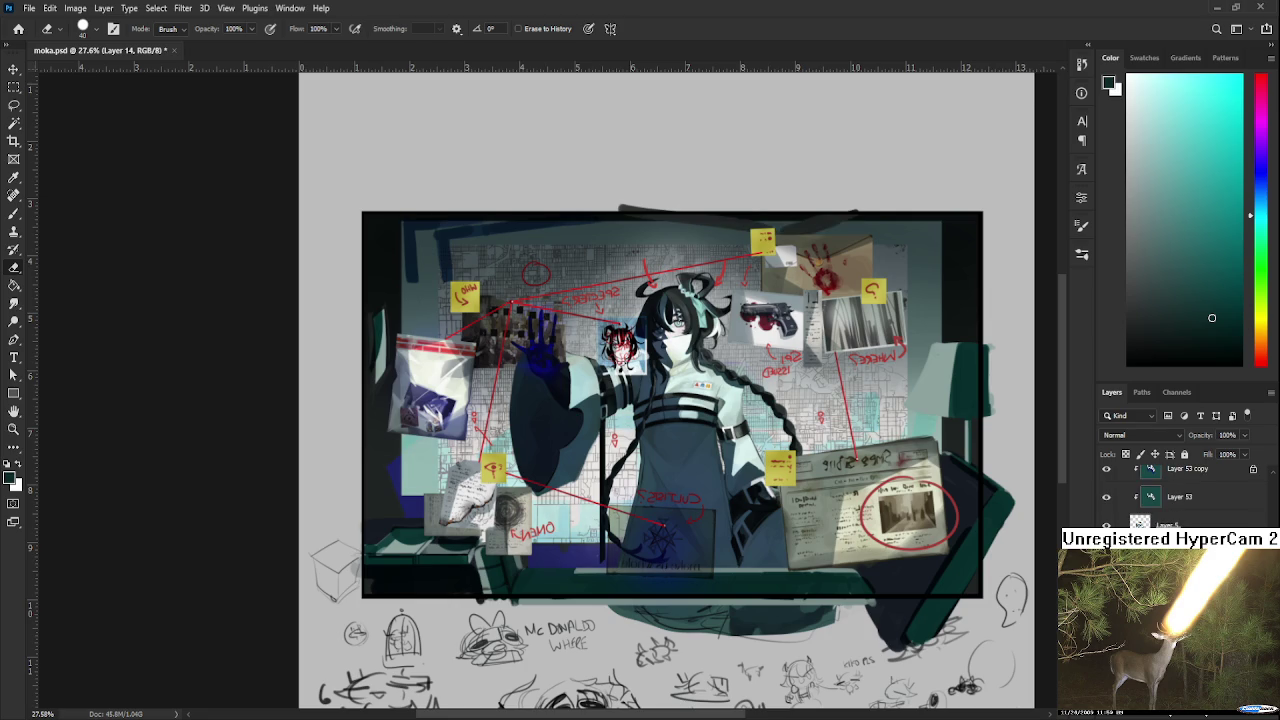
scroll(1180, 495, down, 1)
scroll(1180, 495, up, 2)
scroll(1180, 495, up, 1)
scroll(1180, 495, up, 1)
scroll(1180, 495, up, 1)
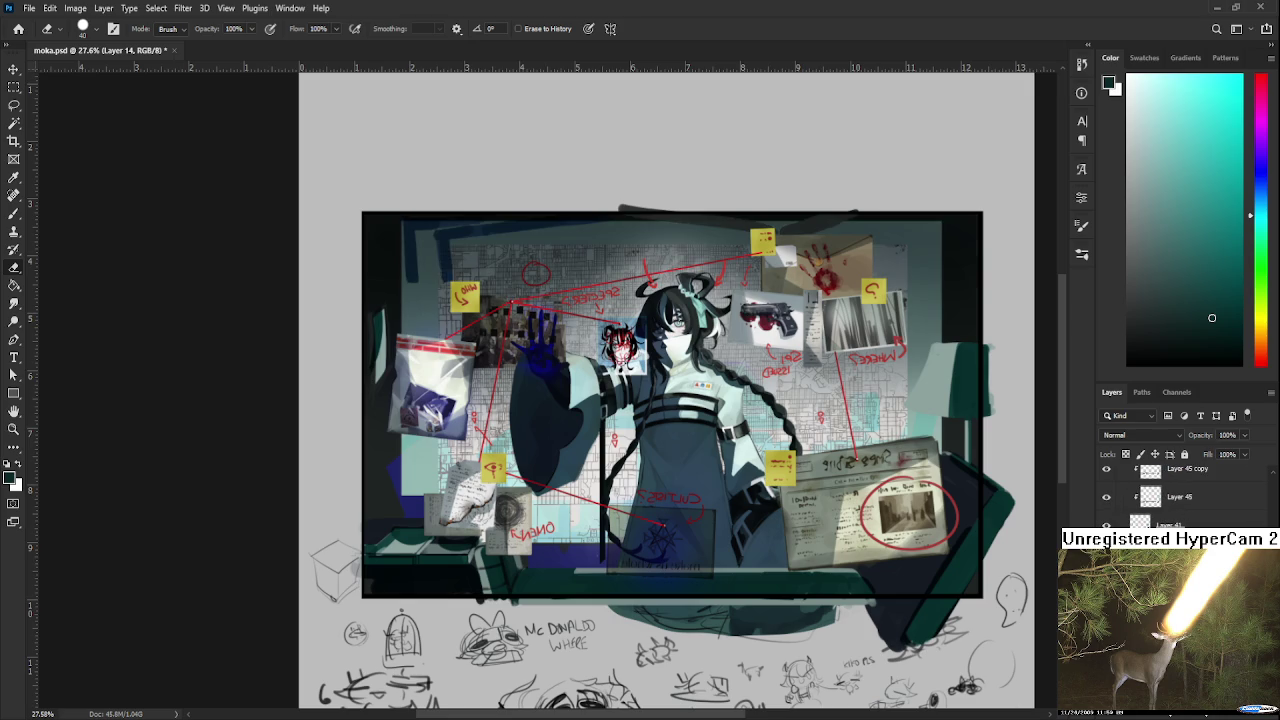
click(1106, 524)
click(1106, 524)
click(1106, 524)
click(1106, 524)
Select Layer 45 copy, duplicate it as Layer 45 copy 3, and open a blur filter on it.
scroll(1110, 500, up, 1)
scroll(1110, 500, up, 1)
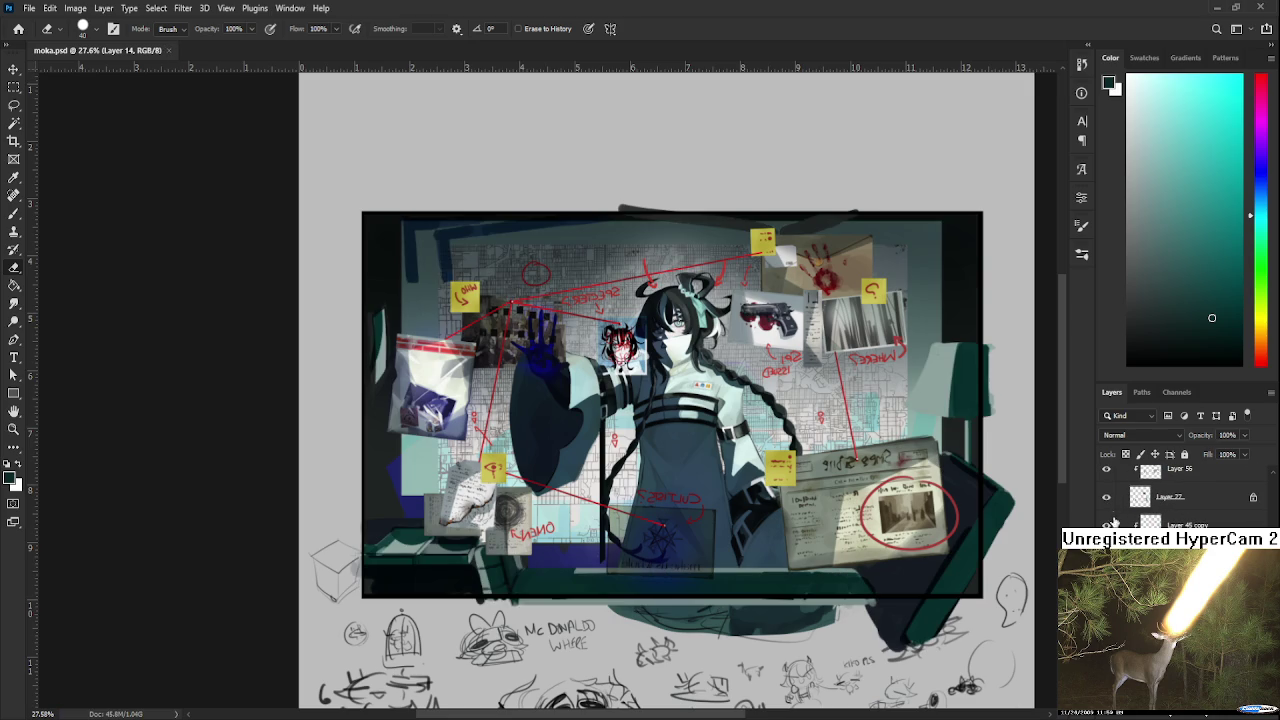
click(1108, 499)
click(1108, 499)
click(1158, 520)
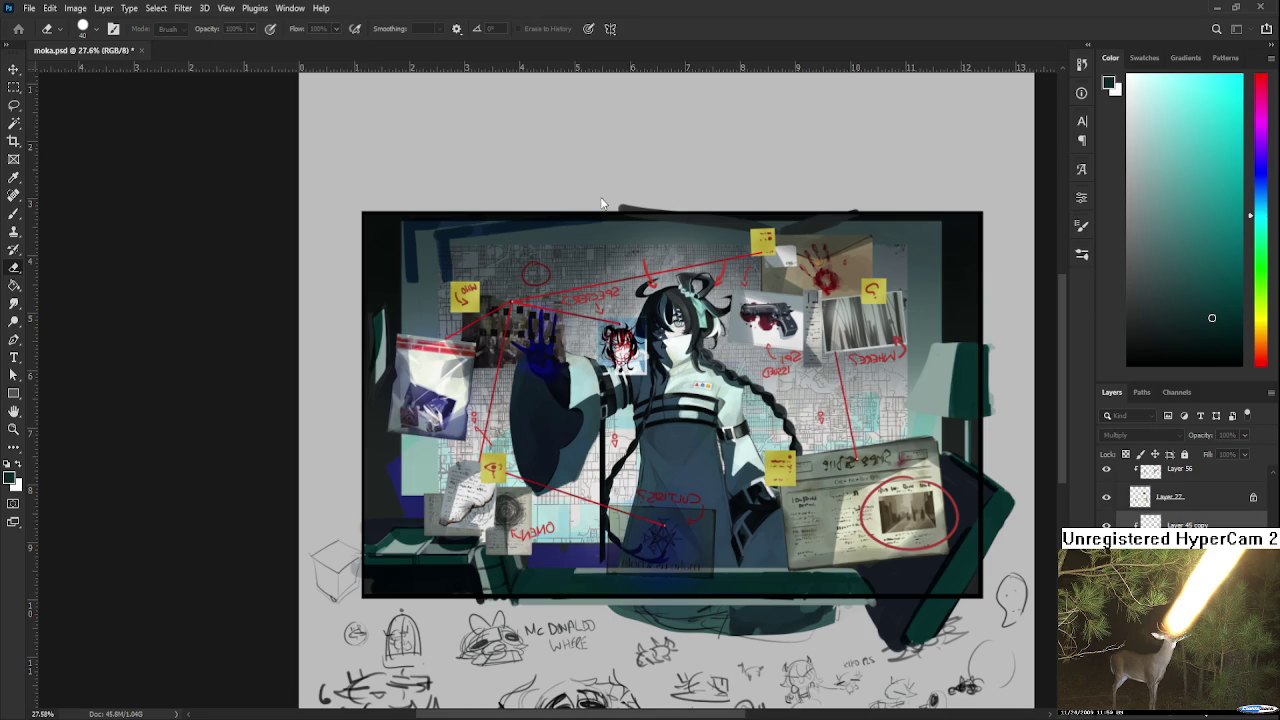
click(356, 562)
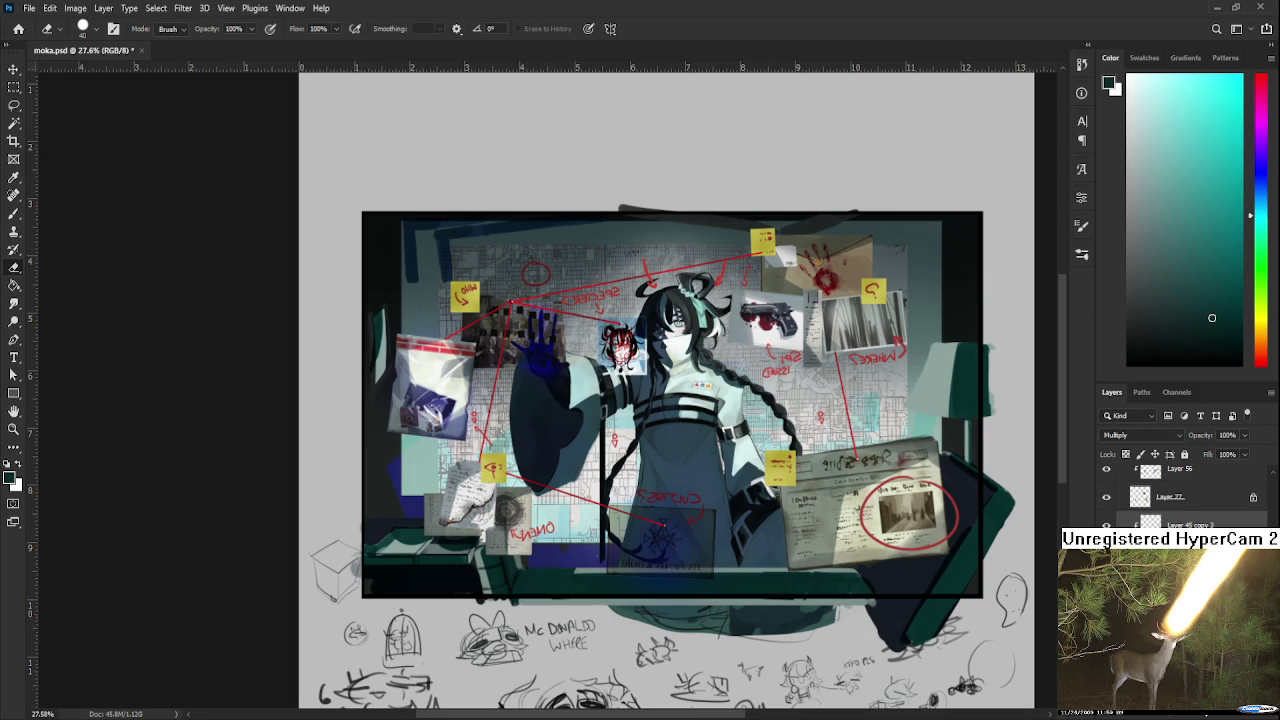
key(alt+bracketright)
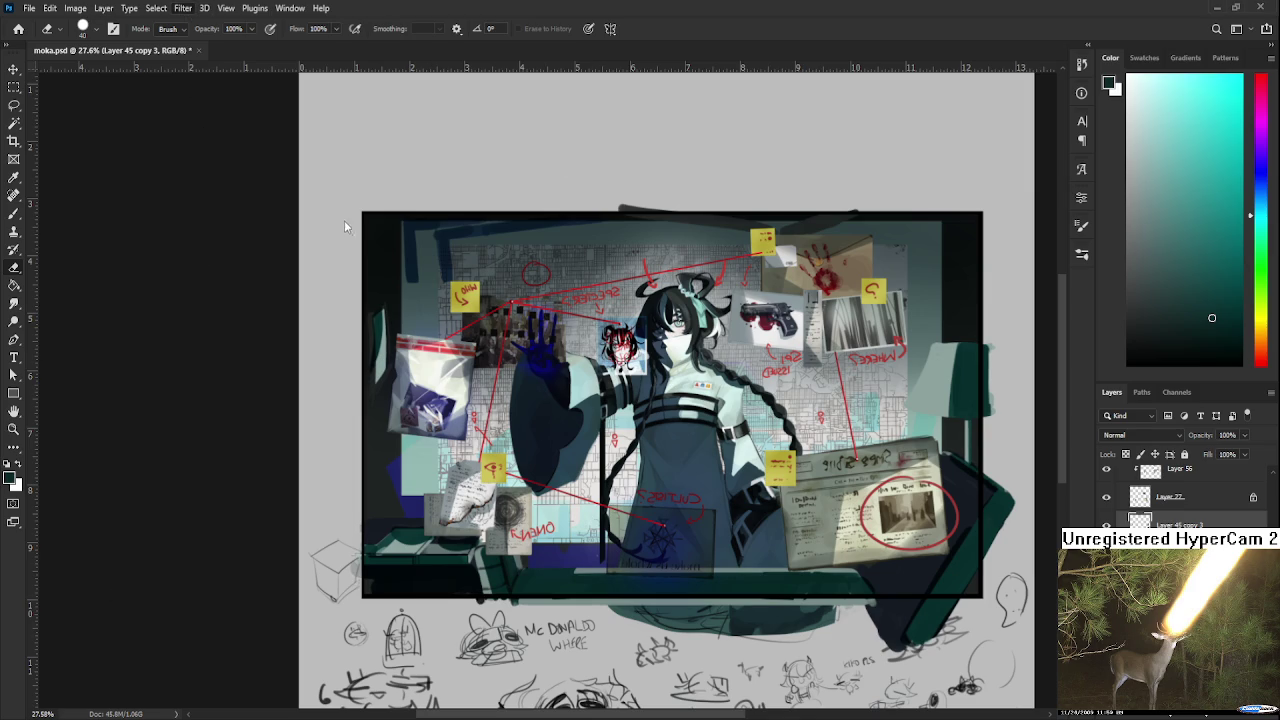
key(ctrl+alt+f)
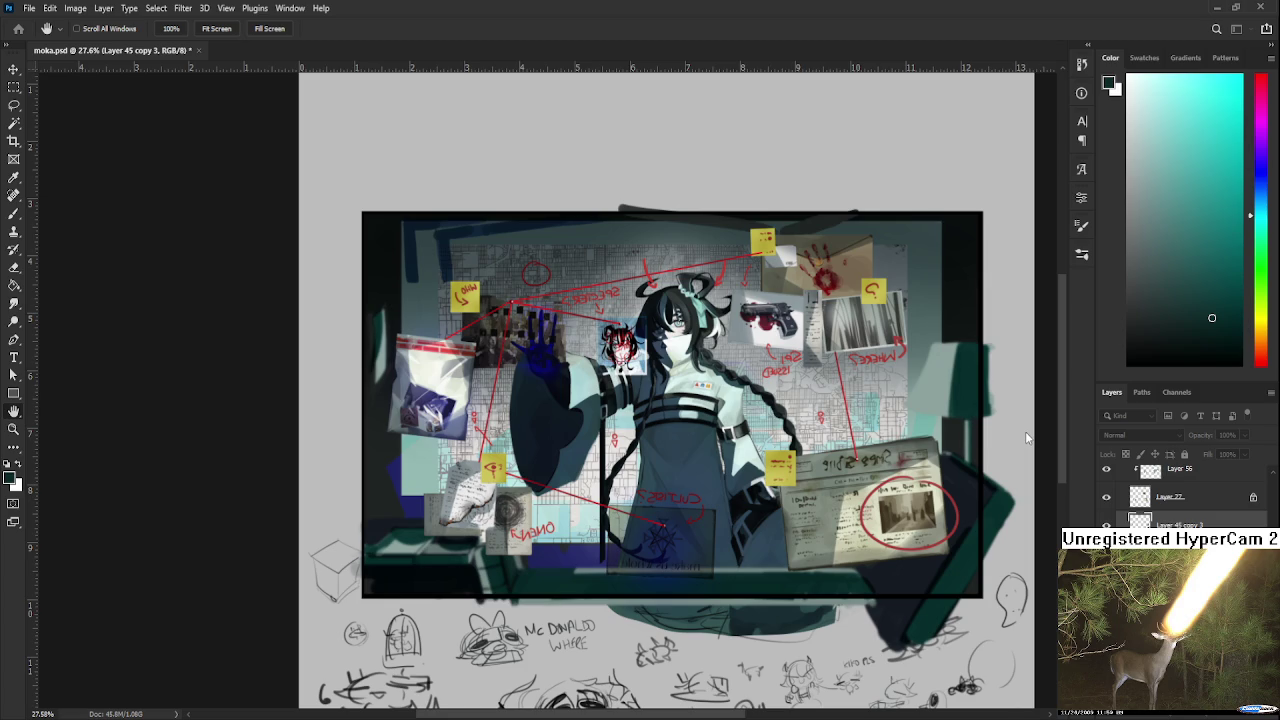
Close the blur filter, switch to the Eraser (E), and zoom around to review the board composition.
key(e)
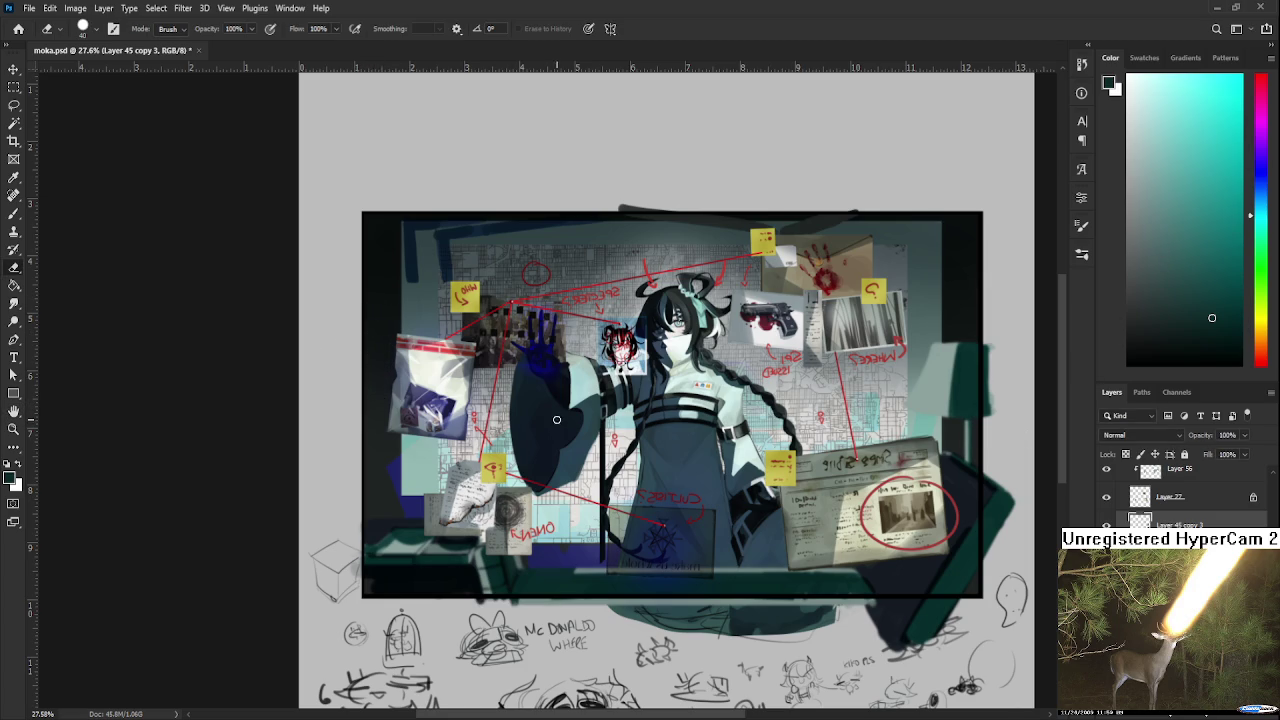
scroll(567, 419, down, 2)
scroll(420, 380, down, 2)
scroll(597, 440, up, 1)
scroll(668, 460, up, 2)
scroll(680, 470, up, 1)
scroll(696, 480, up, 1)
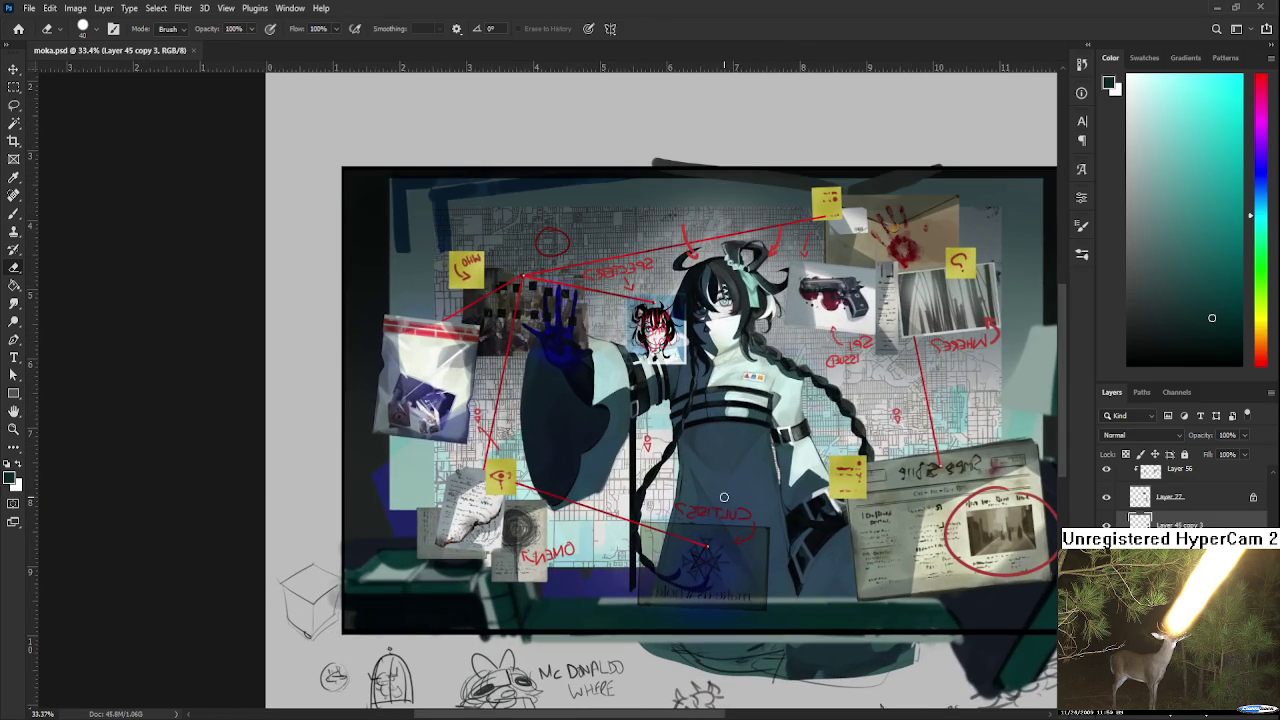
scroll(722, 498, down, 1)
scroll(724, 497, down, 1)
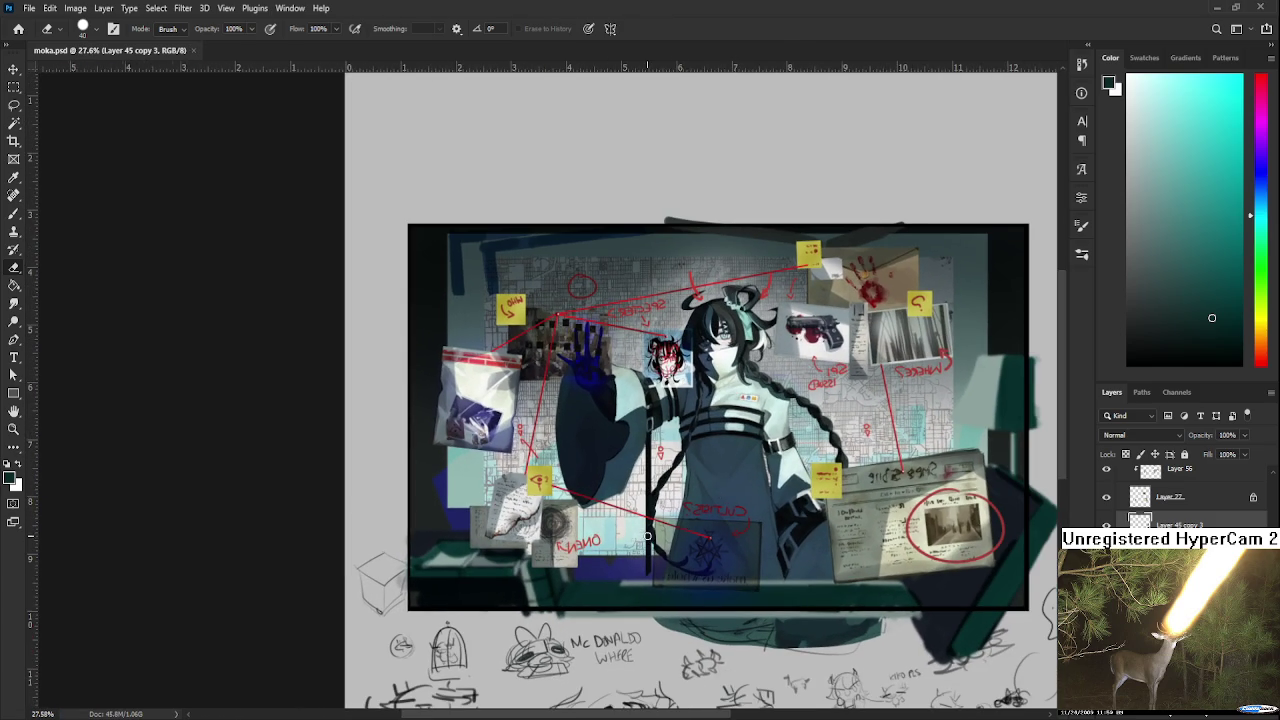
scroll(648, 536, down, 1)
scroll(640, 518, down, 1)
scroll(580, 480, down, 1)
scroll(520, 440, down, 1)
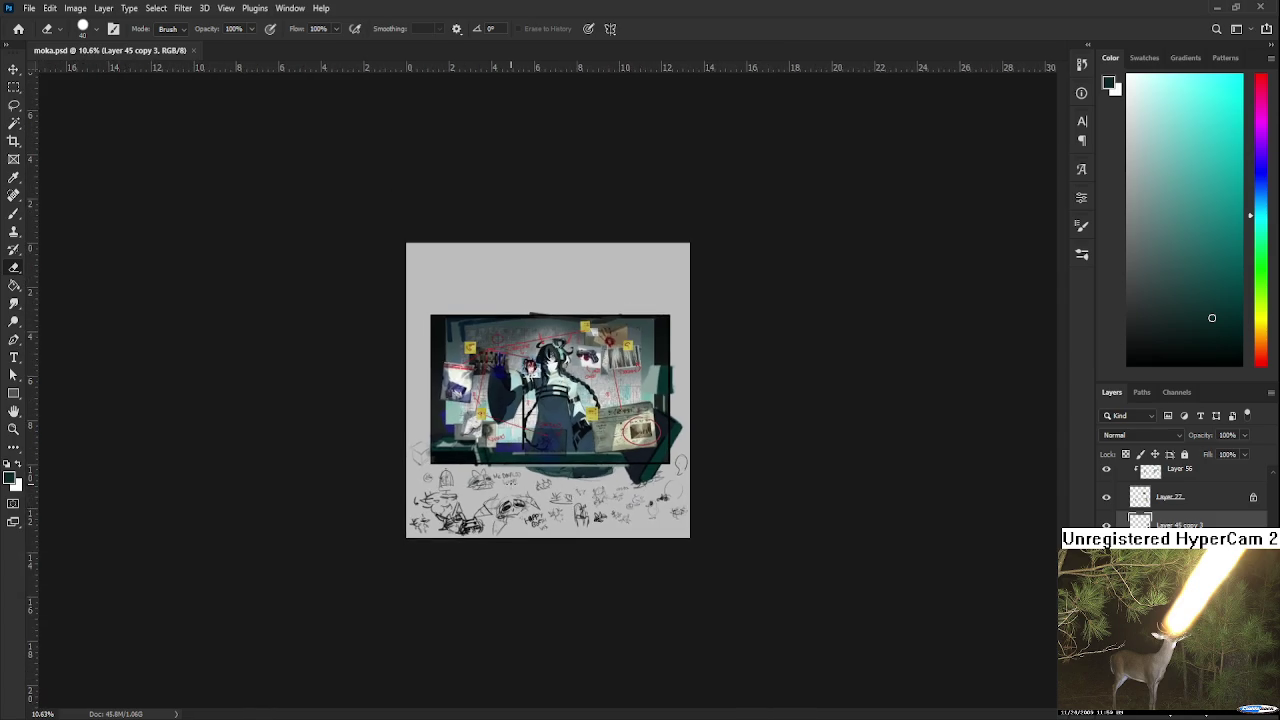
scroll(511, 484, up, 1)
scroll(511, 484, up, 1)
scroll(511, 484, up, 1)
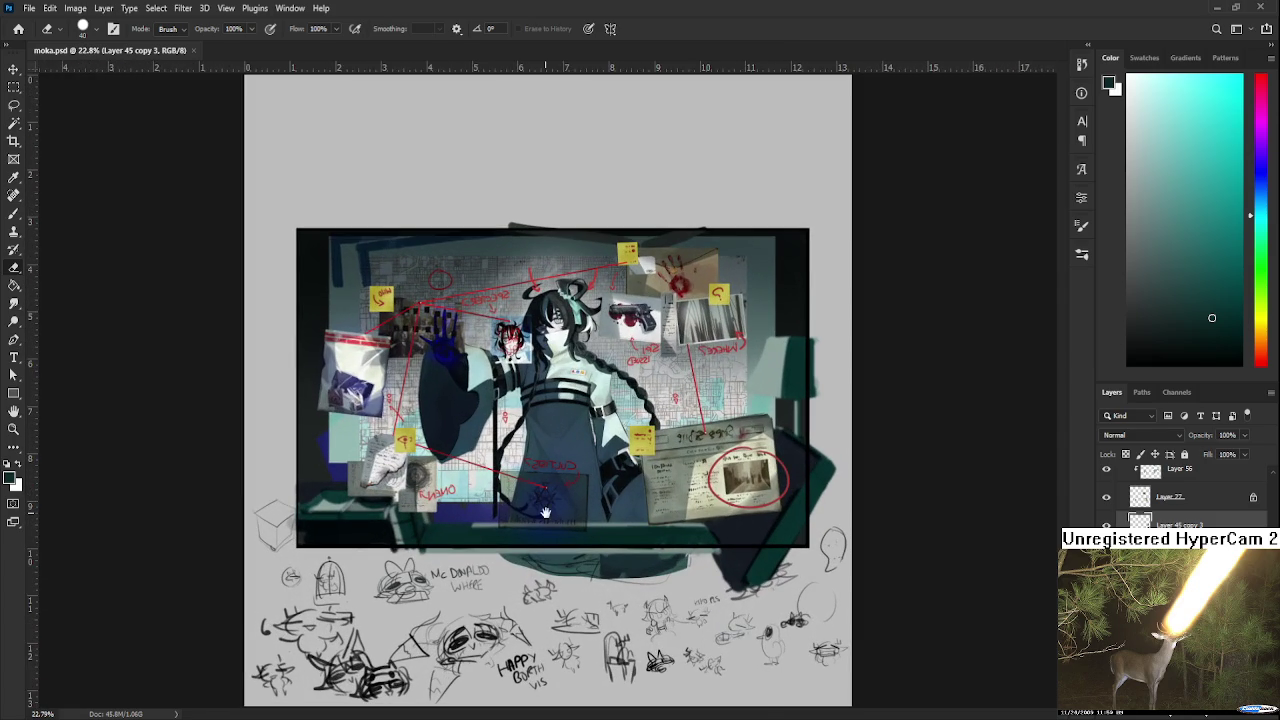
scroll(555, 470, up, 1)
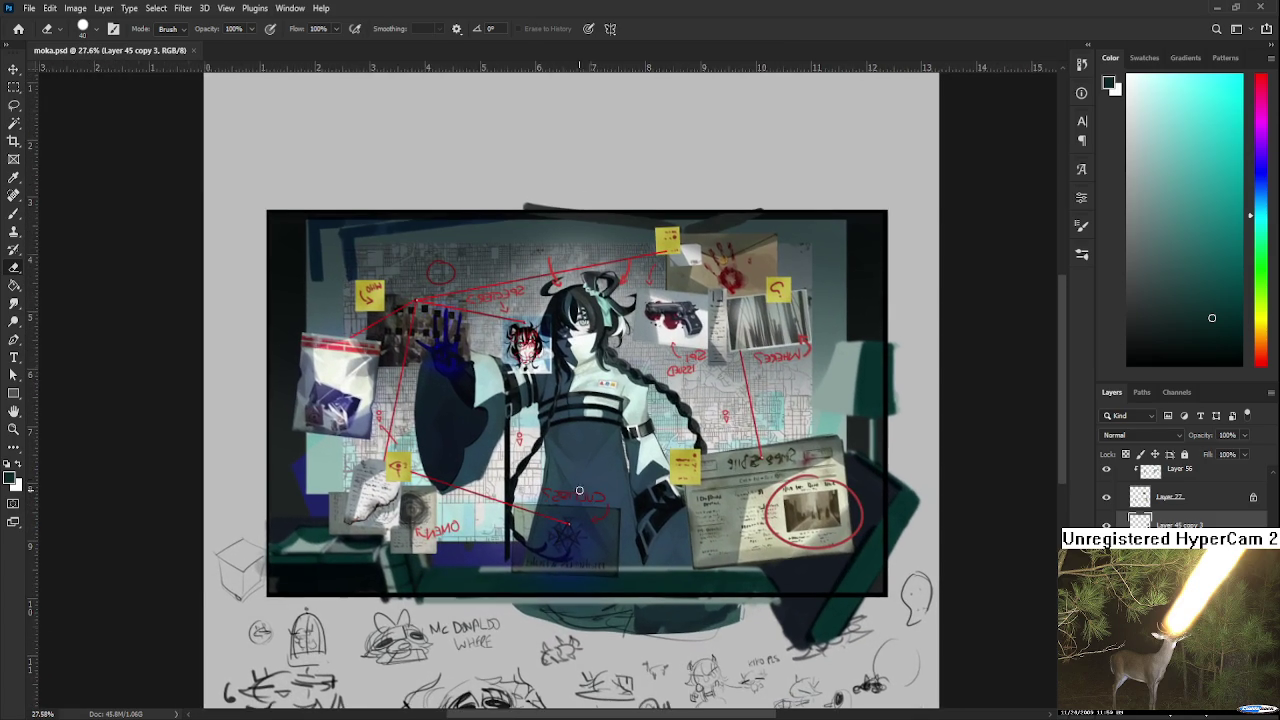
scroll(579, 481, down, 1)
scroll(564, 467, up, 1)
scroll(564, 467, down, 2)
scroll(564, 467, down, 2)
scroll(489, 444, down, 1)
scroll(490, 440, up, 1)
scroll(551, 487, up, 1)
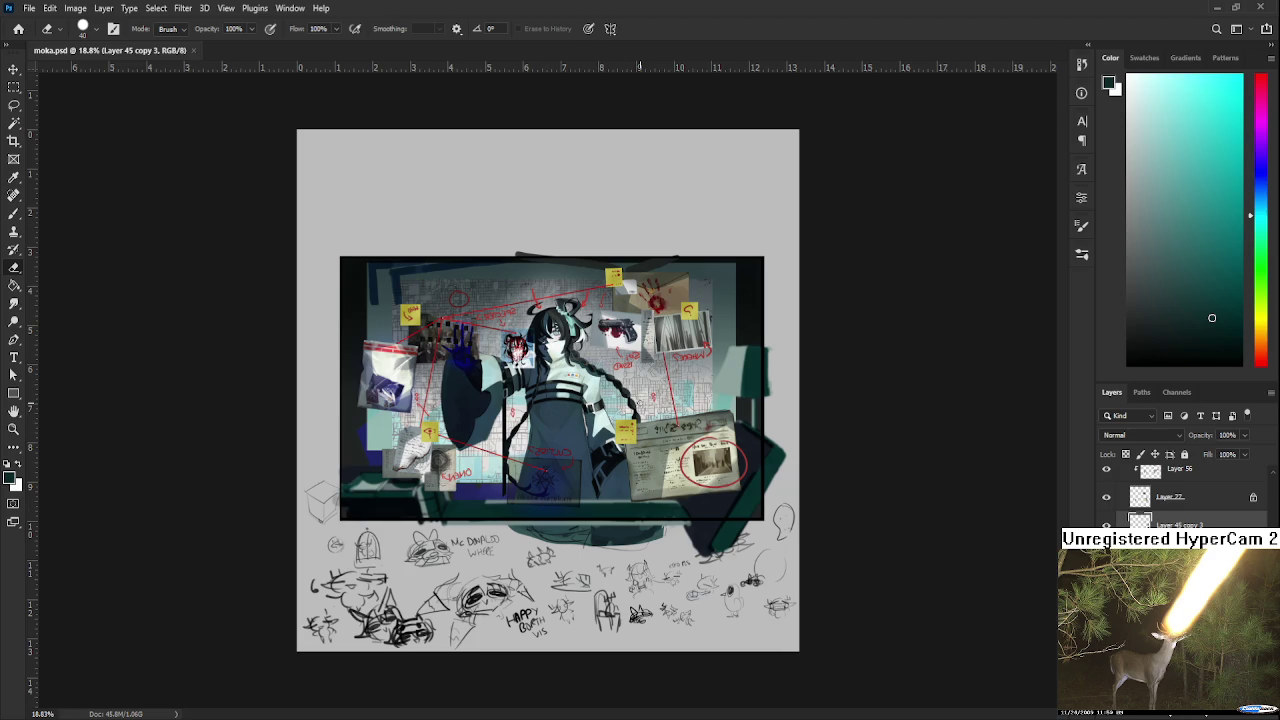
scroll(573, 380, up, 2)
scroll(573, 380, up, 1)
scroll(573, 380, up, 1)
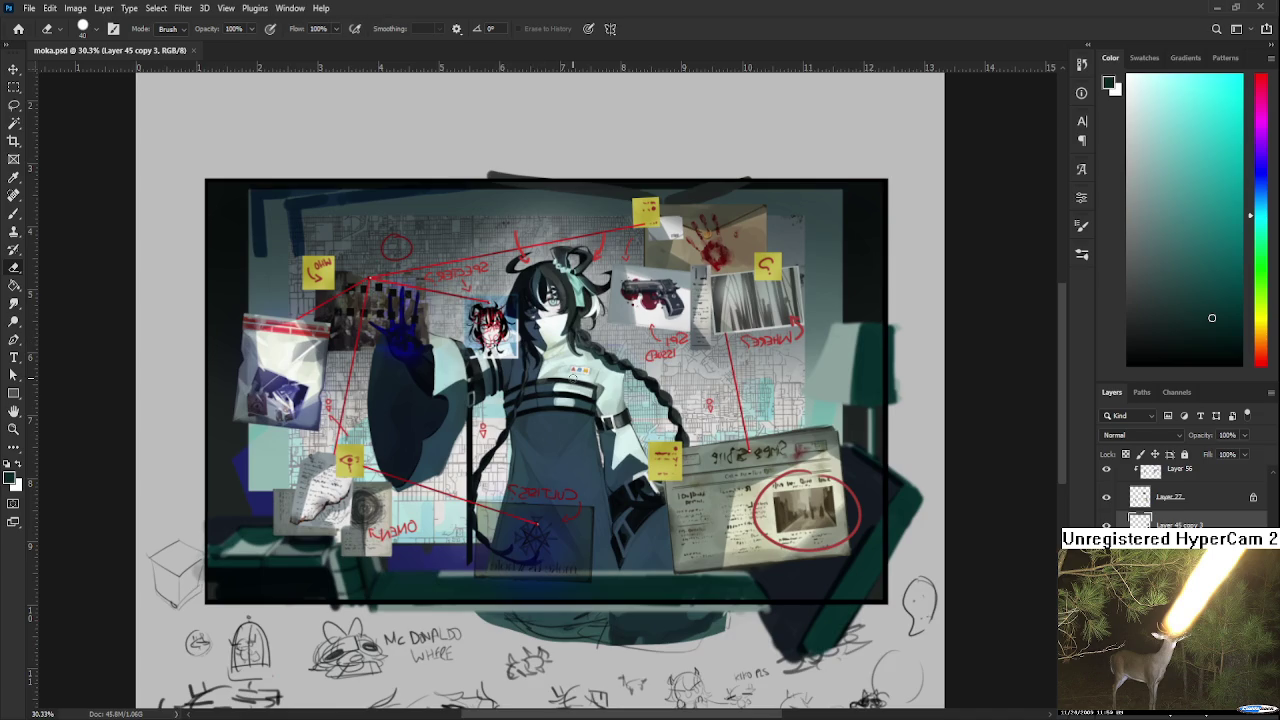
scroll(576, 379, up, 1)
scroll(576, 379, up, 1)
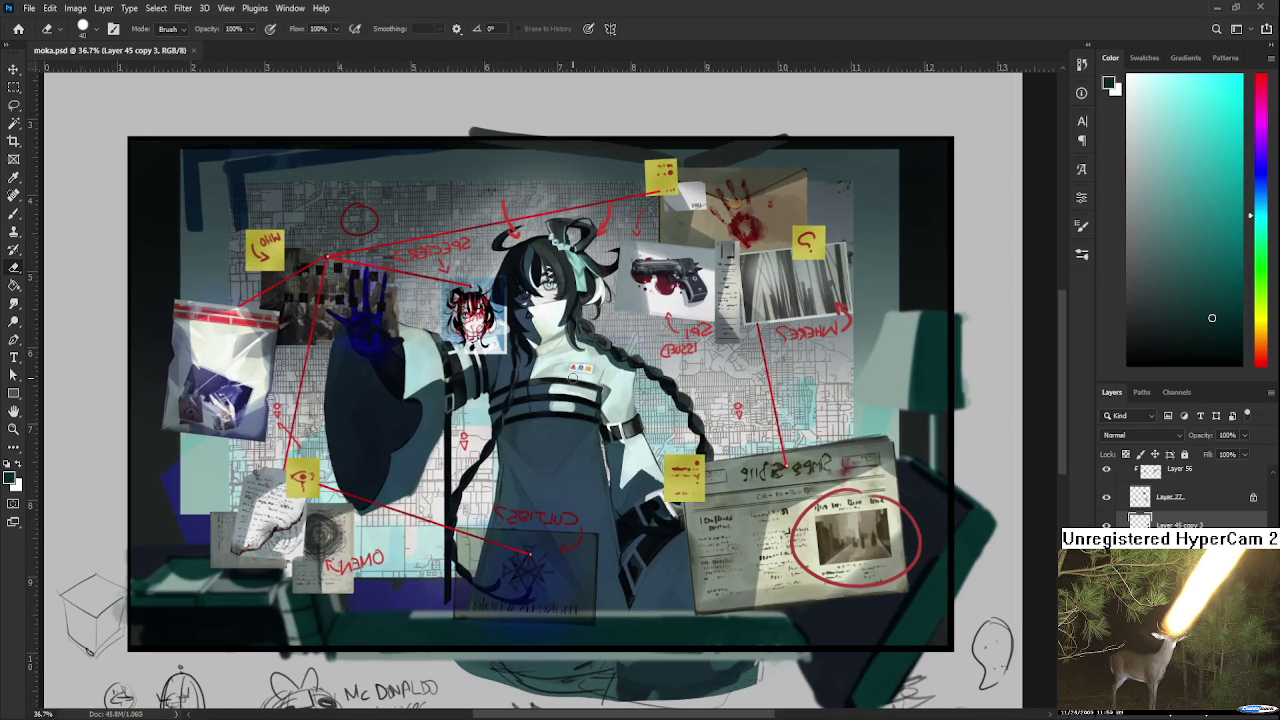
scroll(574, 378, up, 1)
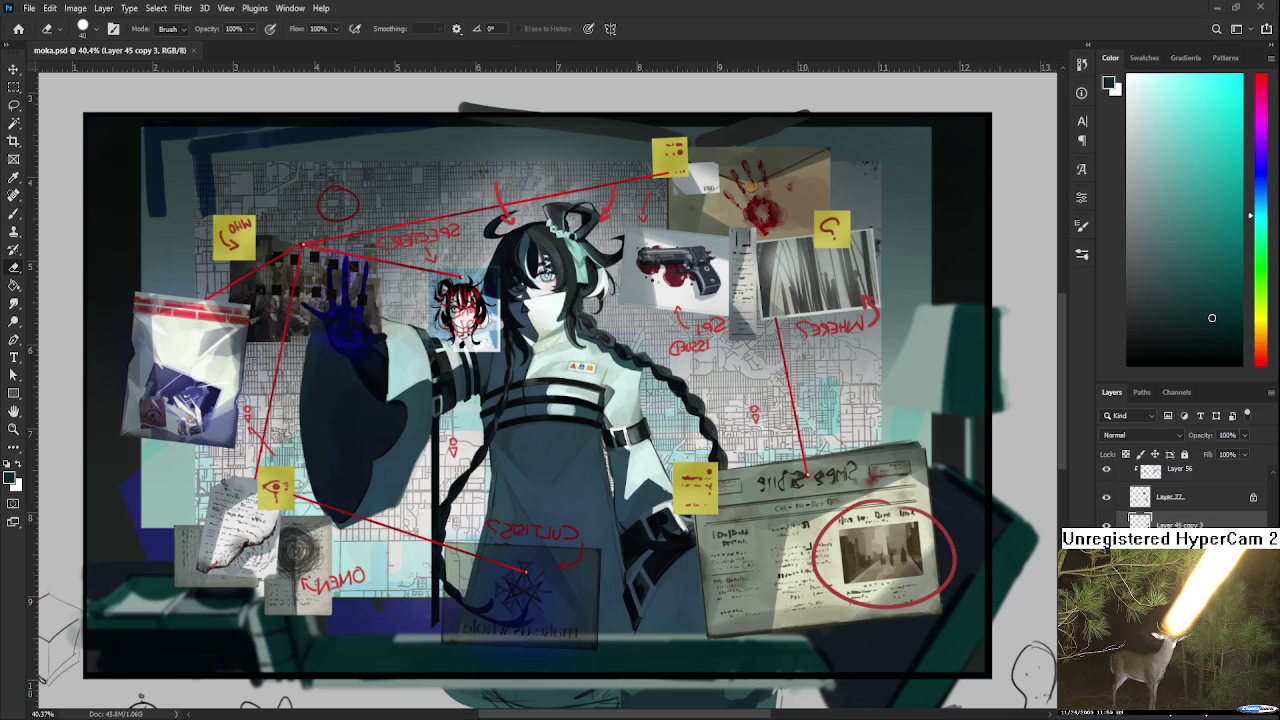
Zoom out until the whole page, including the sketches below the evidence board, is visible.
scroll(460, 443, down, 2)
scroll(460, 443, down, 2)
scroll(622, 348, down, 2)
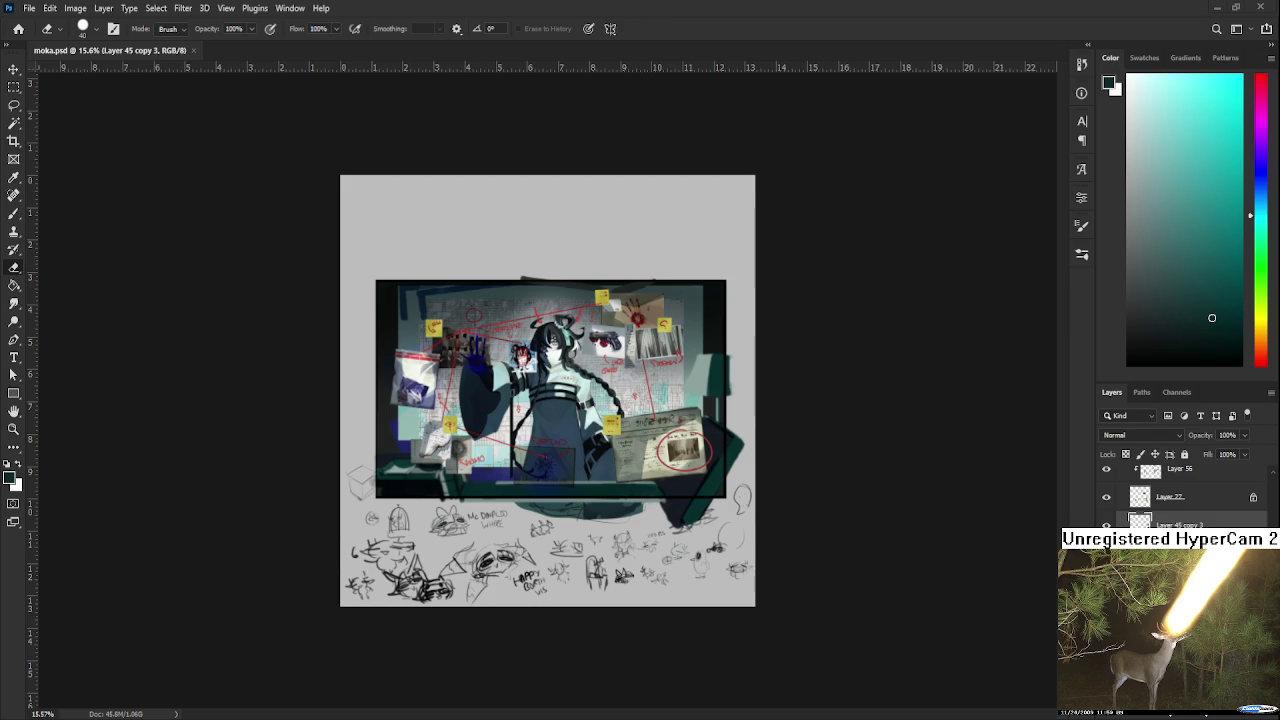
scroll(530, 401, up, 2)
scroll(530, 401, up, 2)
scroll(530, 401, up, 2)
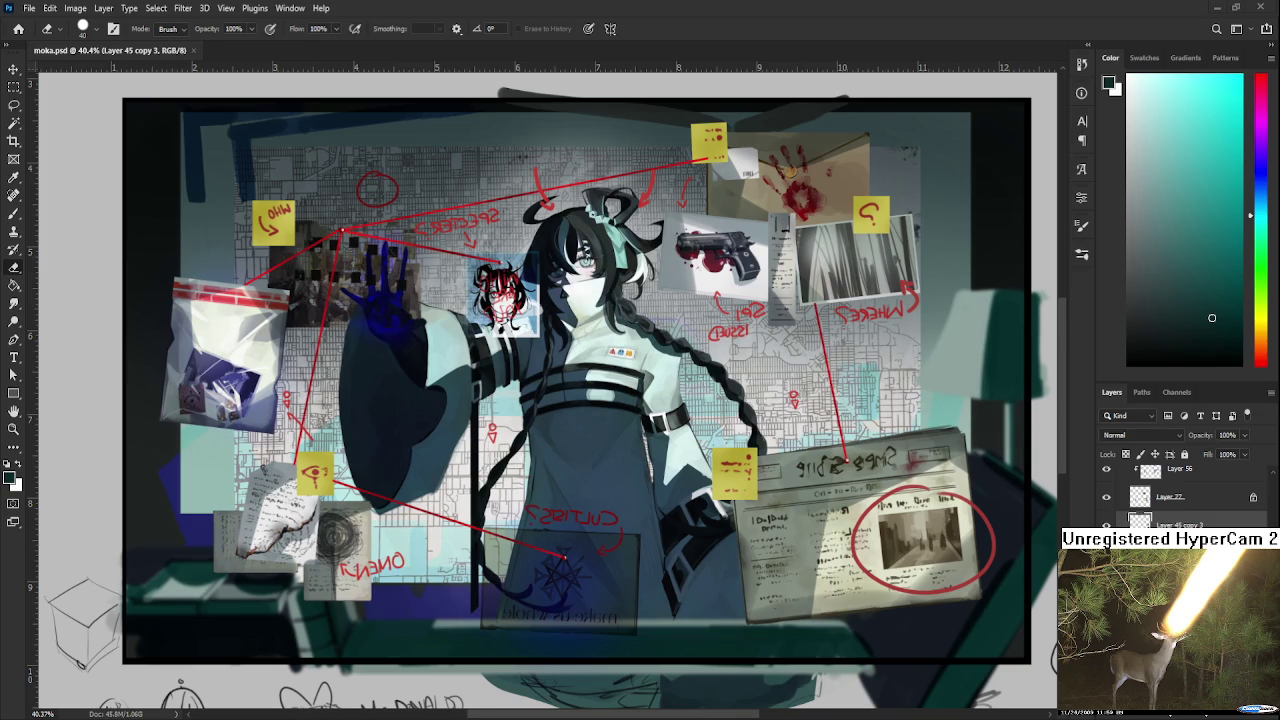
scroll(690, 470, down, 1)
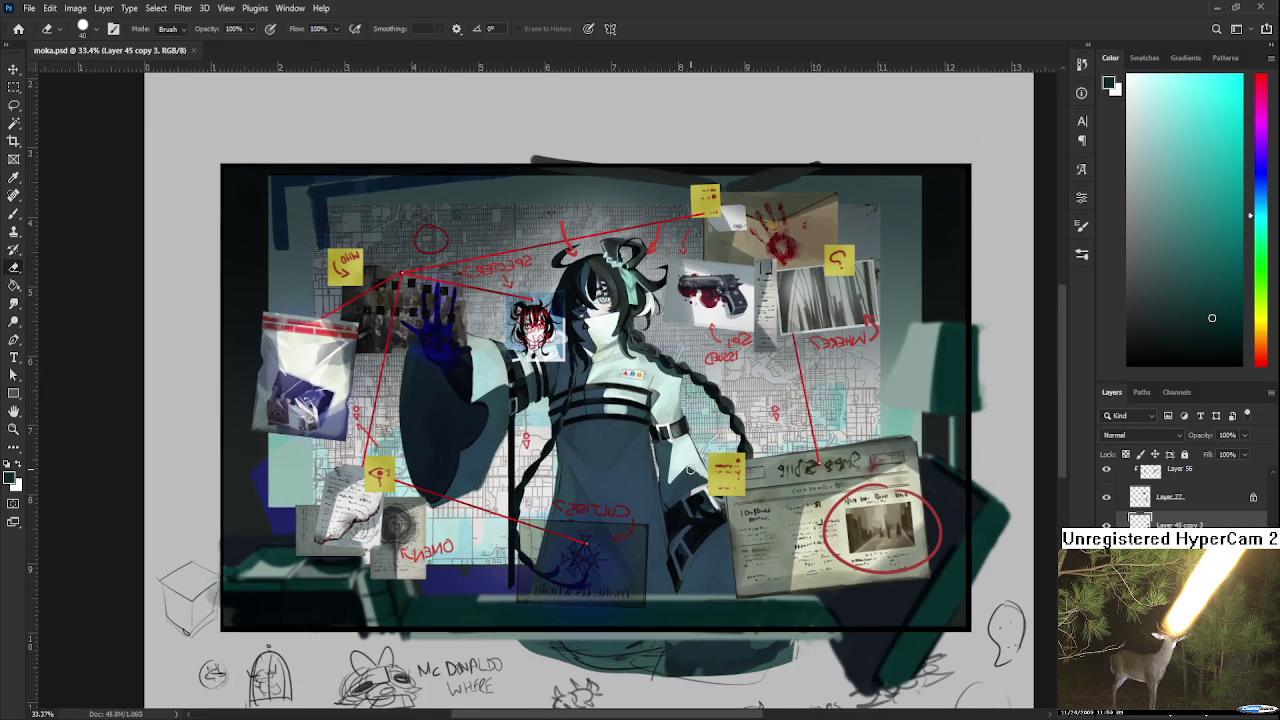
scroll(608, 318, up, 2)
scroll(600, 300, up, 2)
scroll(600, 300, up, 1)
scroll(607, 312, up, 2)
scroll(603, 297, down, 1)
scroll(603, 300, down, 1)
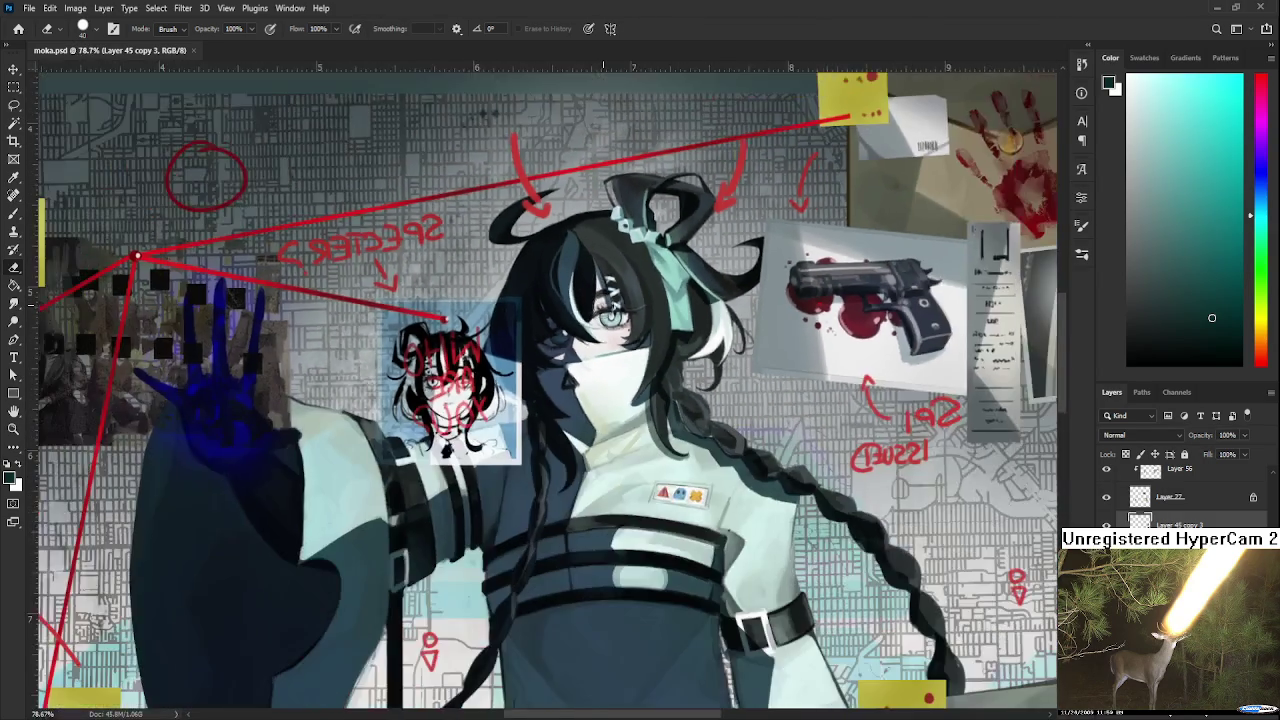
scroll(604, 305, down, 1)
scroll(605, 318, down, 1)
scroll(604, 320, down, 1)
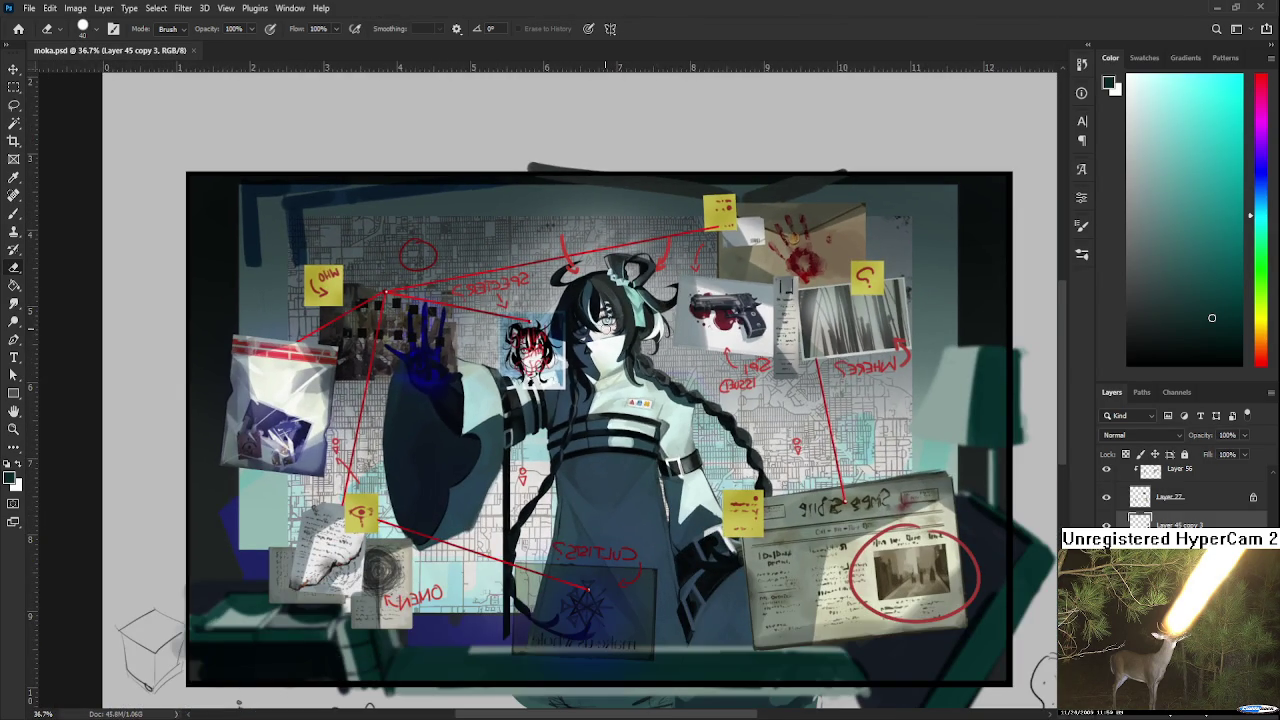
scroll(612, 315, down, 1)
scroll(612, 315, down, 1)
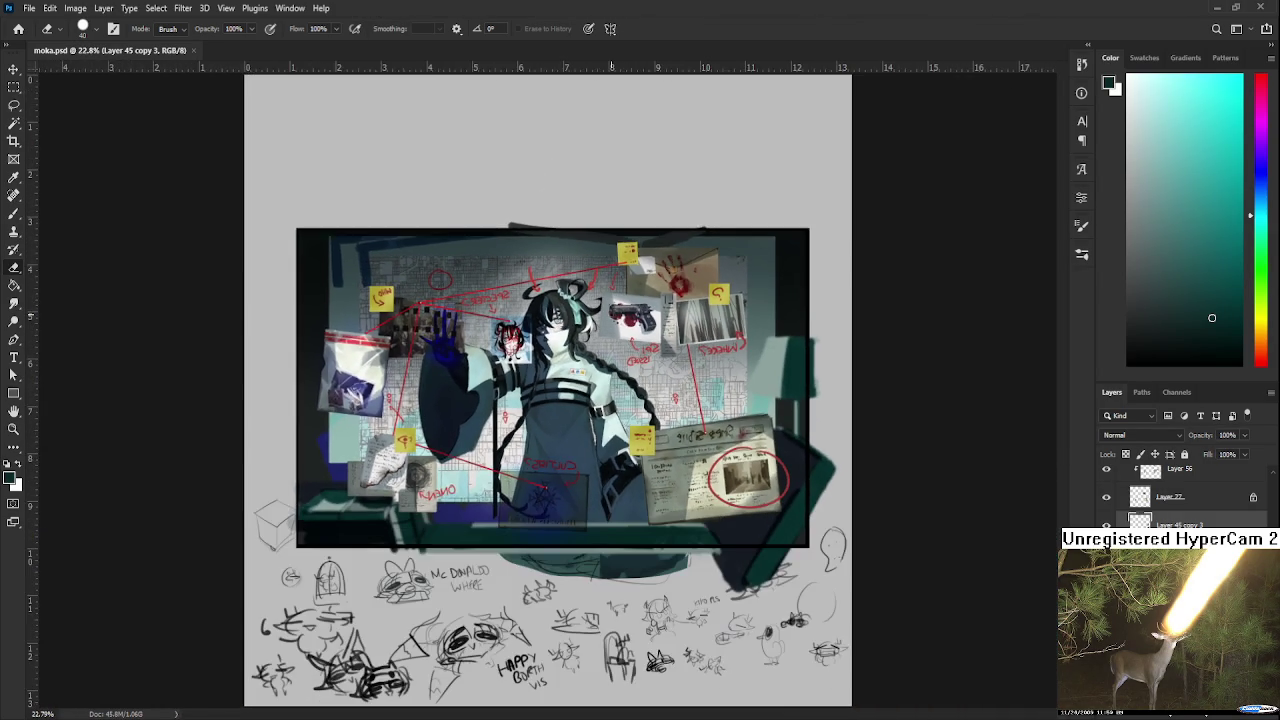
scroll(613, 300, down, 1)
scroll(614, 270, down, 1)
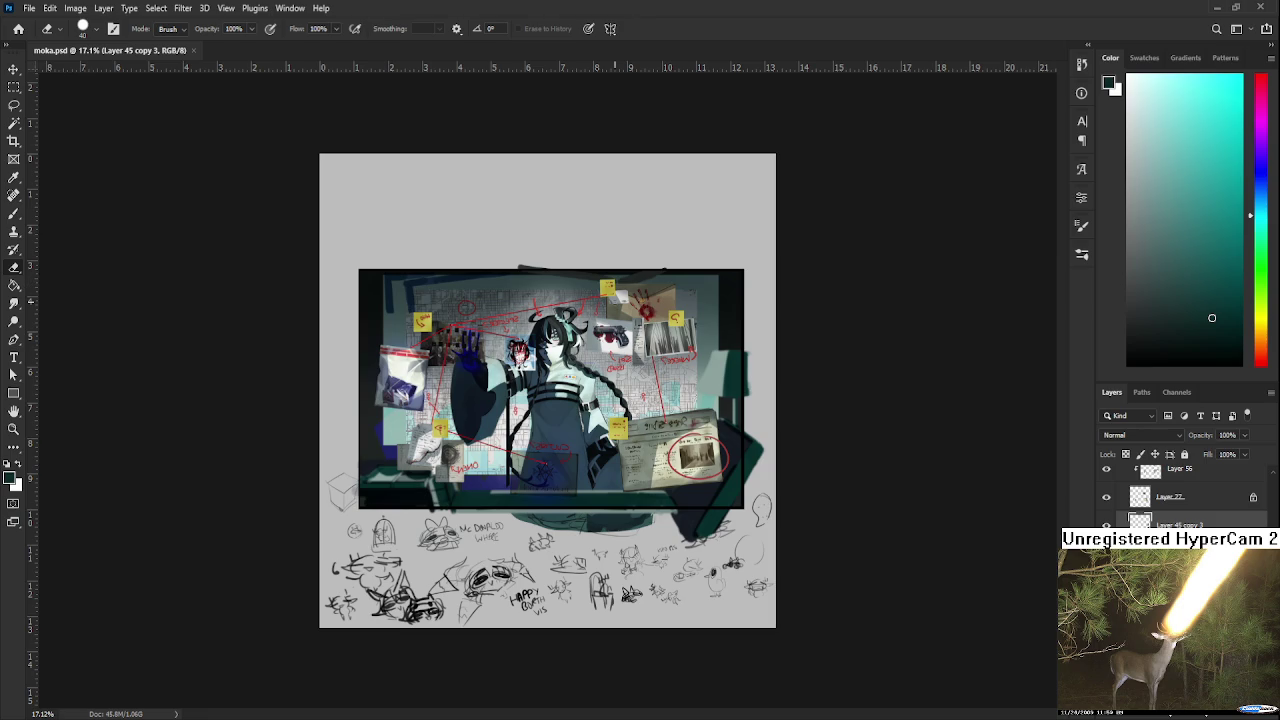
scroll(548, 390, up, 2)
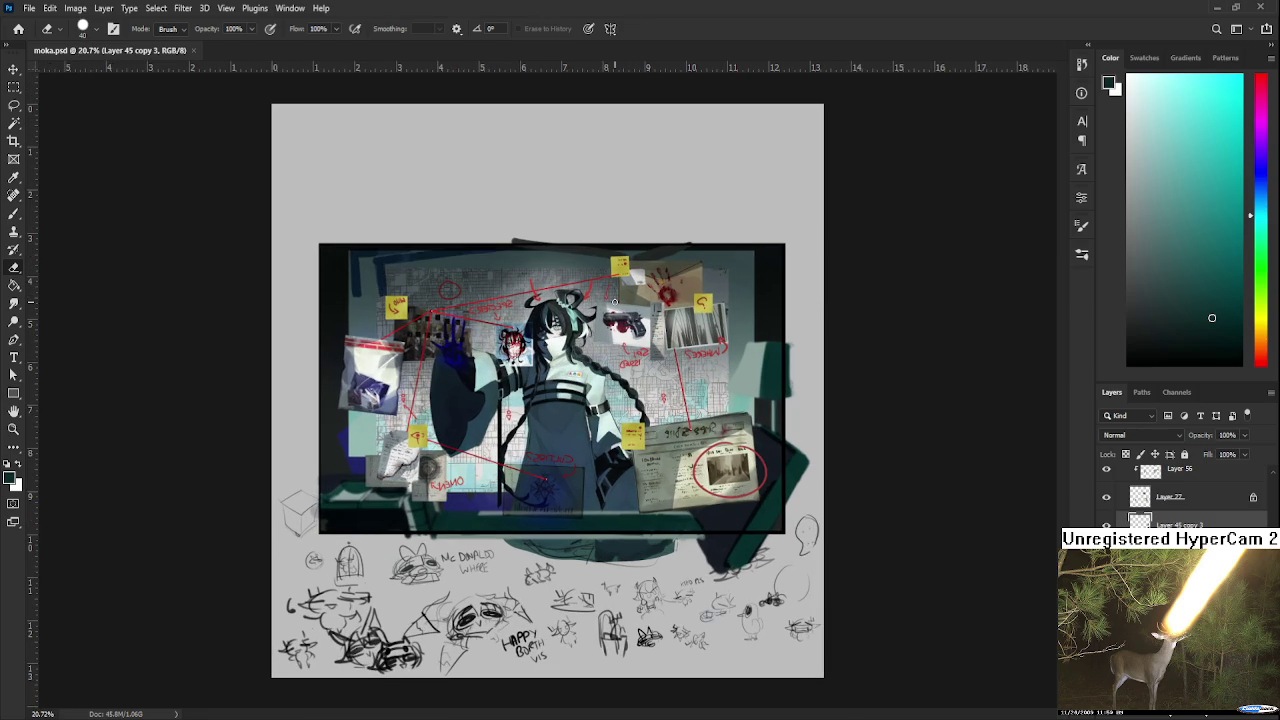
scroll(614, 301, down, 2)
scroll(614, 301, up, 2)
scroll(614, 301, up, 2)
scroll(614, 301, up, 2)
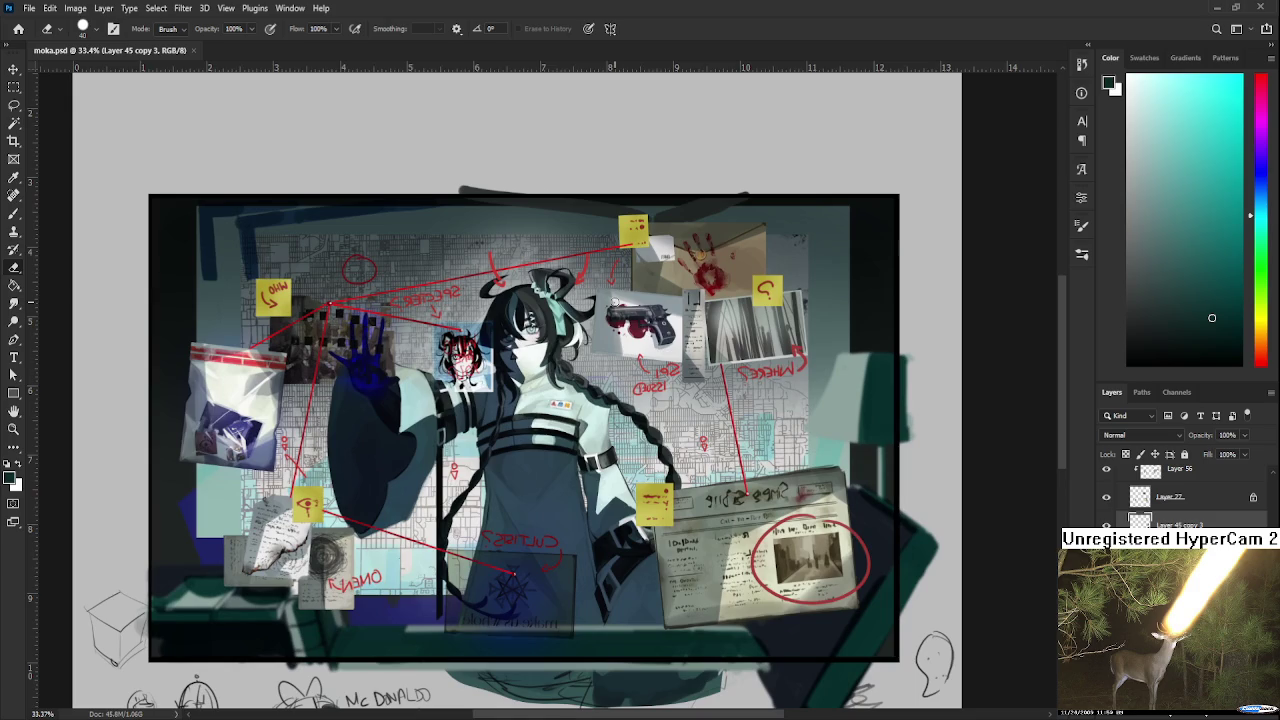
scroll(614, 301, up, 1)
scroll(614, 301, up, 1)
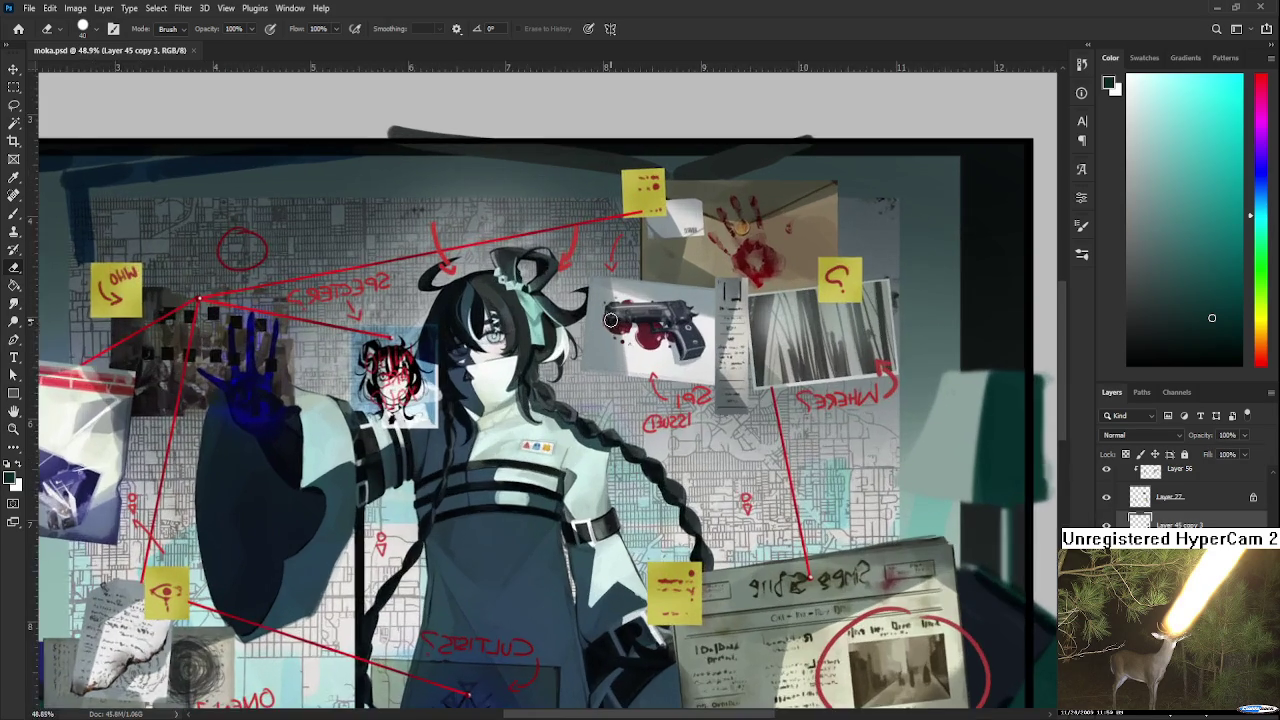
scroll(614, 301, up, 1)
scroll(614, 301, up, 1)
scroll(1105, 522, down, 2)
scroll(1105, 522, down, 1)
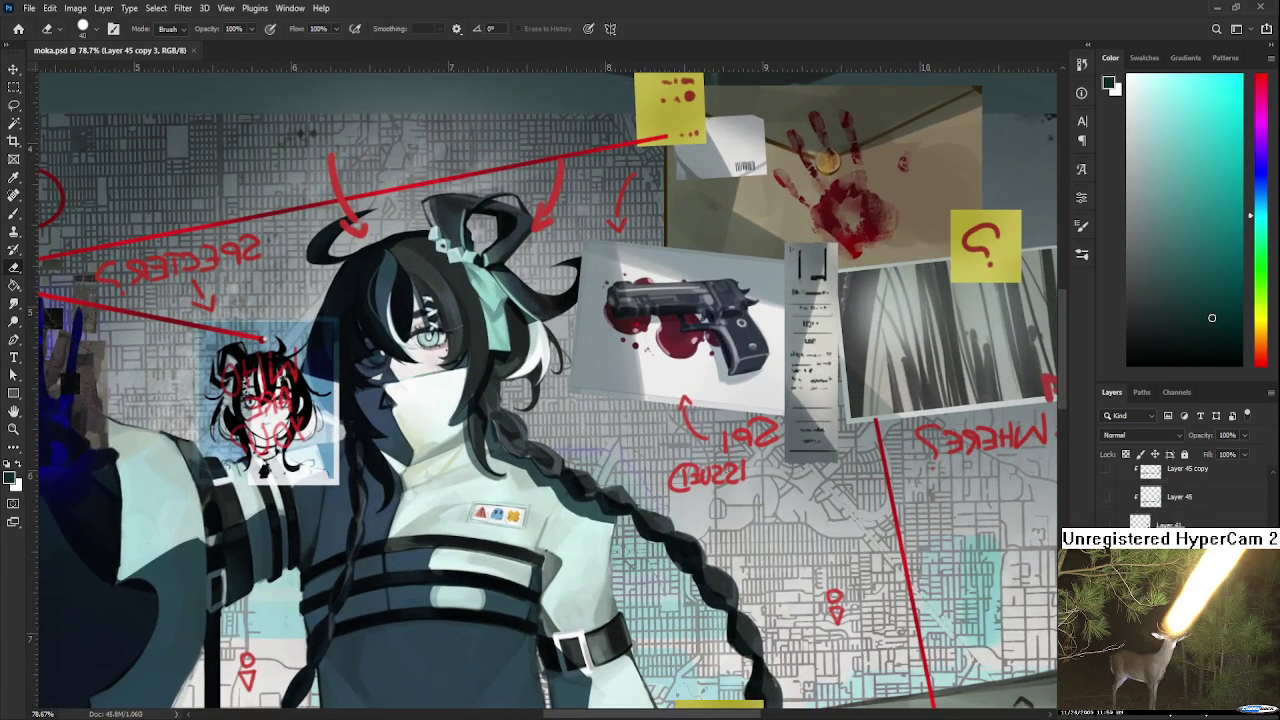
scroll(1105, 522, down, 1)
scroll(445, 500, down, 2)
scroll(445, 500, down, 2)
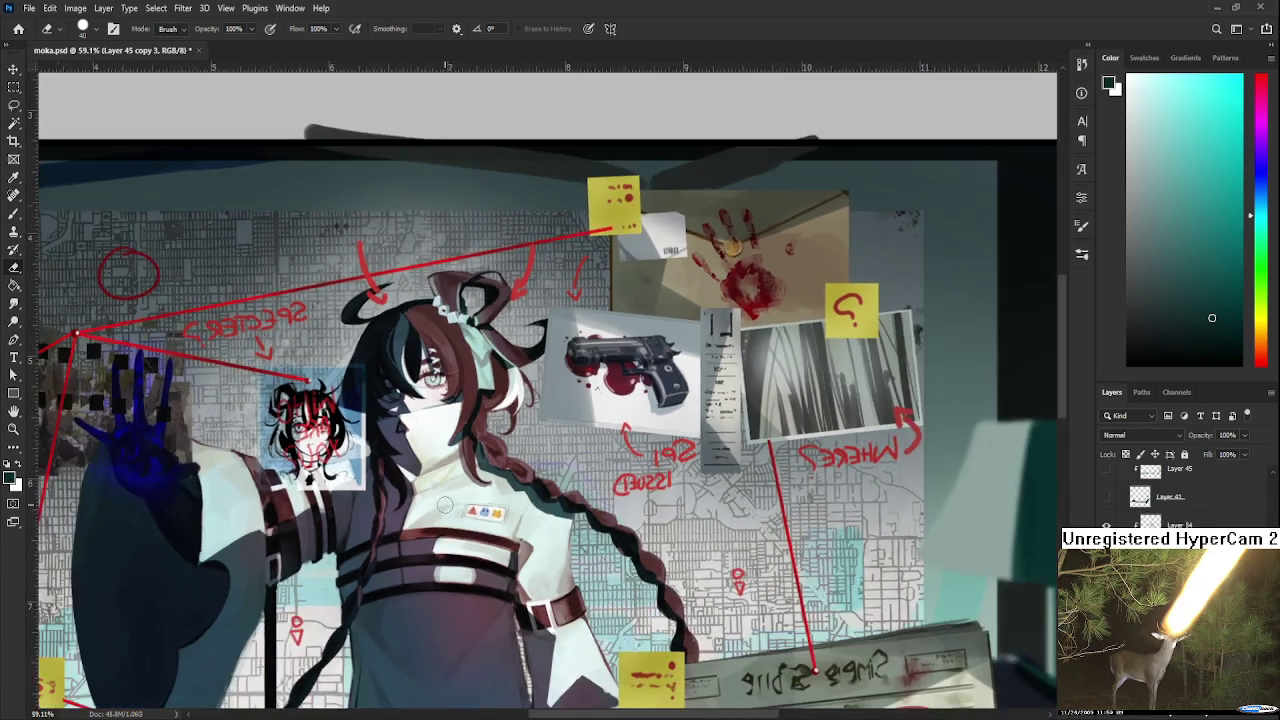
scroll(445, 500, down, 2)
scroll(445, 500, down, 1)
scroll(445, 505, down, 2)
scroll(450, 497, up, 1)
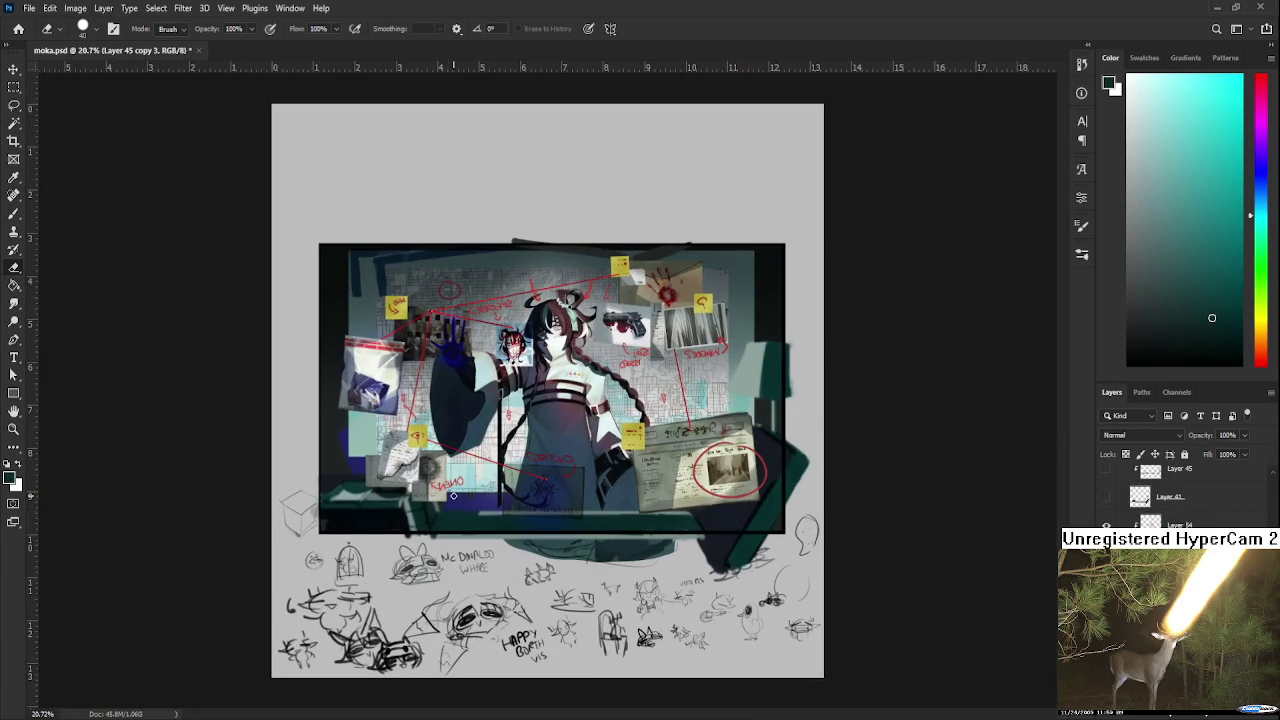
click(1106, 524)
click(1106, 524)
click(1106, 524)
click(1106, 524)
scroll(548, 391, down, 1)
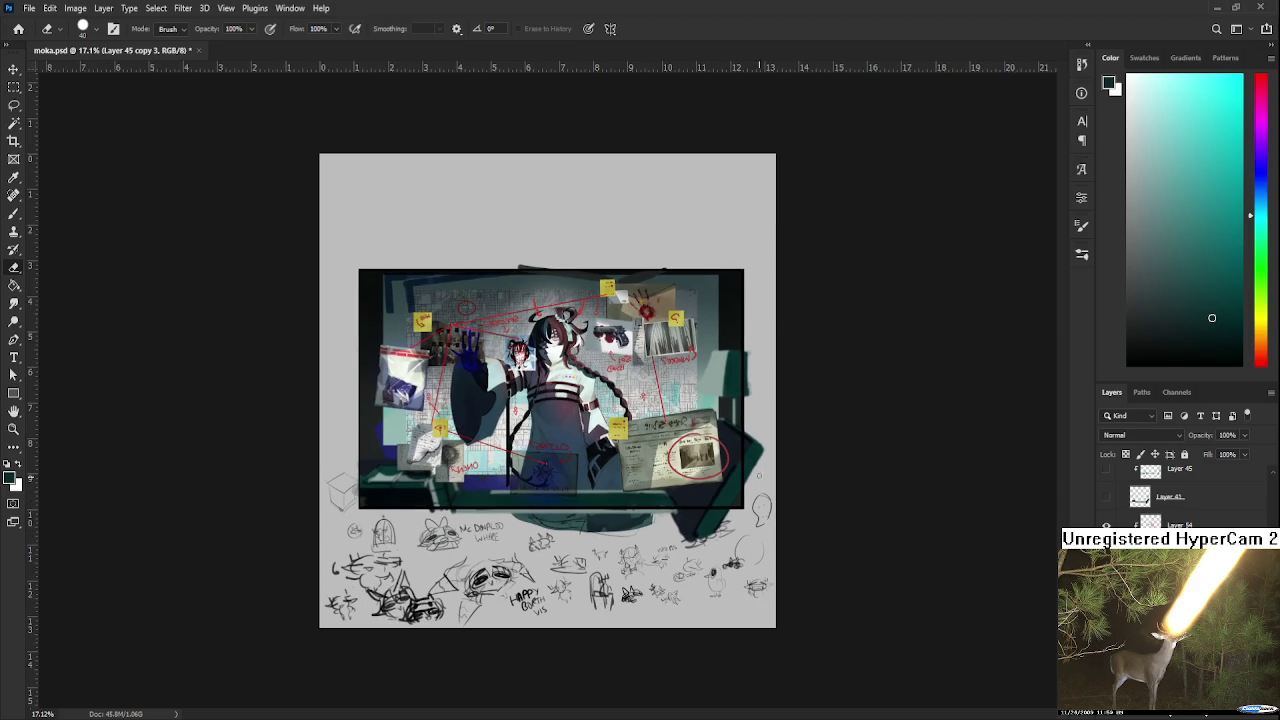
scroll(553, 380, up, 1)
scroll(553, 380, up, 1)
scroll(592, 339, up, 1)
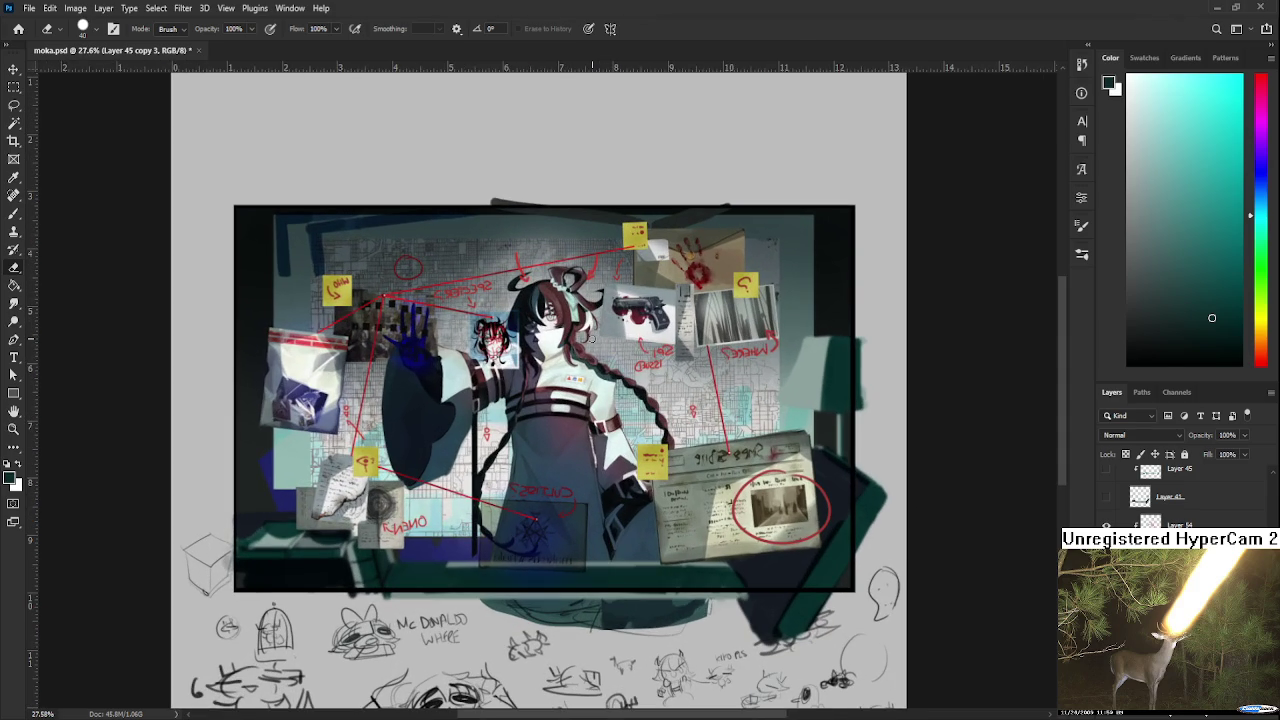
scroll(1180, 496, down, 2)
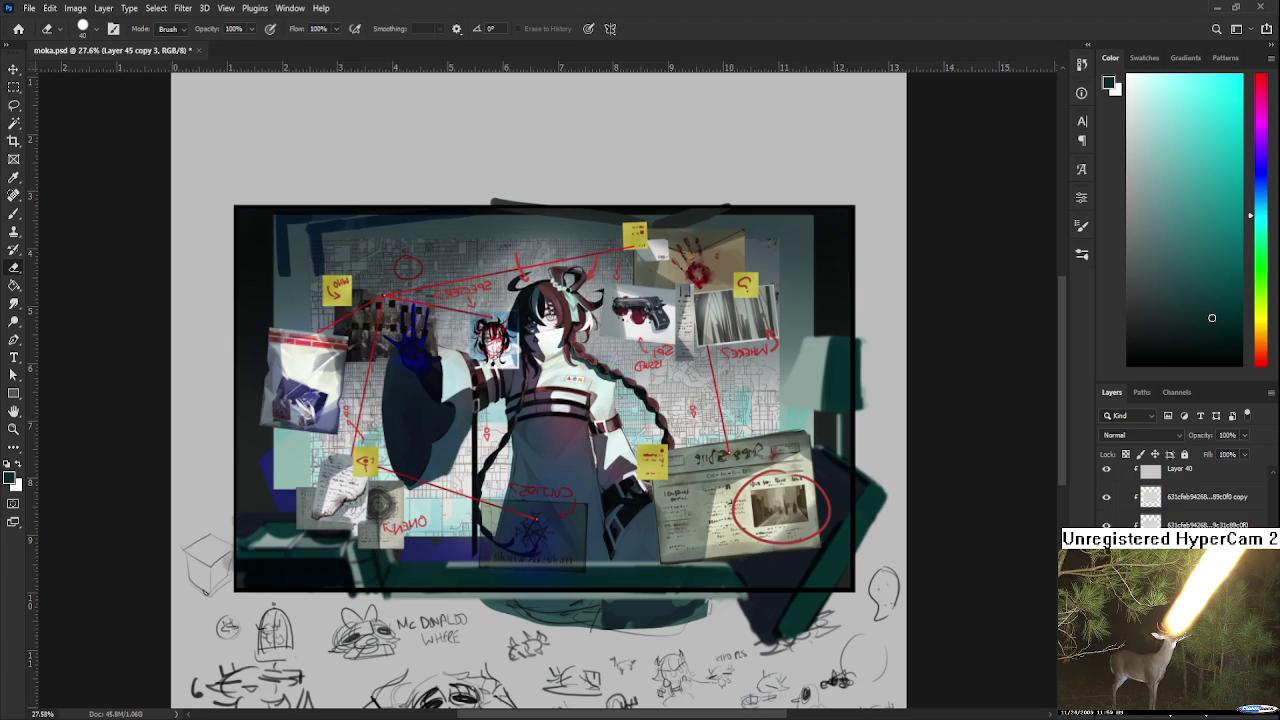
key(ctrl+z)
key(ctrl+shift+z)
key(ctrl+z)
key(ctrl+shift+z)
key(alt+bracketleft)
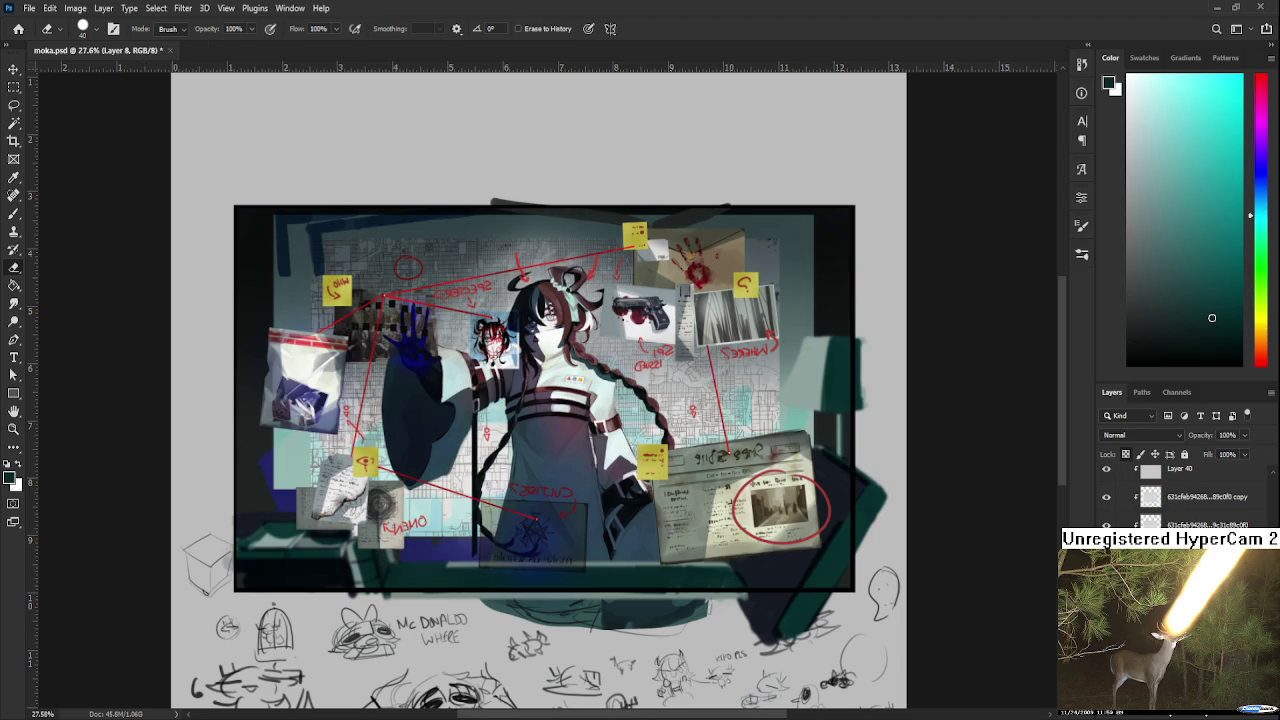
key(alt+bracketleft)
key(b)
Paint dark size-25 strokes down the board's right and map's left edges, erasing their lower part.
alt+click(799, 229)
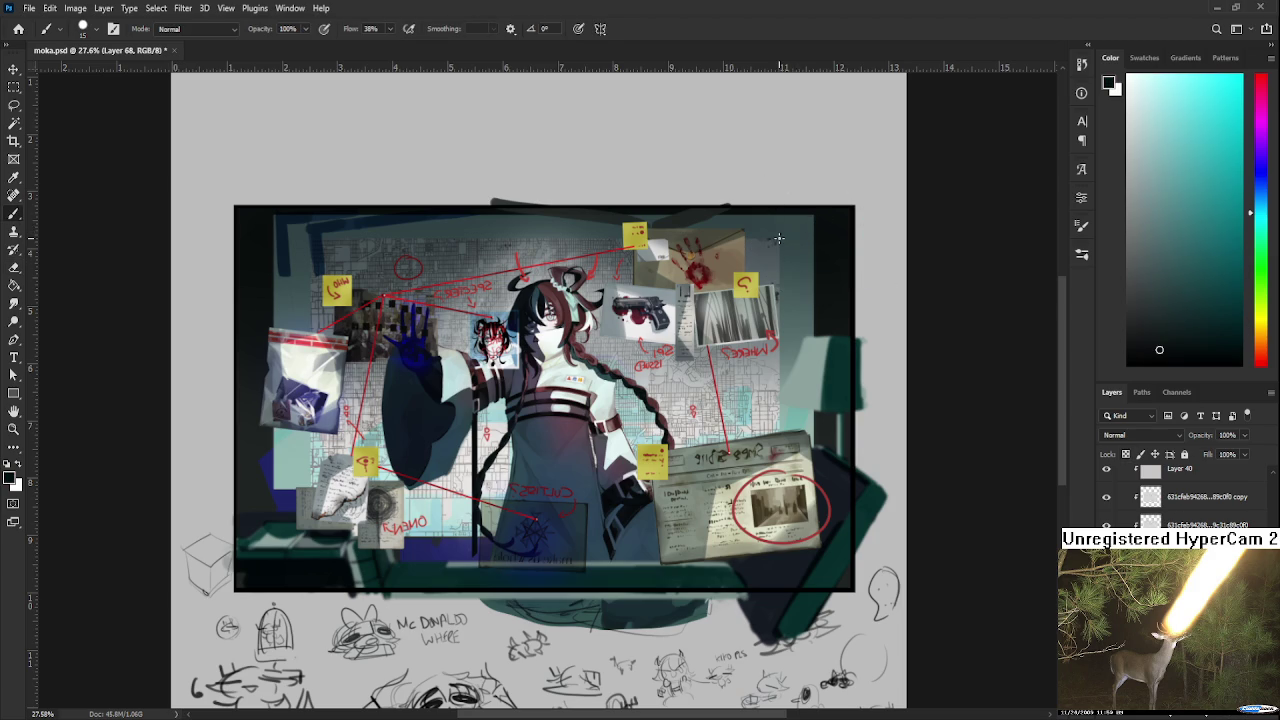
key(bracketright)
drag(782, 246, 780, 432)
drag(772, 241, 824, 269)
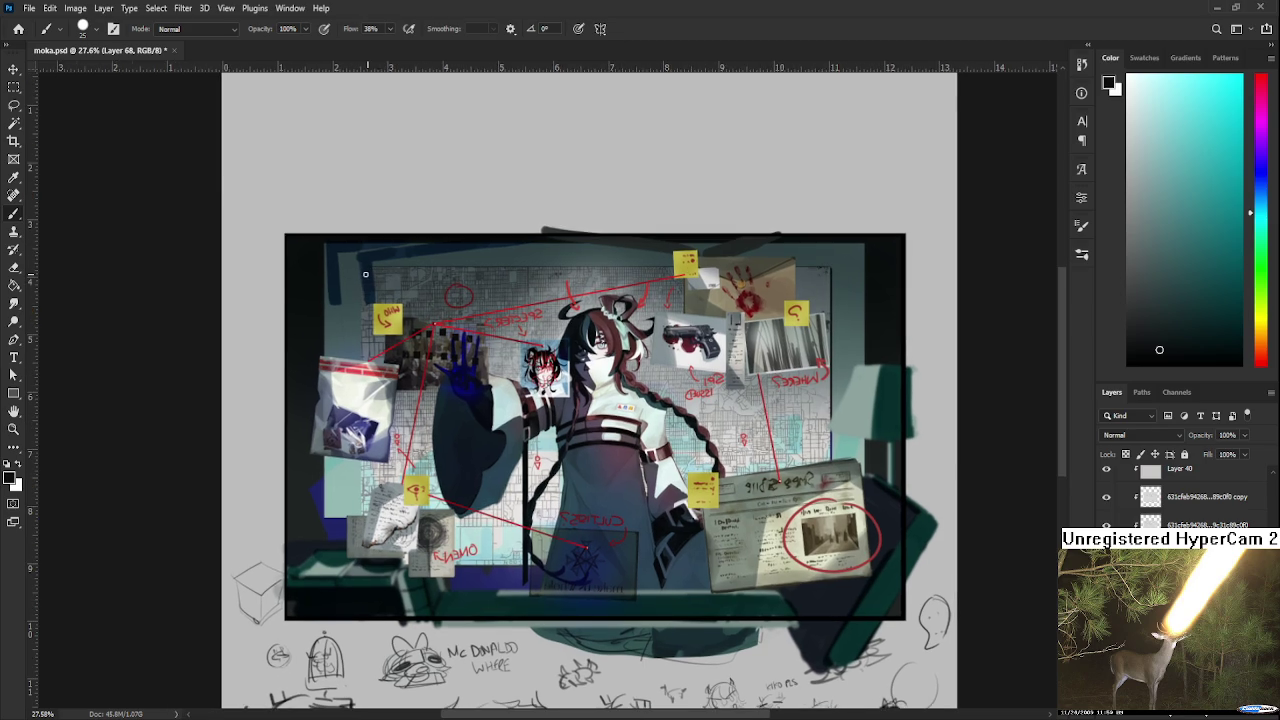
drag(360, 305, 451, 300)
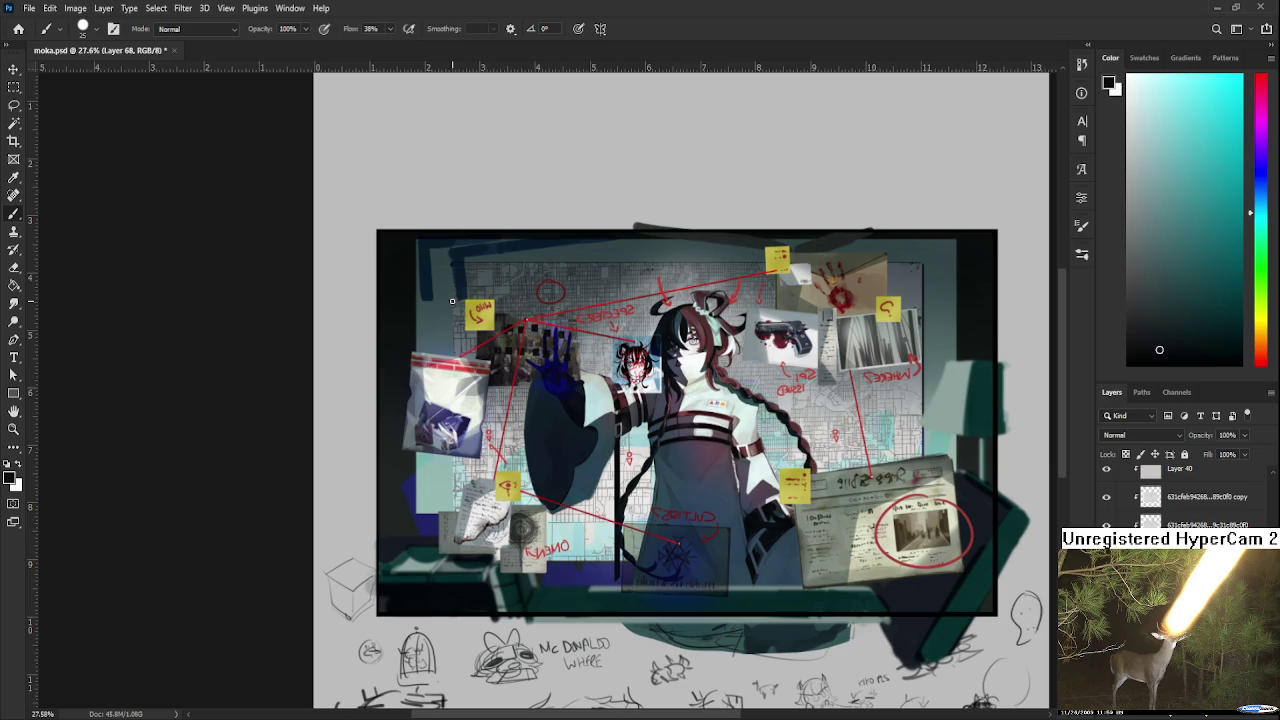
drag(453, 263, 448, 526)
key(e)
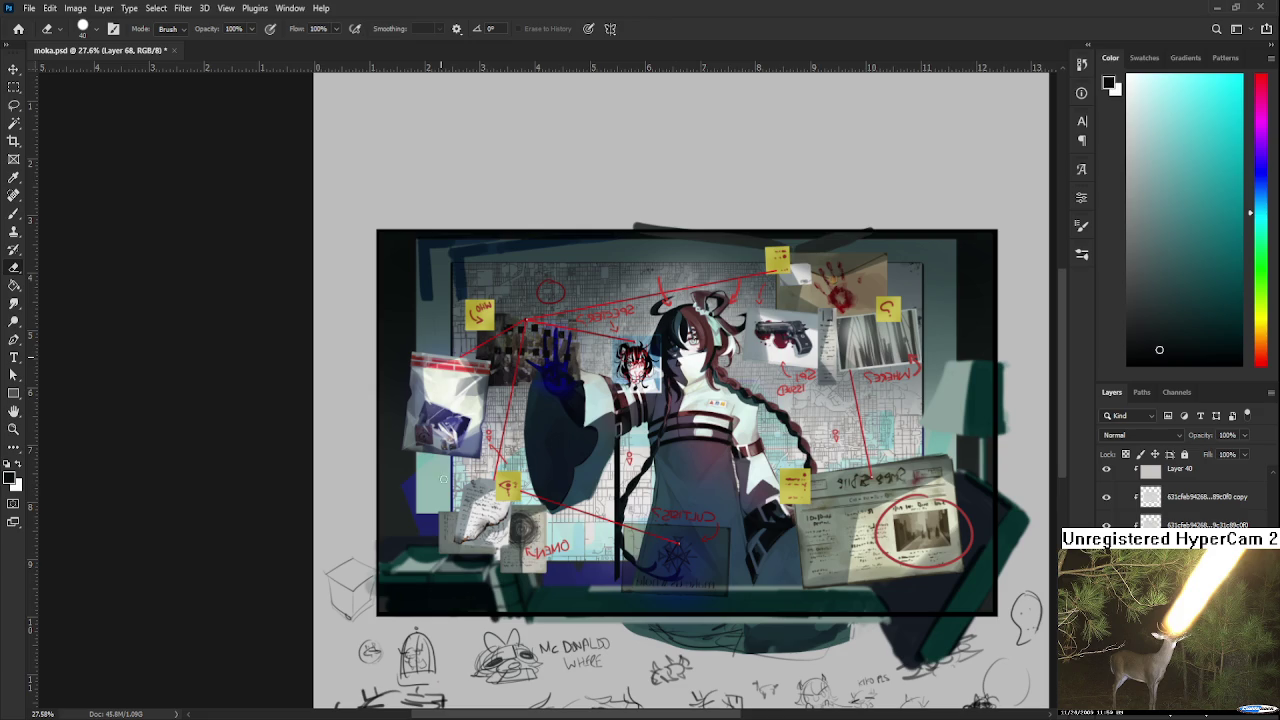
drag(445, 518, 451, 473)
Zoom in and out around the evidence board to review the artwork.
scroll(633, 401, down, 1)
scroll(660, 432, down, 1)
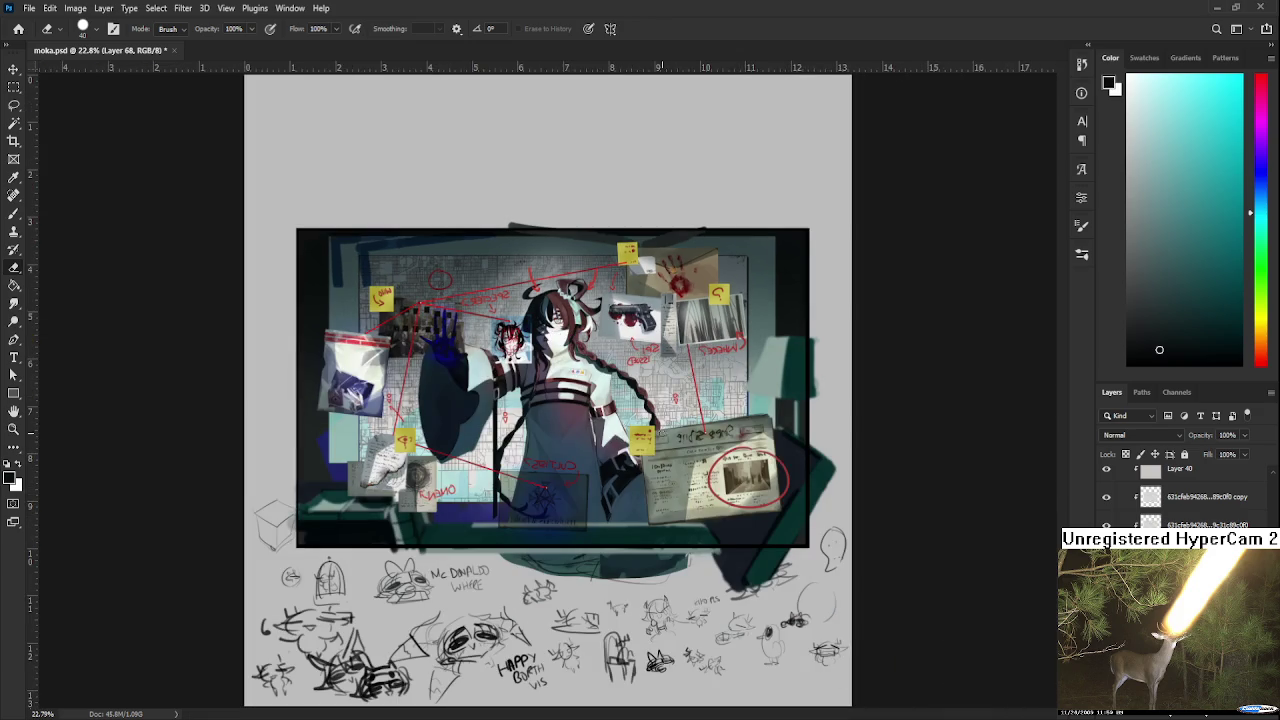
scroll(657, 432, down, 1)
scroll(614, 407, down, 1)
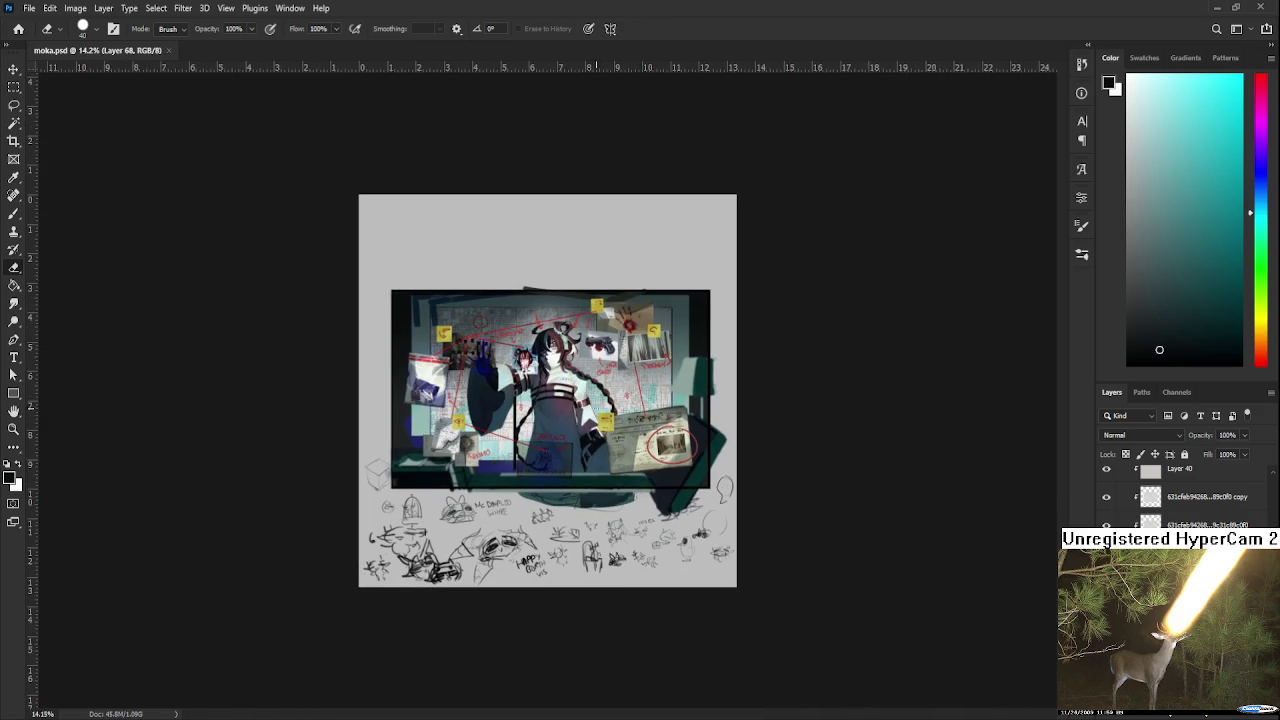
scroll(561, 400, up, 1)
scroll(563, 404, up, 1)
scroll(566, 410, up, 1)
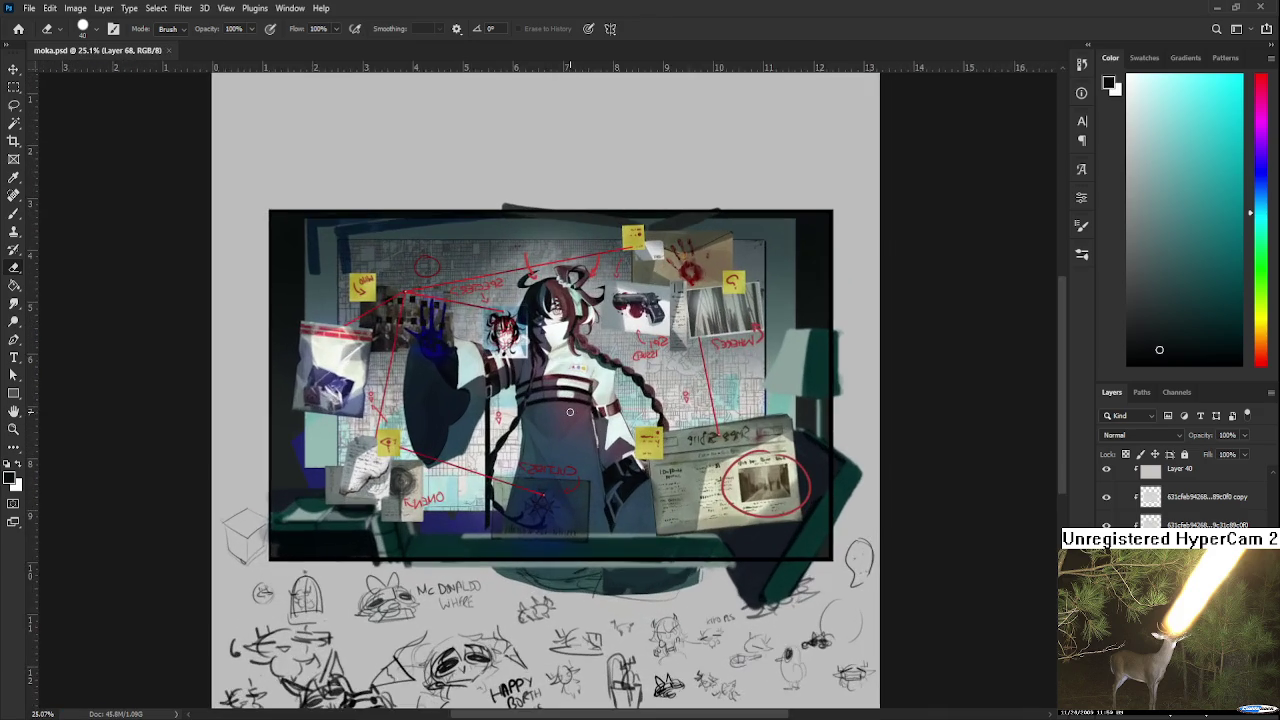
scroll(569, 416, down, 1)
scroll(569, 416, down, 1)
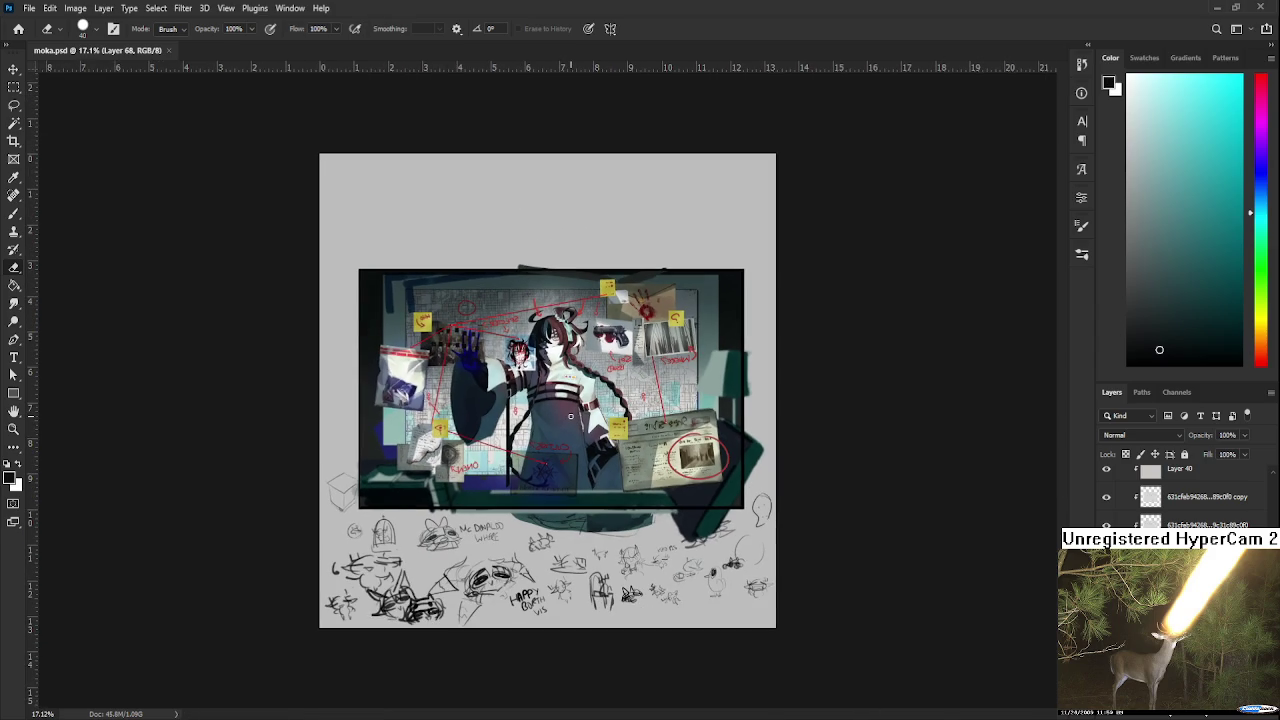
scroll(570, 416, up, 1)
scroll(570, 416, up, 1)
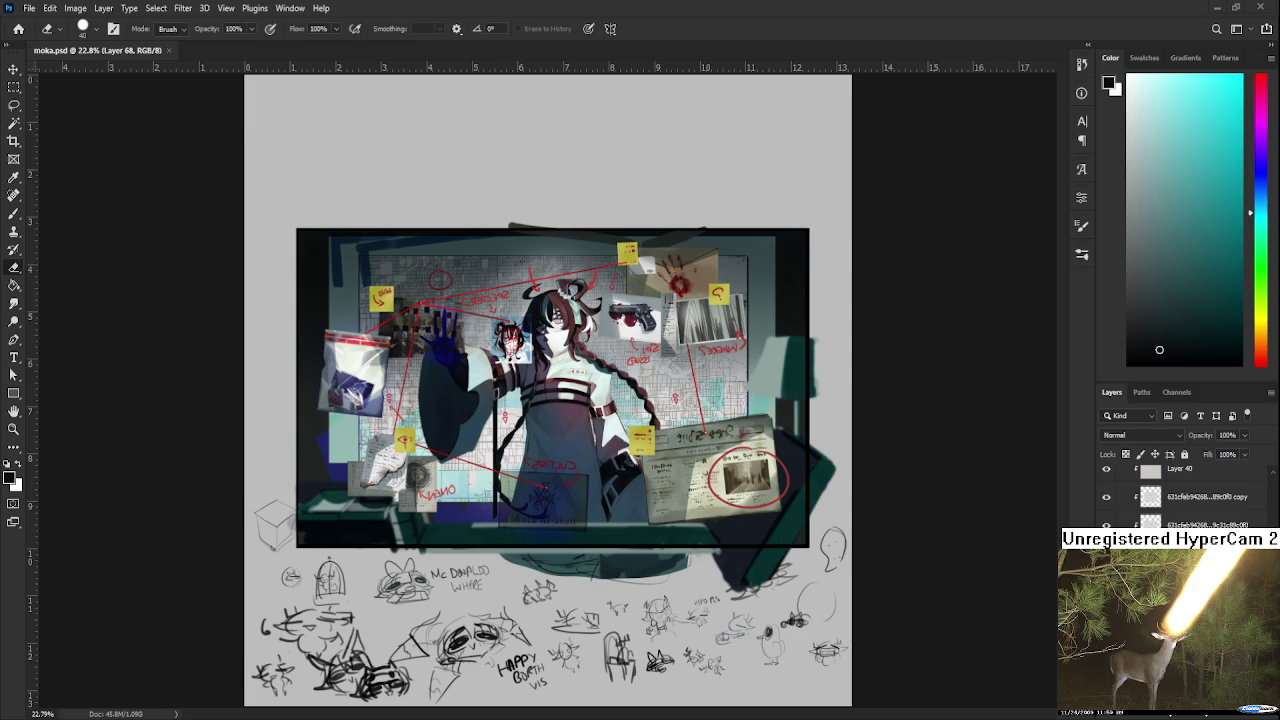
scroll(548, 392, down, 2)
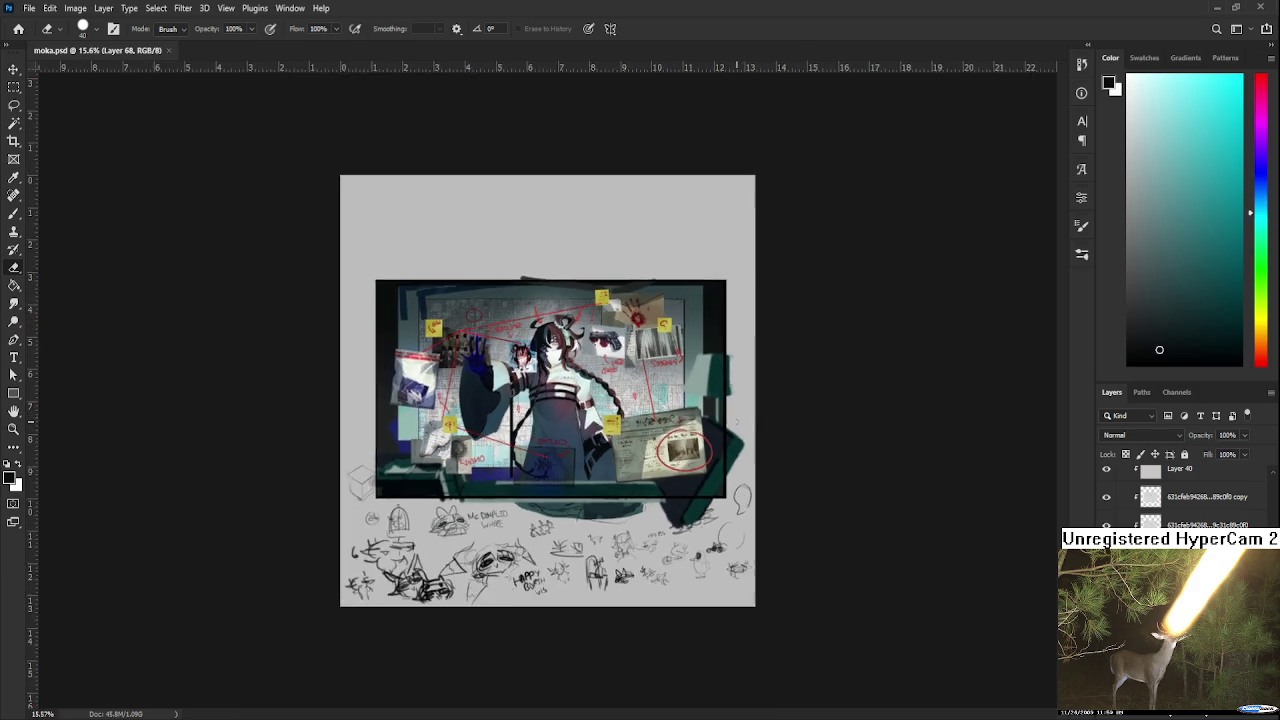
scroll(560, 420, down, 2)
scroll(572, 436, up, 1)
scroll(572, 436, up, 2)
scroll(572, 436, up, 1)
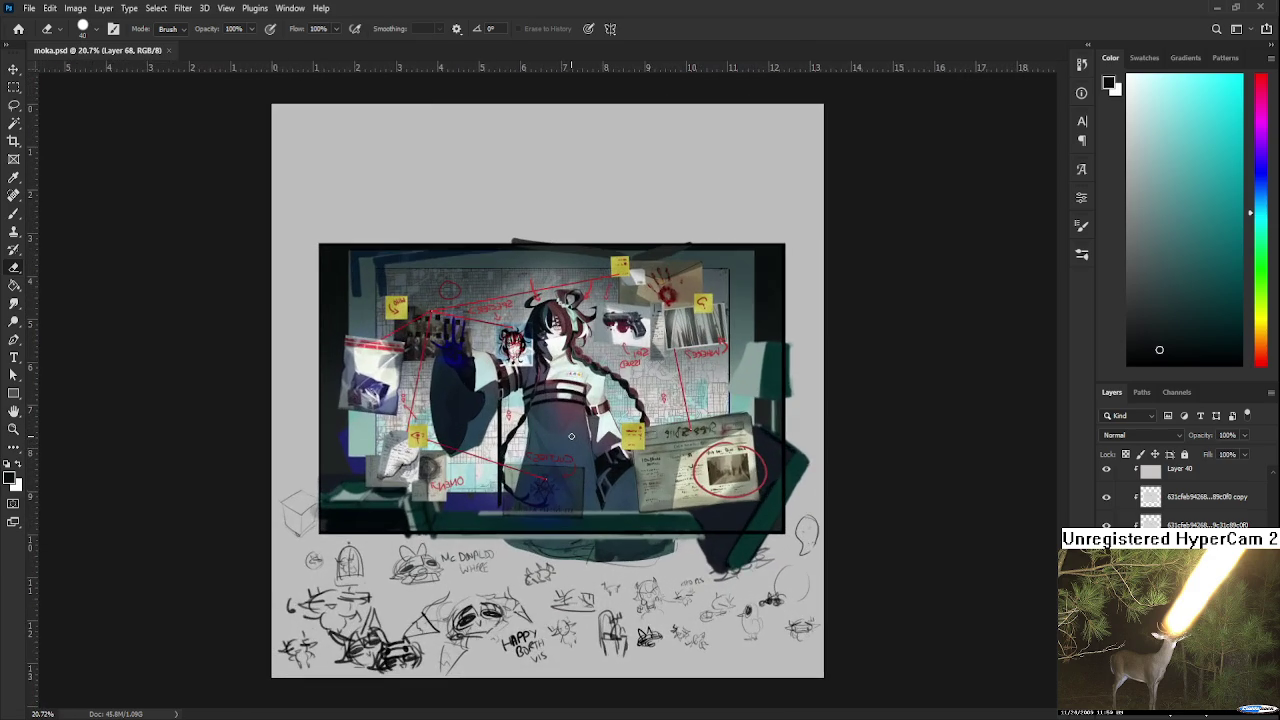
scroll(572, 436, up, 1)
scroll(565, 440, up, 1)
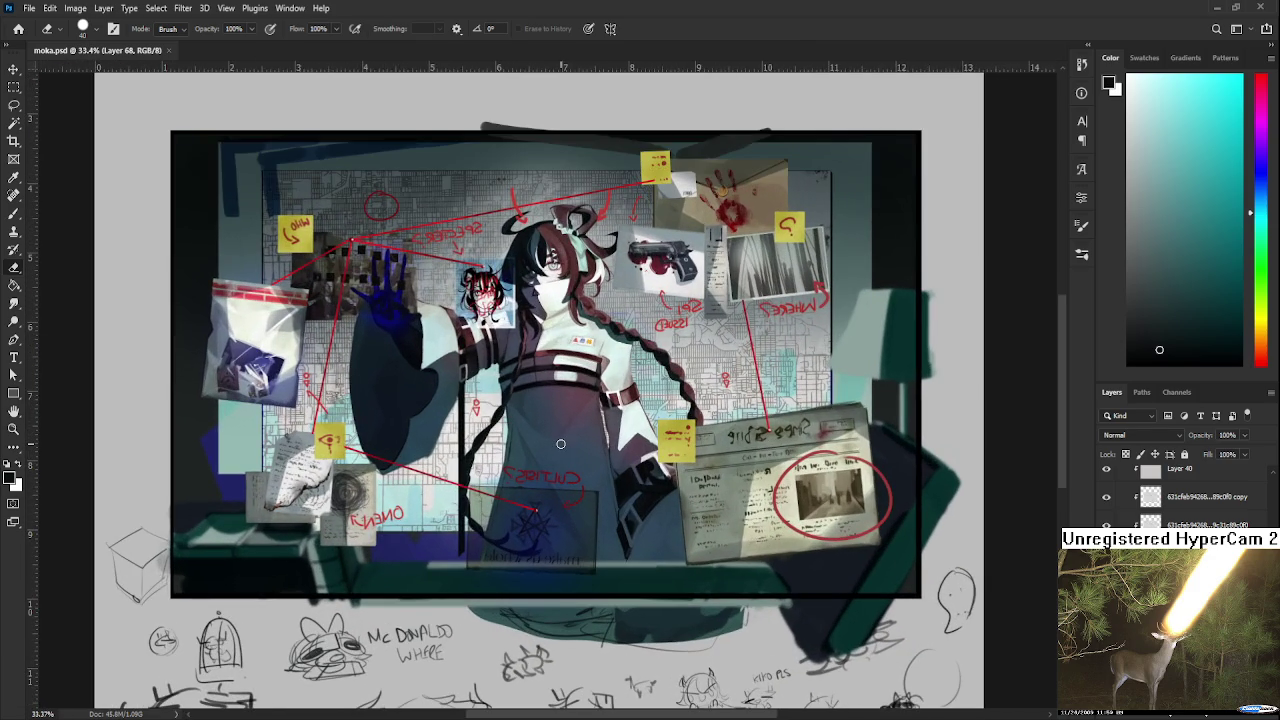
scroll(561, 443, down, 1)
scroll(561, 443, down, 1)
scroll(561, 443, down, 1)
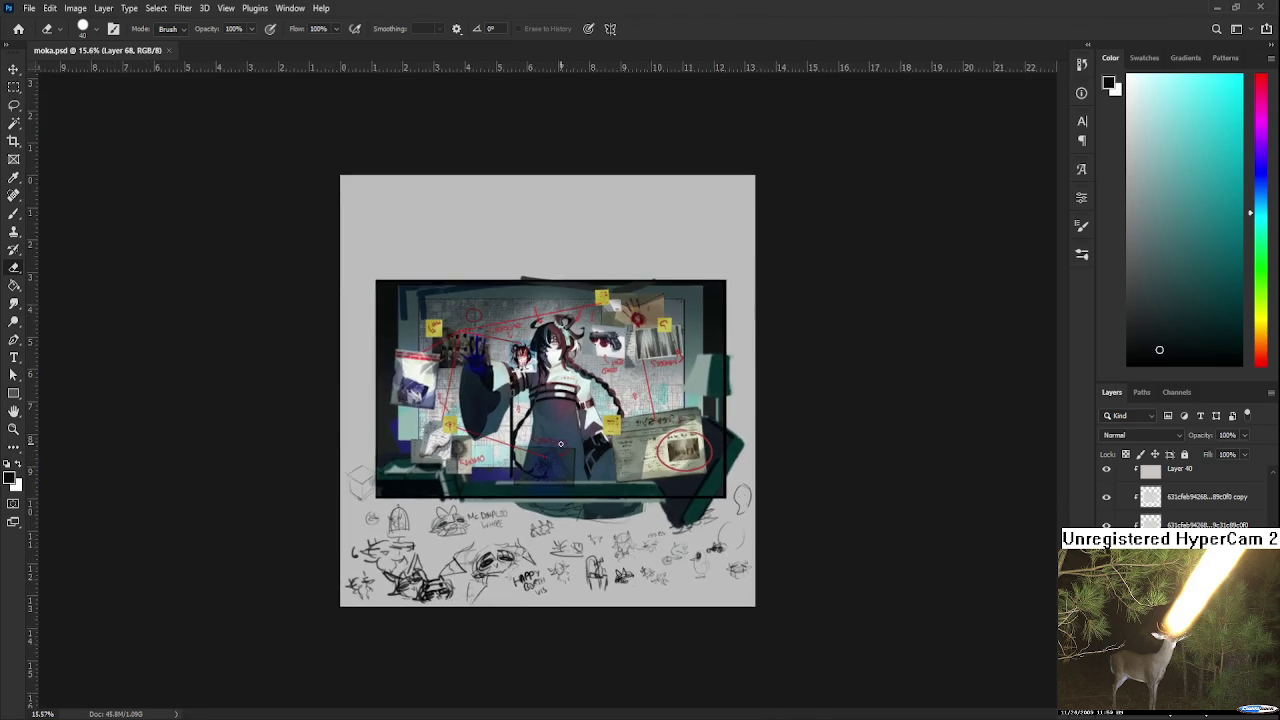
scroll(561, 443, up, 1)
scroll(570, 460, up, 1)
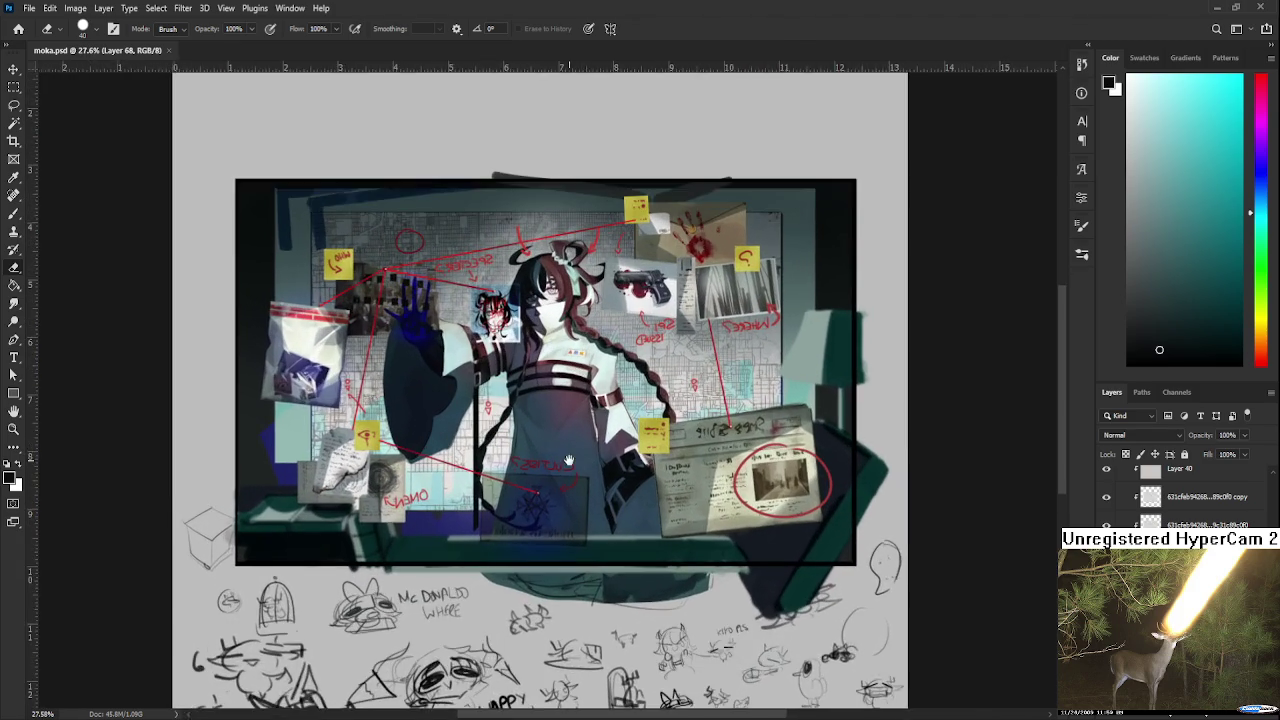
scroll(619, 490, down, 1)
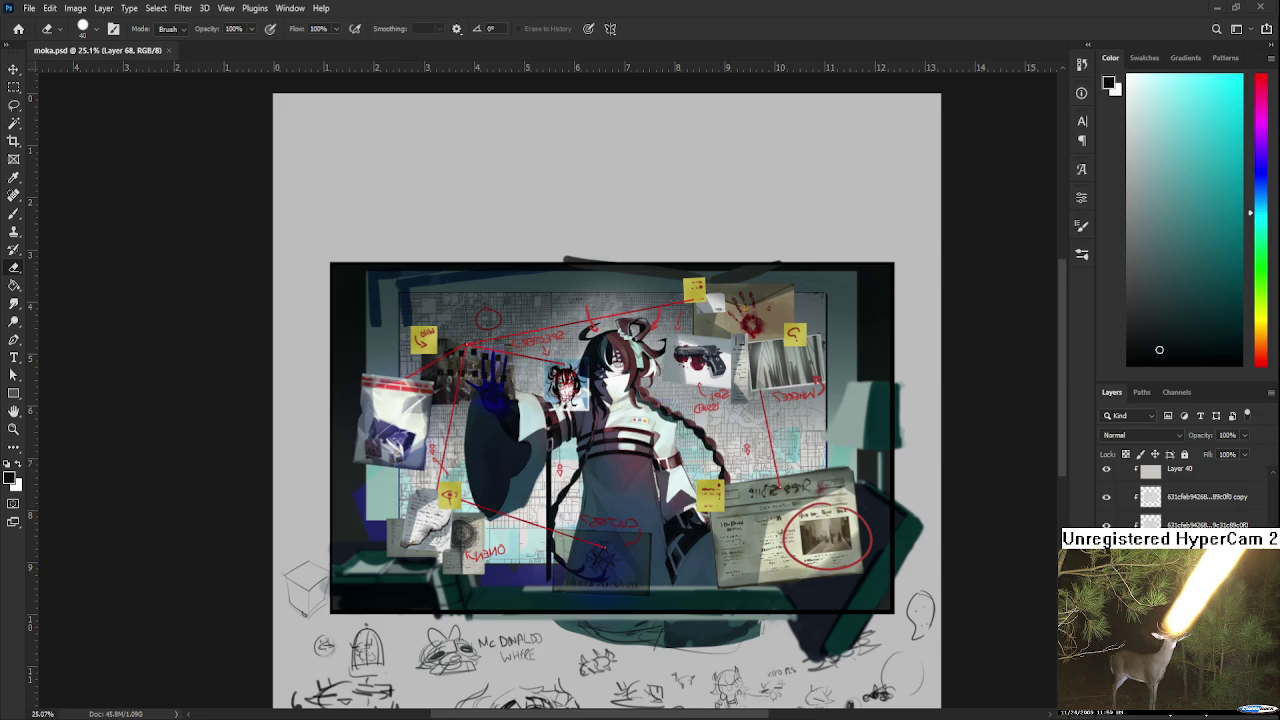
scroll(415, 279, down, 4)
scroll(415, 279, up, 2)
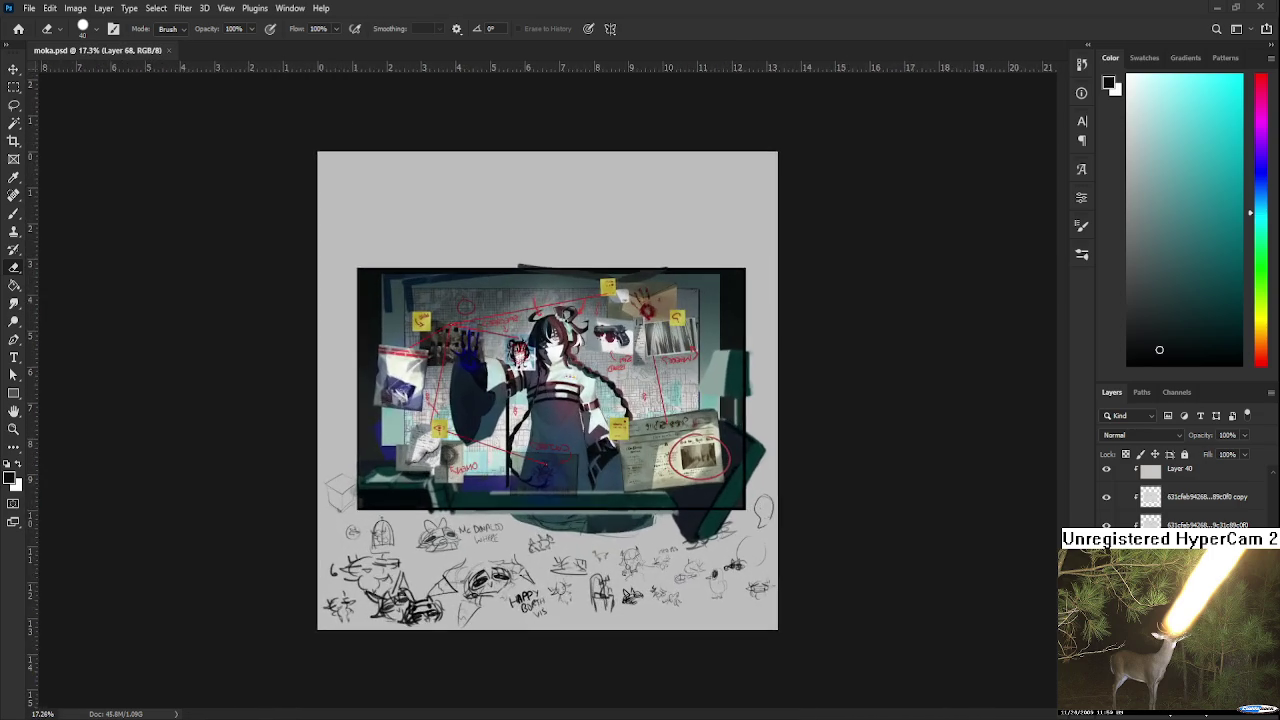
scroll(560, 420, up, 2)
scroll(560, 420, up, 3)
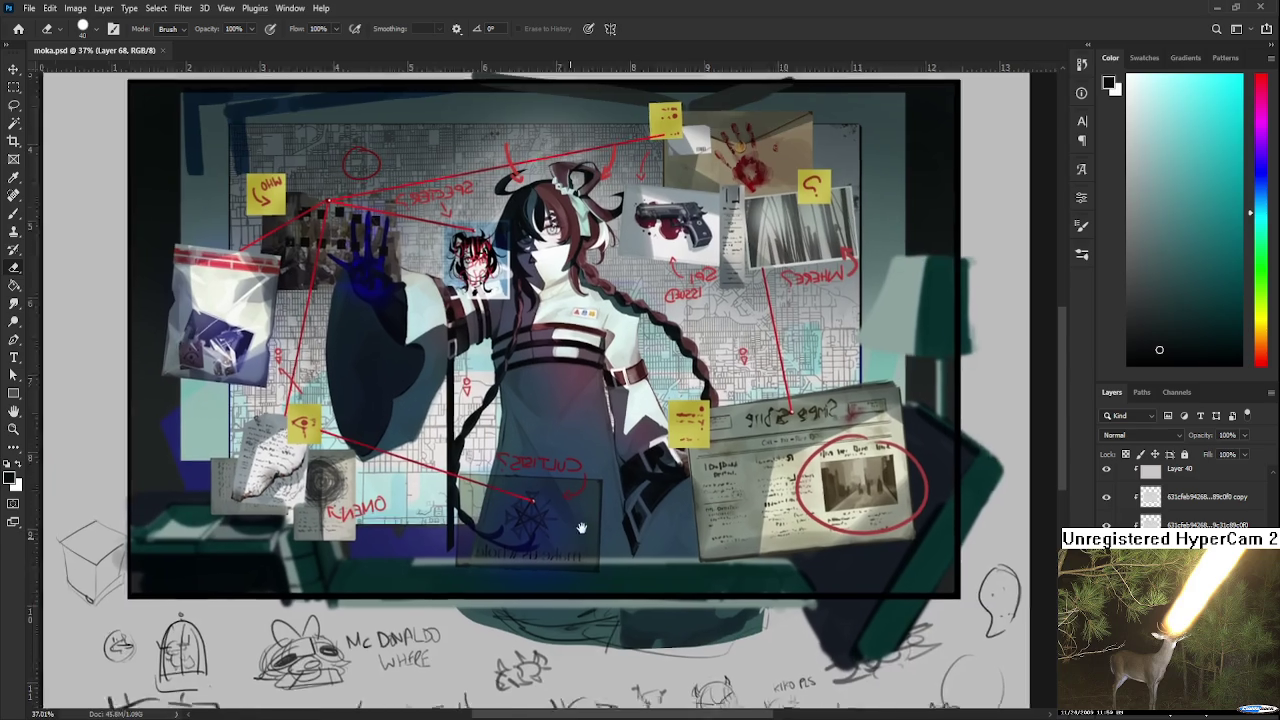
drag(605, 530, 727, 468)
scroll(1170, 495, up, 3)
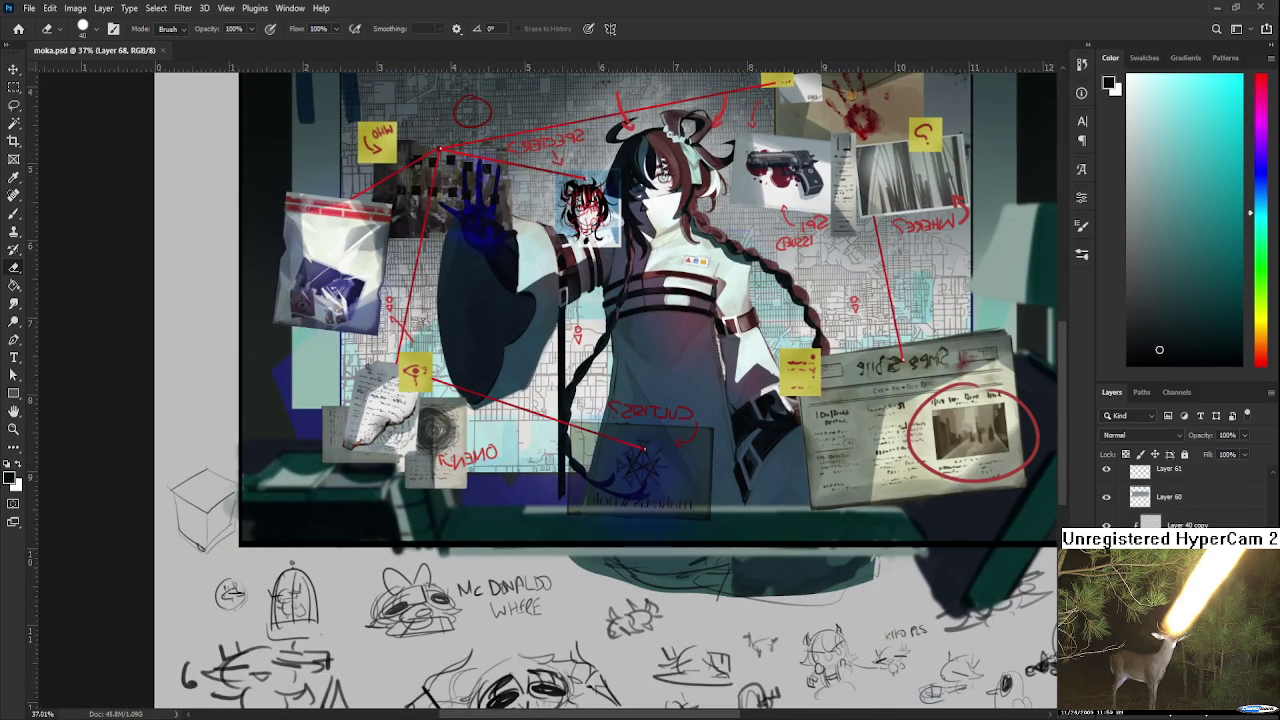
scroll(1170, 495, up, 1)
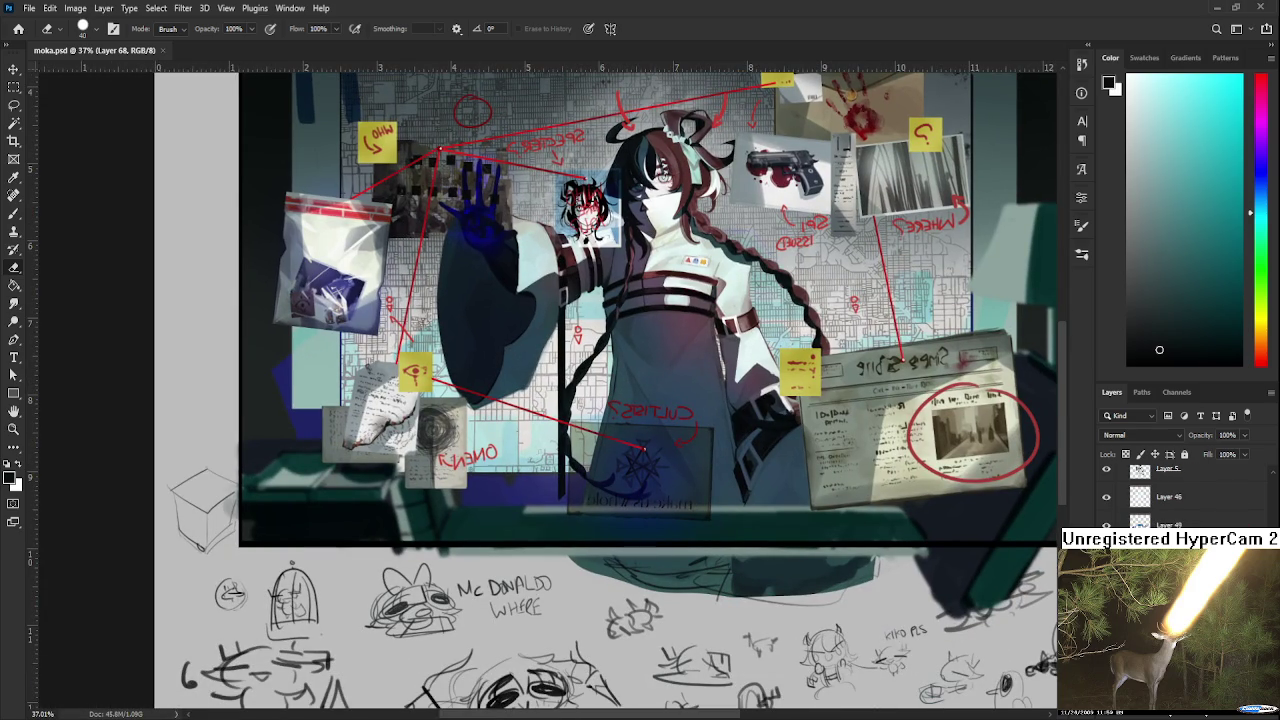
scroll(1170, 495, down, 2)
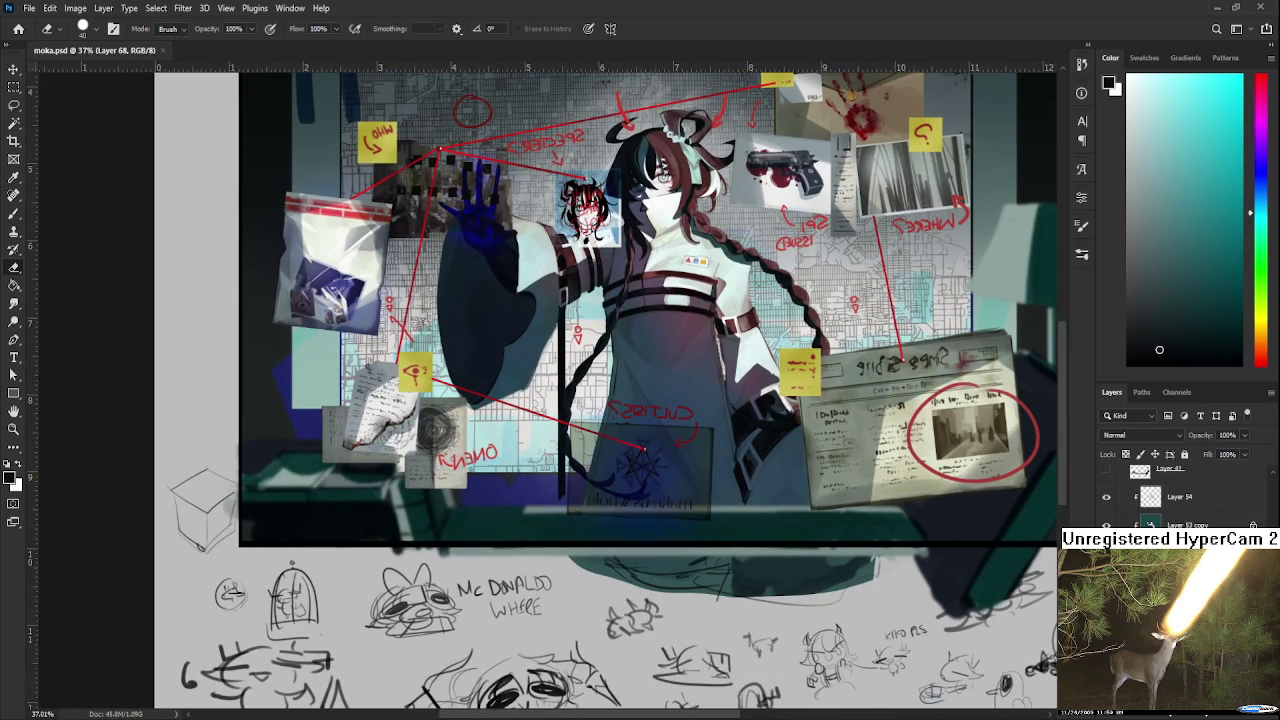
scroll(1170, 495, down, 1)
scroll(1170, 495, down, 1)
scroll(1170, 495, up, 1)
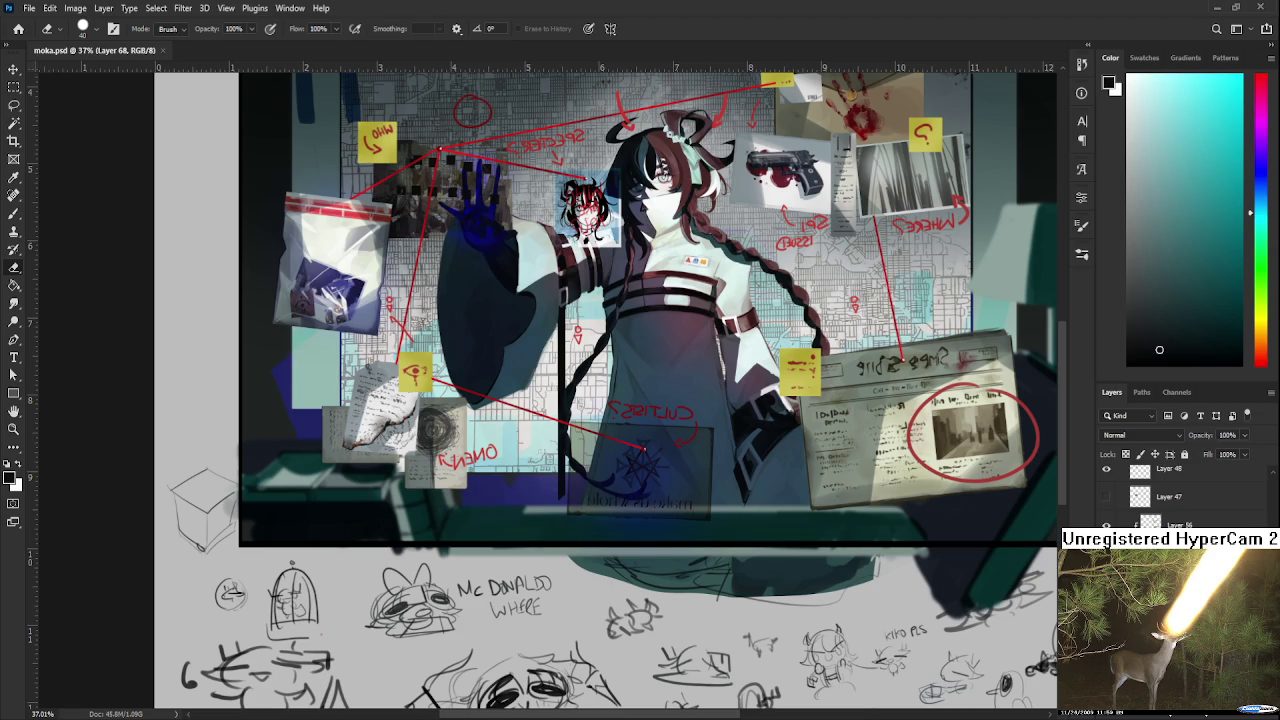
Create the empty Layer 69 and make white the foreground colour.
key(alt+bracketleft)
key(ctrl+shift+alt+n)
key(x)
Paint a white haze at 38% flow over the lower-centre desk, then partly erase it.
key(b)
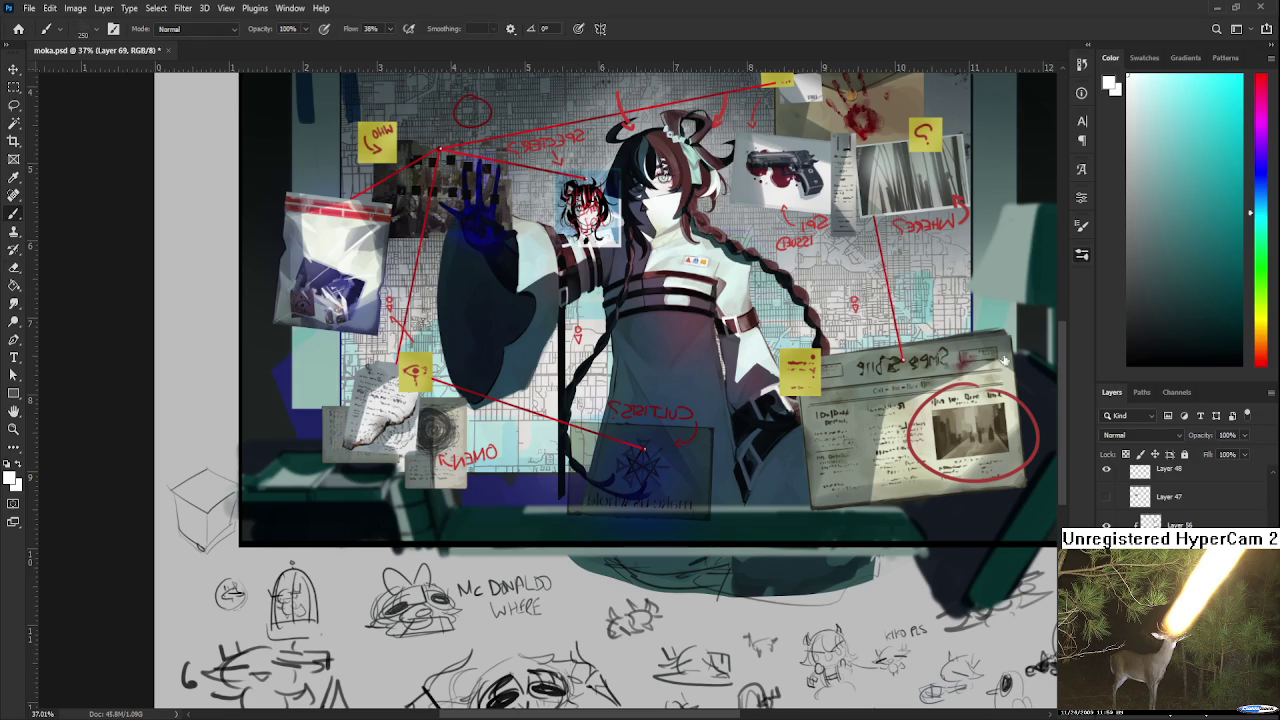
key(e)
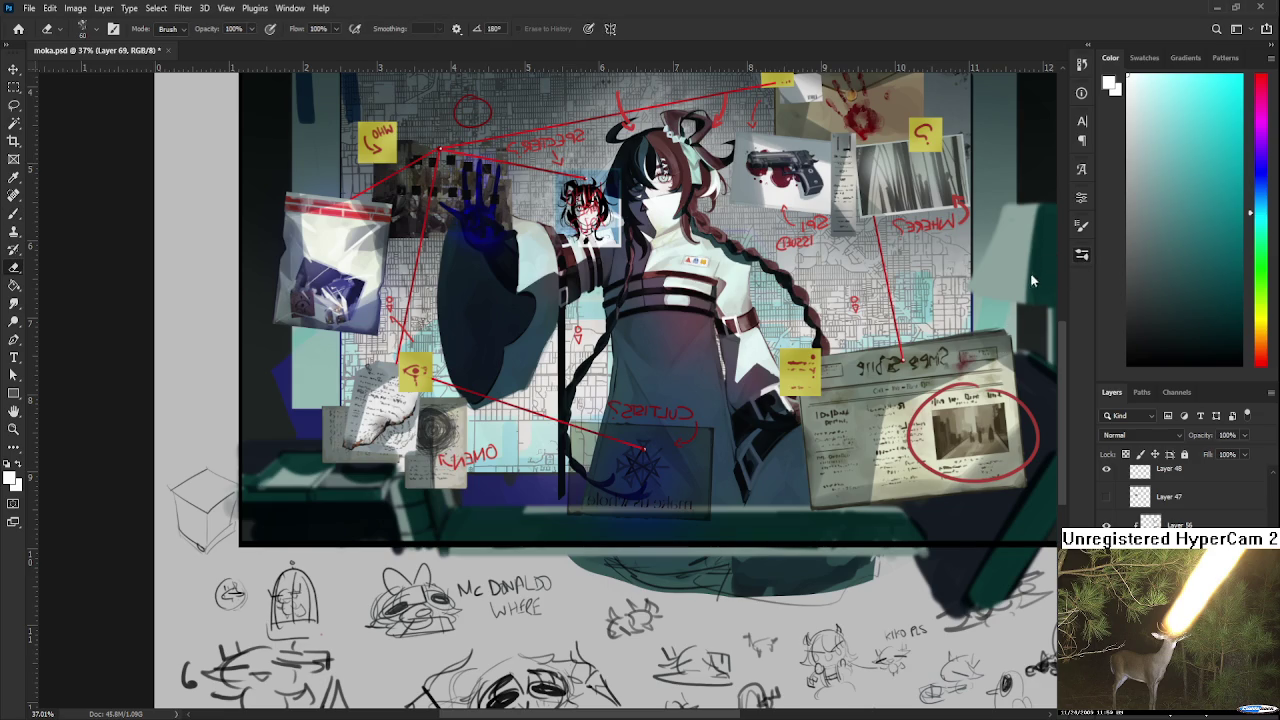
key(b)
drag(520, 514, 803, 474)
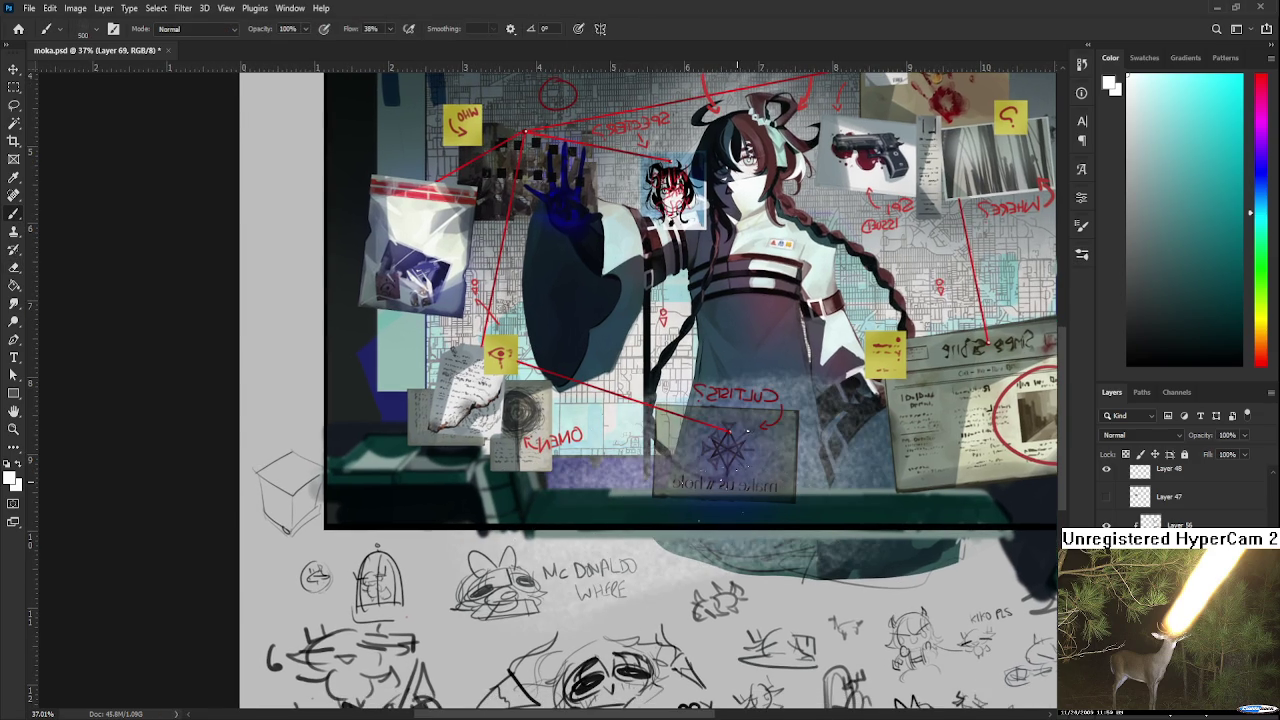
key(ctrl+z)
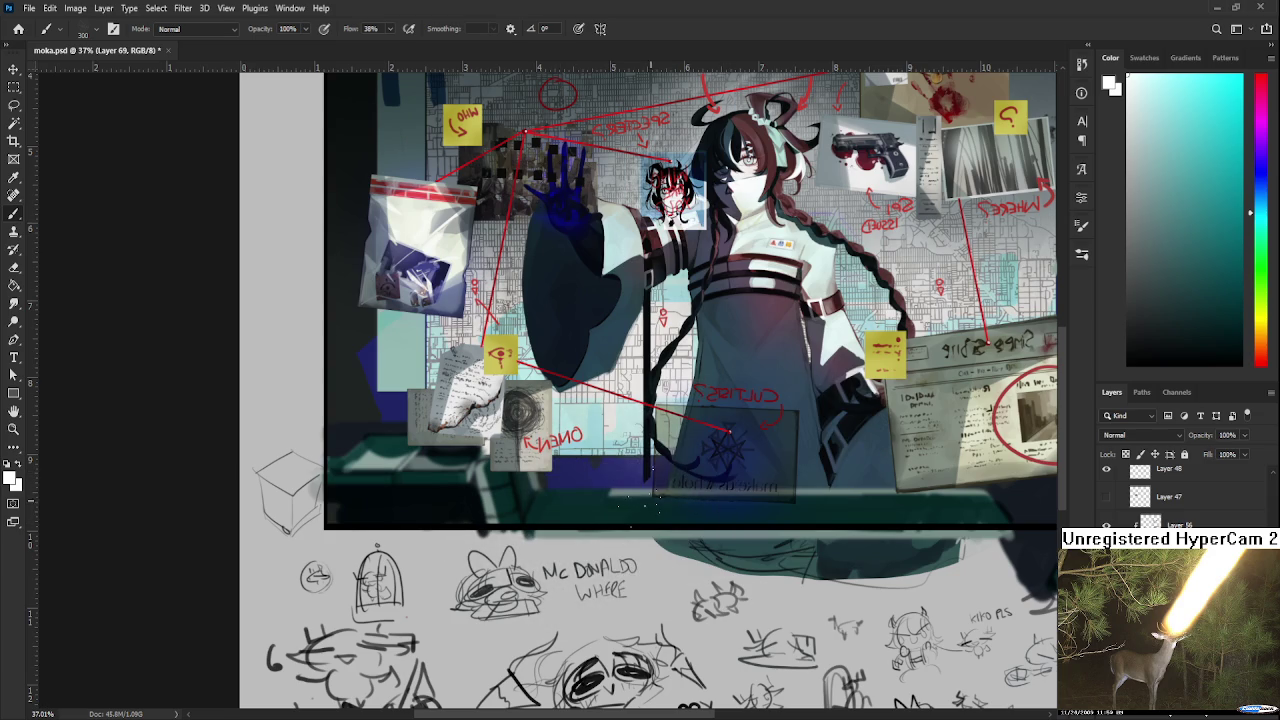
key(ctrl+shift+z)
key(ctrl+z)
key(ctrl+shift+z)
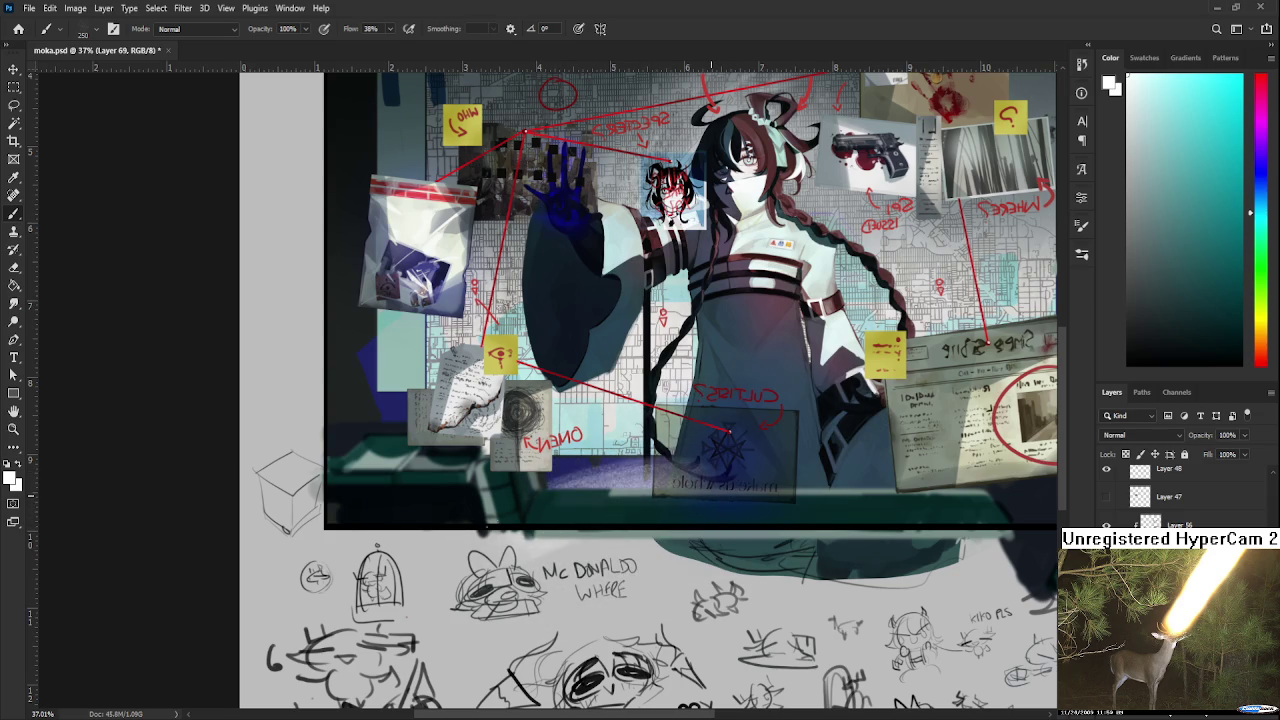
key(e)
mouse_move(568, 483)
mouse_down()
mouse_move(715, 459)
mouse_move(618, 507)
mouse_move(718, 497)
mouse_up()
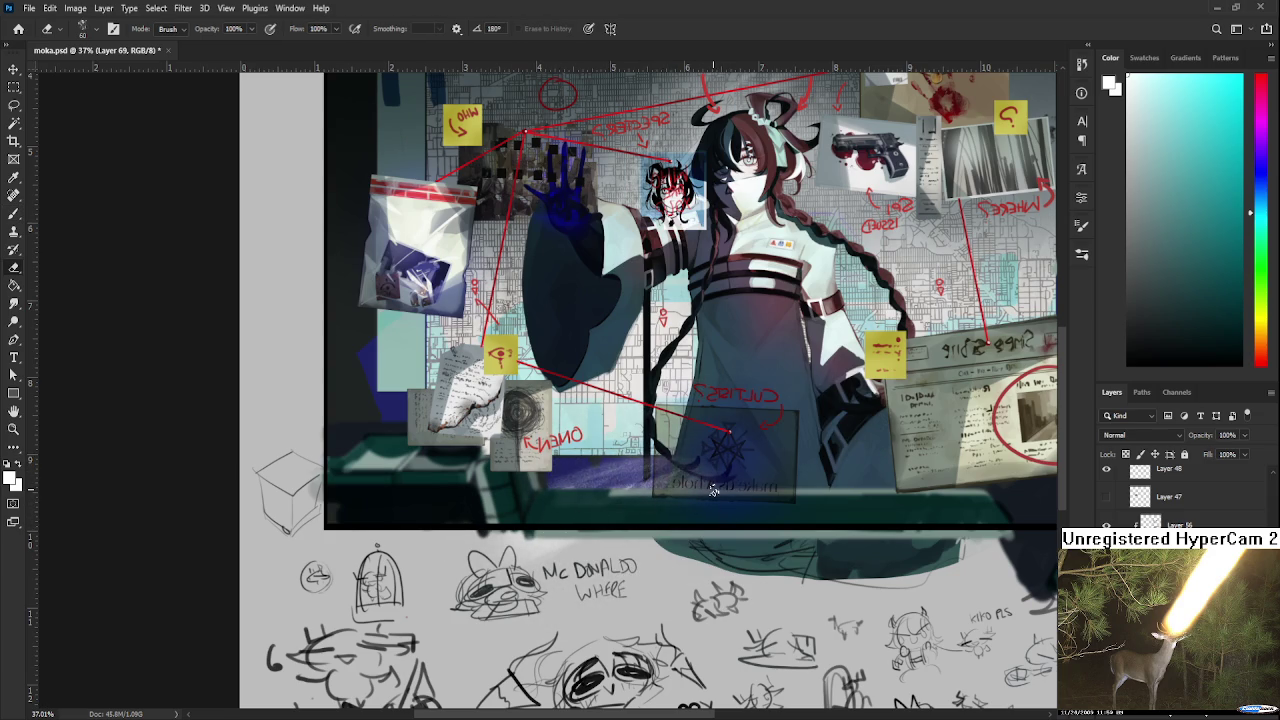
Lasso areas around the lower-centre desk and soften the haze with the Eraser at 48%.
key(l)
drag(600, 400, 773, 512)
drag(762, 560, 958, 500)
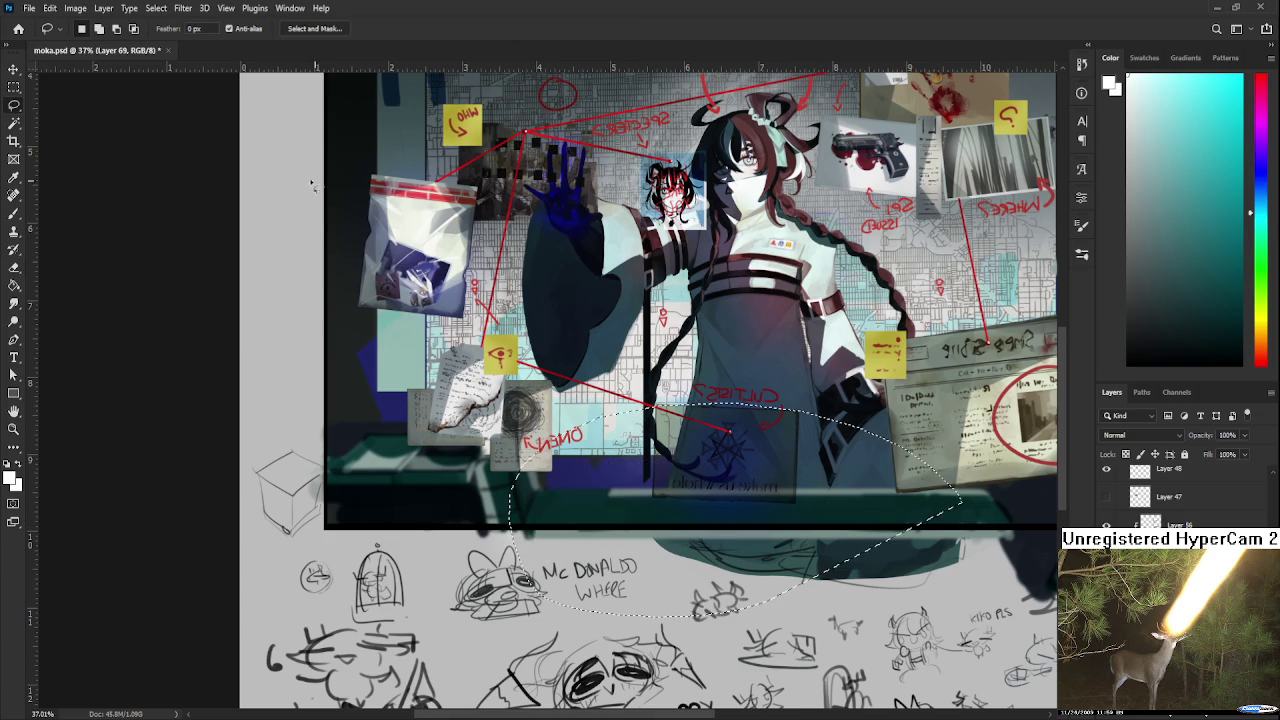
key(e)
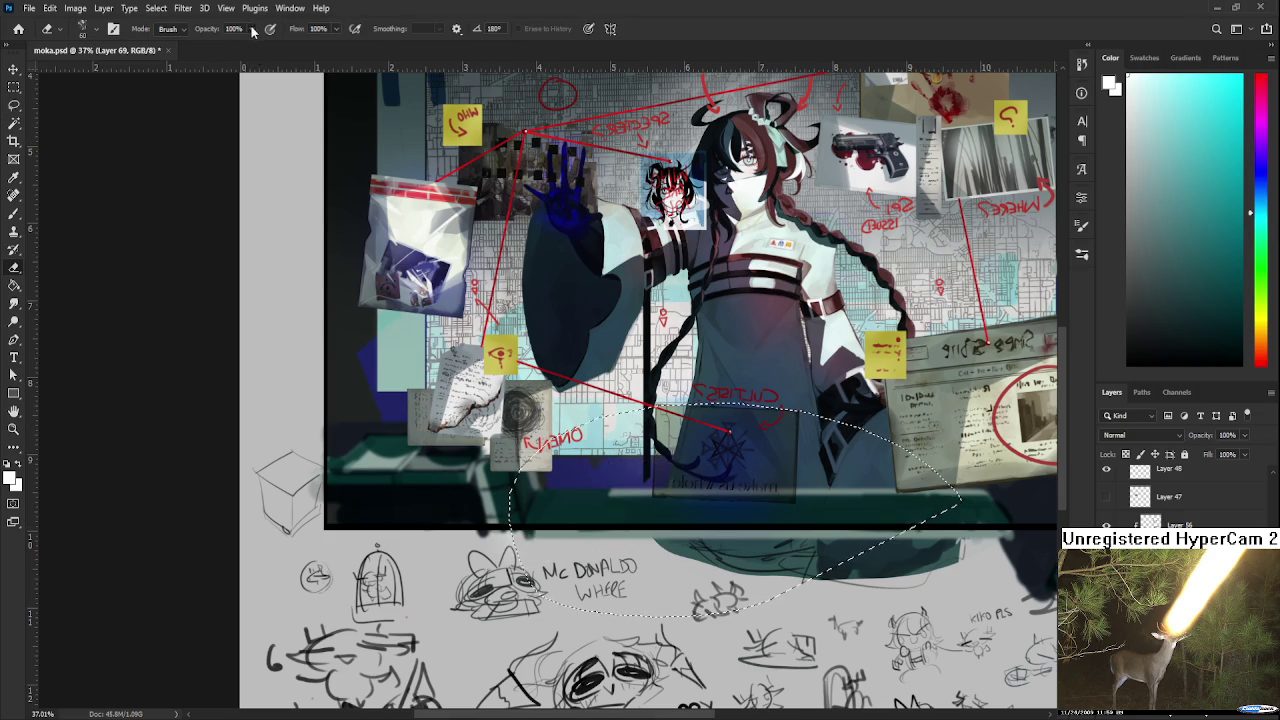
key(4)
key(8)
key(ctrl+d)
drag(650, 405, 511, 489)
key(b)
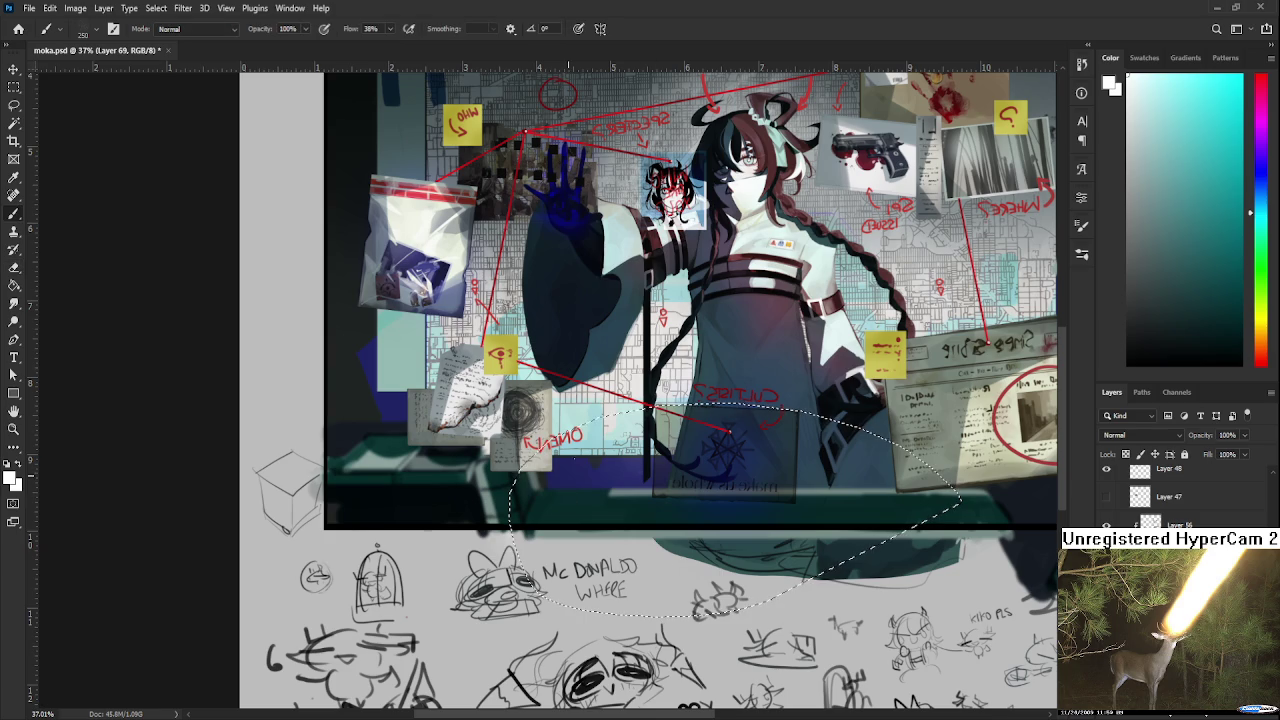
key(ctrl+d)
key(e)
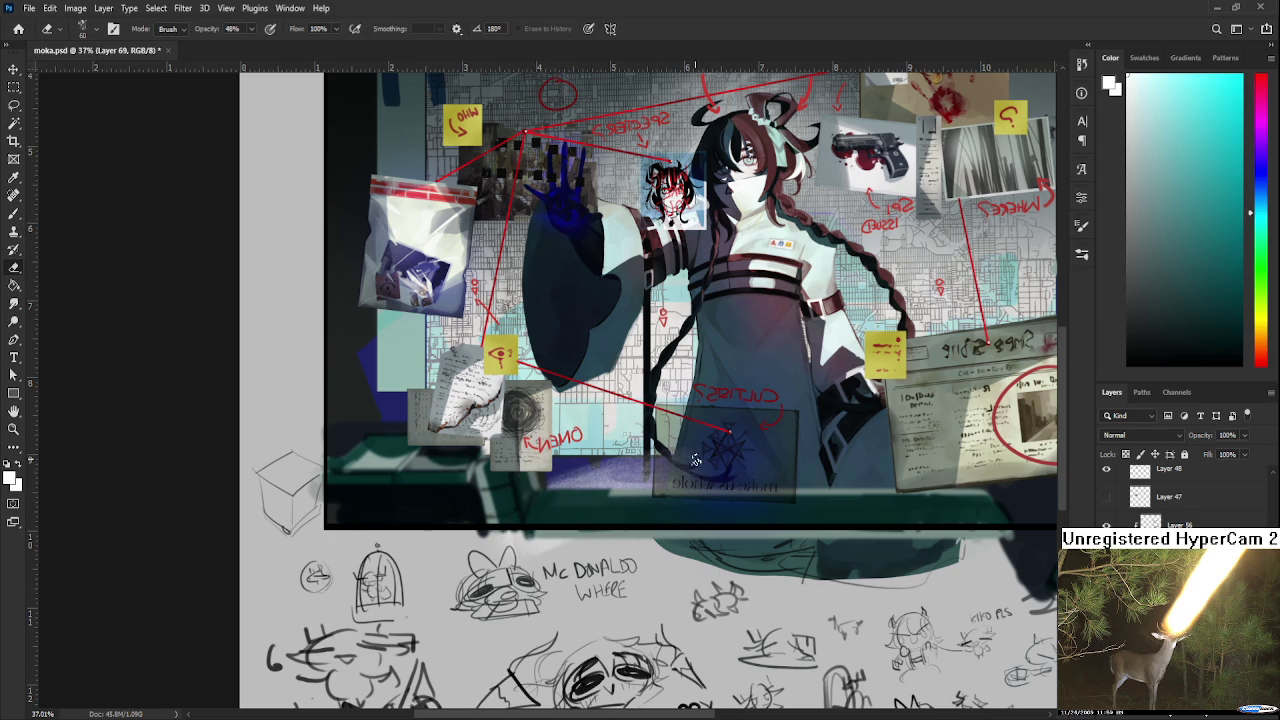
key(b)
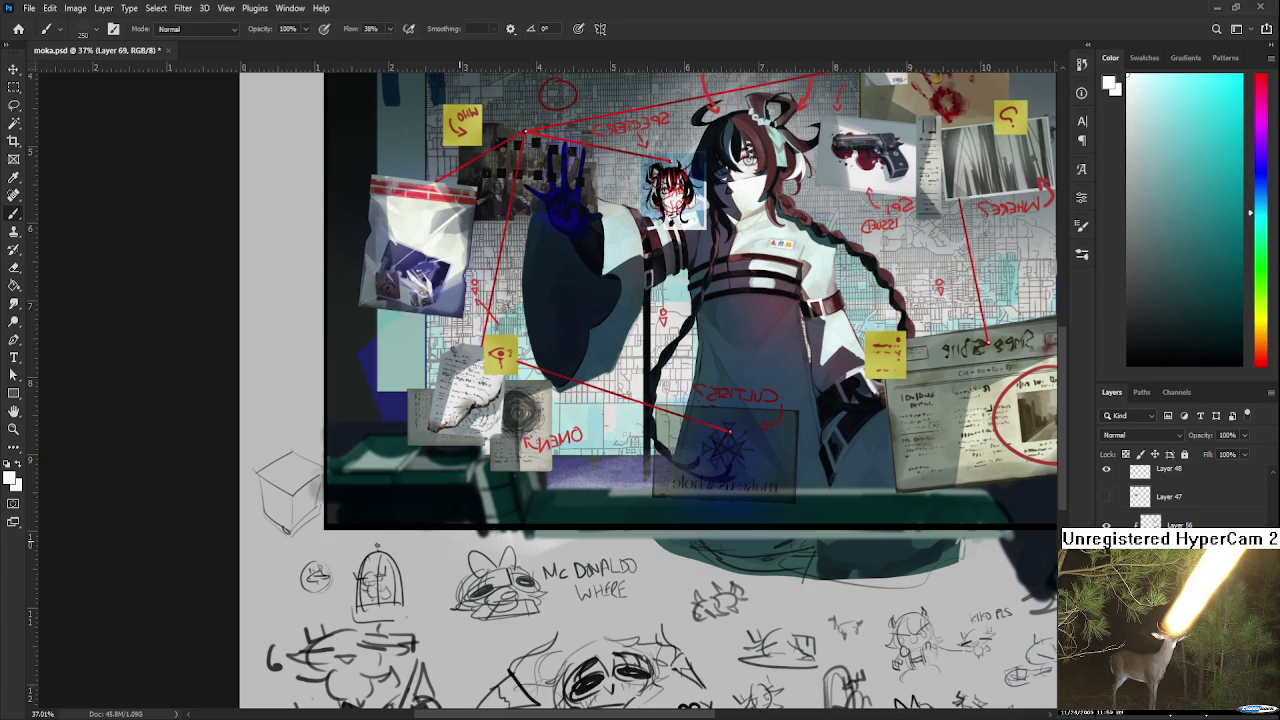
drag(576, 470, 690, 470)
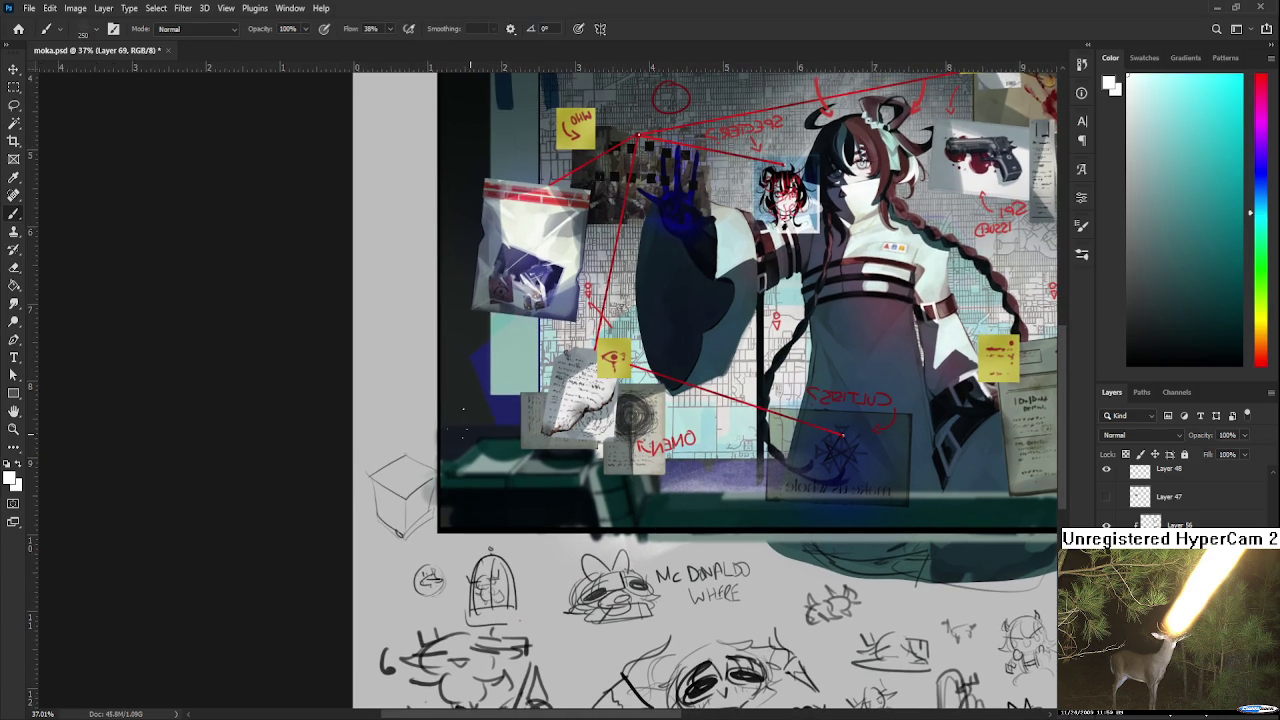
Erase back the haze over the lower-left desk and the dark lower-right shadow.
key(e)
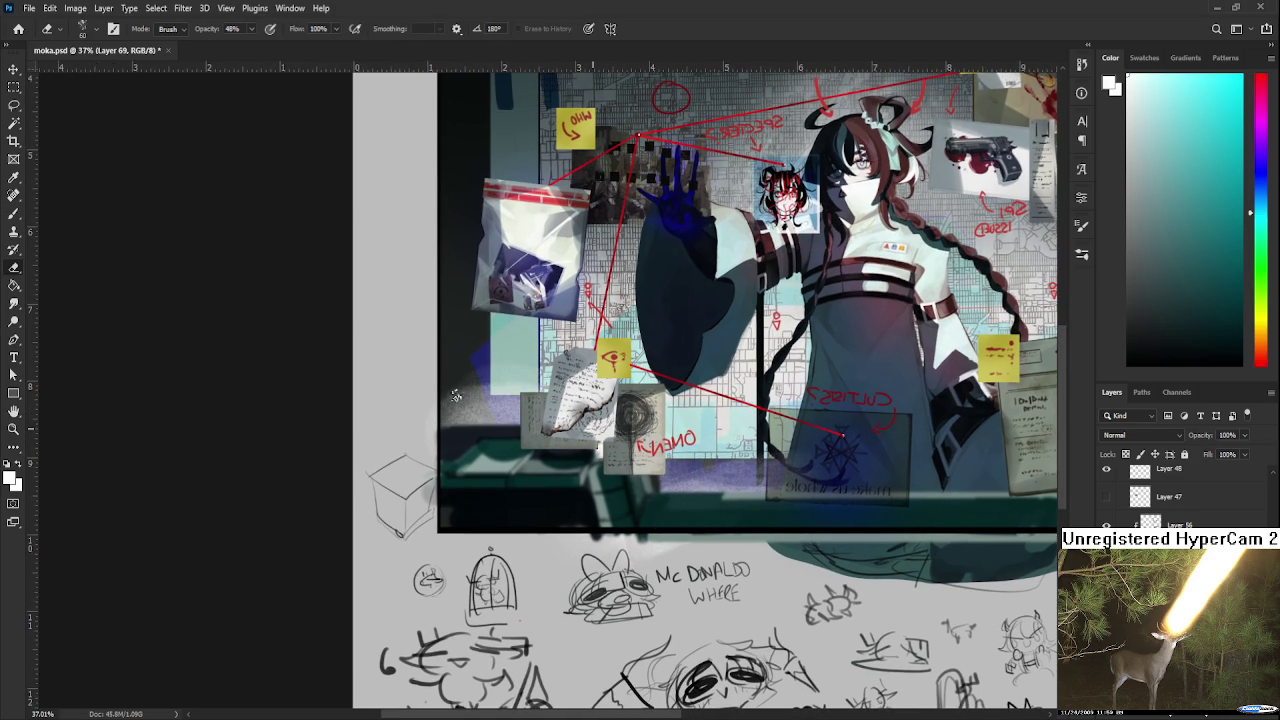
mouse_move(460, 396)
mouse_down()
mouse_move(515, 405)
mouse_move(445, 415)
mouse_move(437, 446)
mouse_move(505, 420)
mouse_move(448, 422)
mouse_move(468, 422)
mouse_move(478, 449)
mouse_move(512, 420)
mouse_move(464, 440)
mouse_up()
key(b)
mouse_move(950, 444)
mouse_down()
mouse_move(738, 466)
mouse_move(730, 500)
mouse_move(790, 510)
mouse_up()
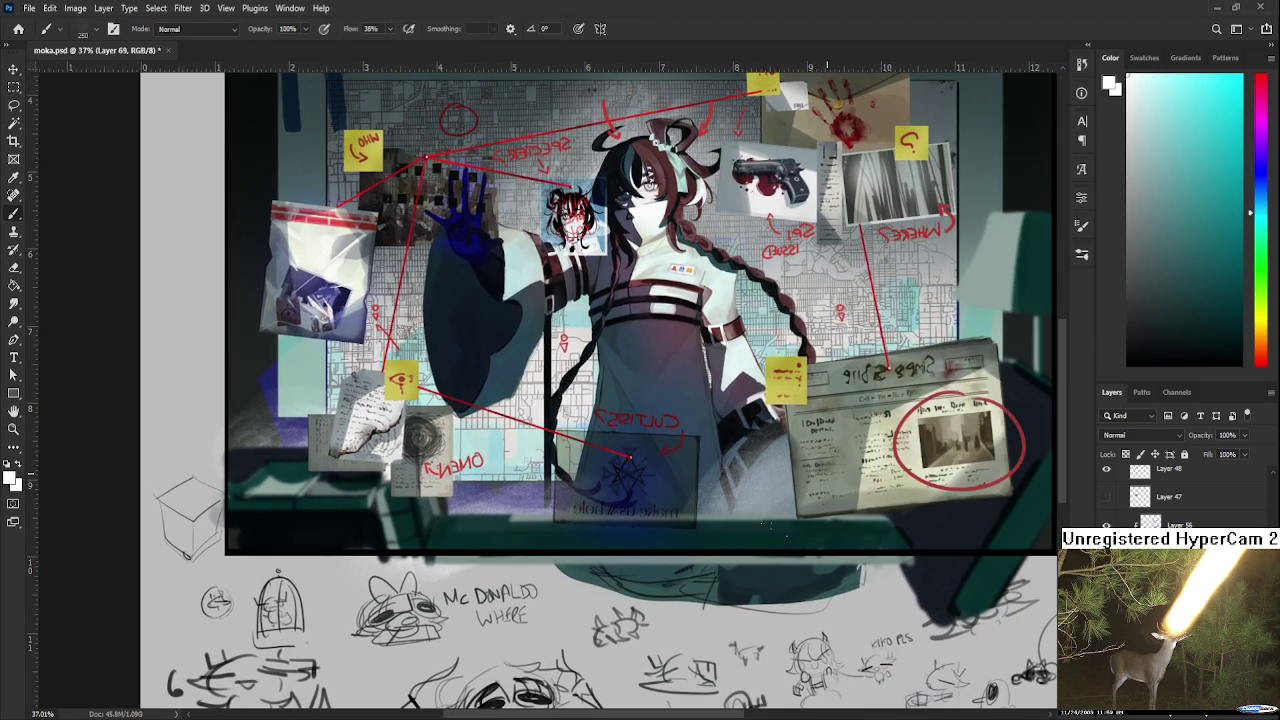
key(e)
mouse_move(770, 445)
mouse_down()
mouse_move(725, 510)
mouse_move(712, 498)
mouse_up()
key(ctrl+z)
drag(776, 442, 712, 502)
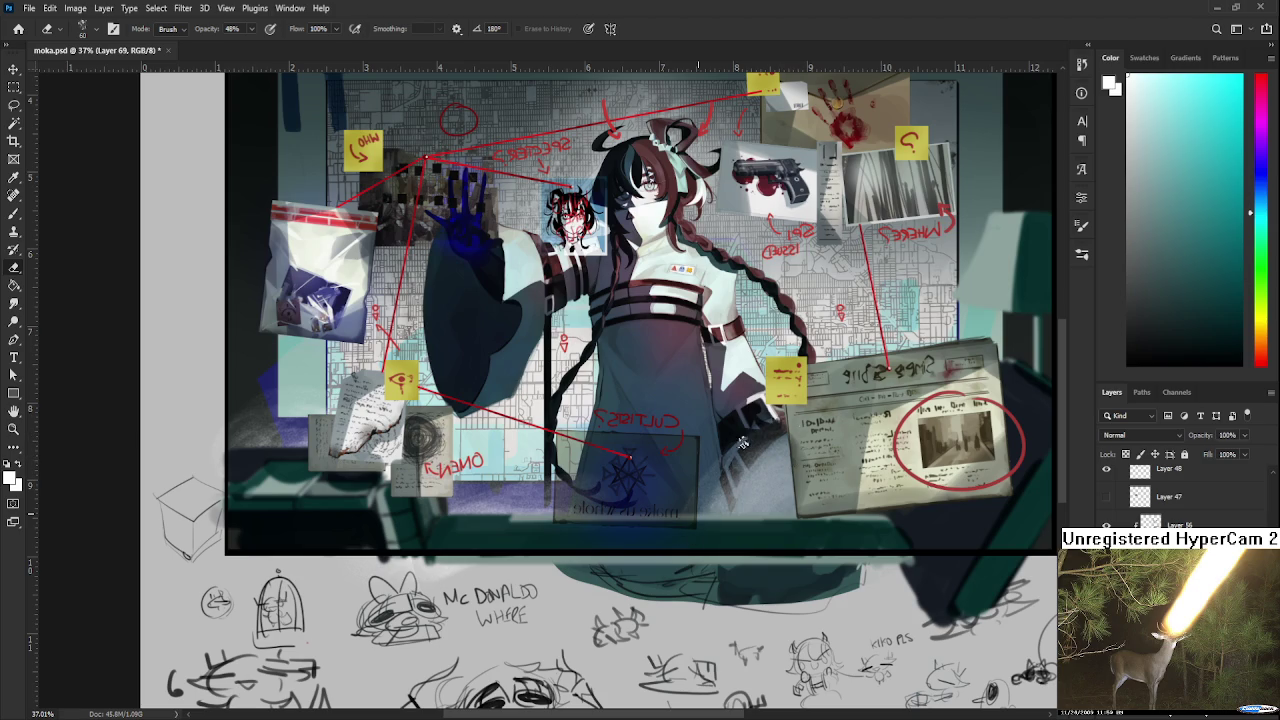
mouse_move(801, 460)
mouse_down()
mouse_move(790, 505)
mouse_move(770, 505)
mouse_up()
Paint a soft white stroke to lighten the board's dark left edge.
key(b)
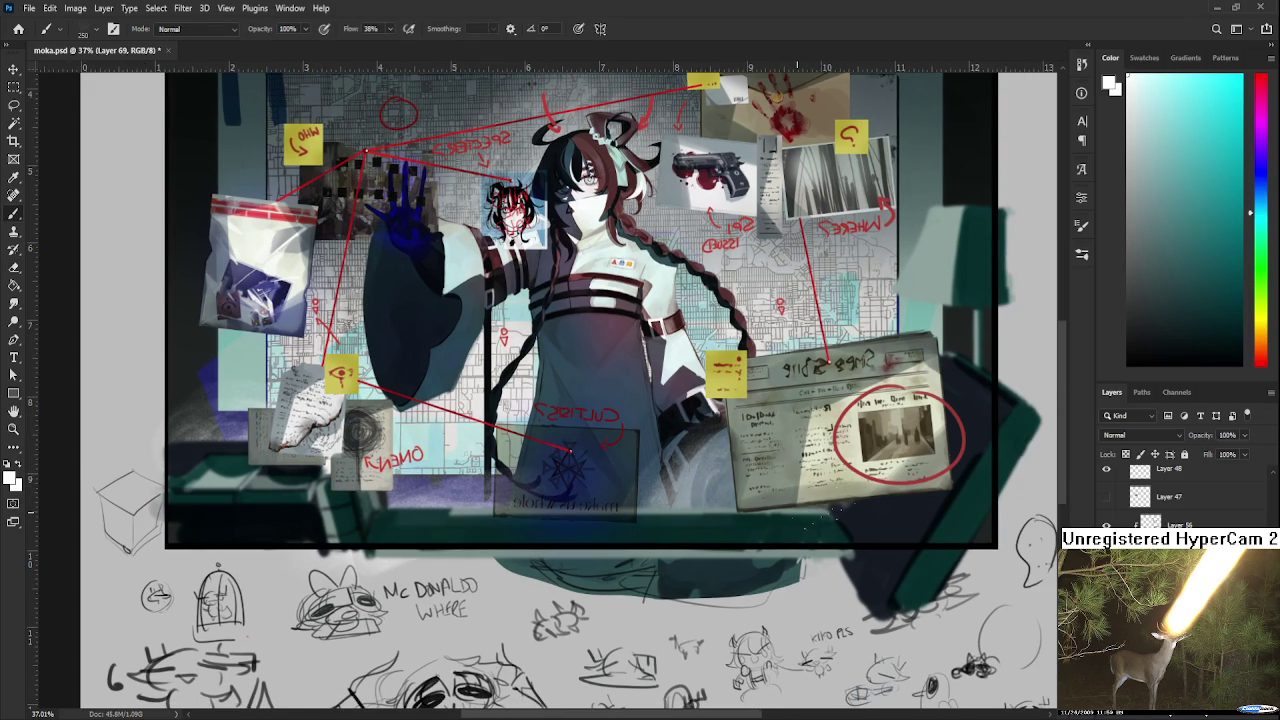
key(e)
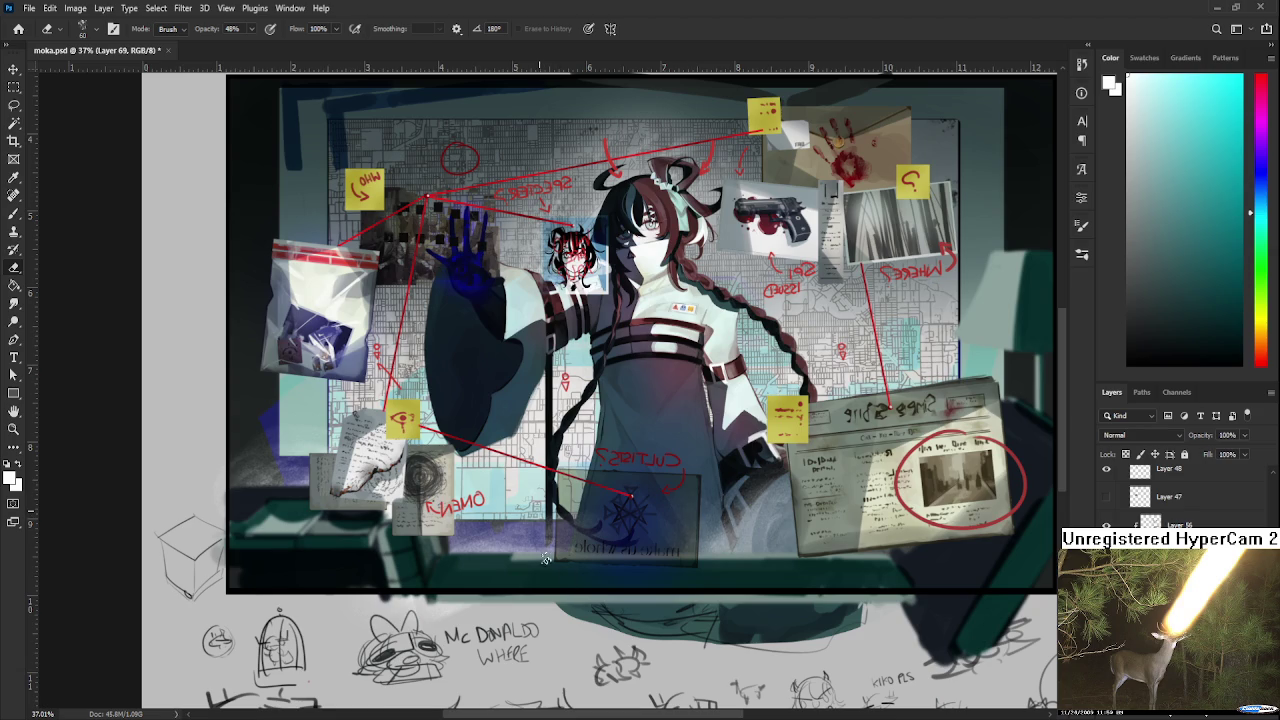
drag(584, 514, 439, 570)
key(b)
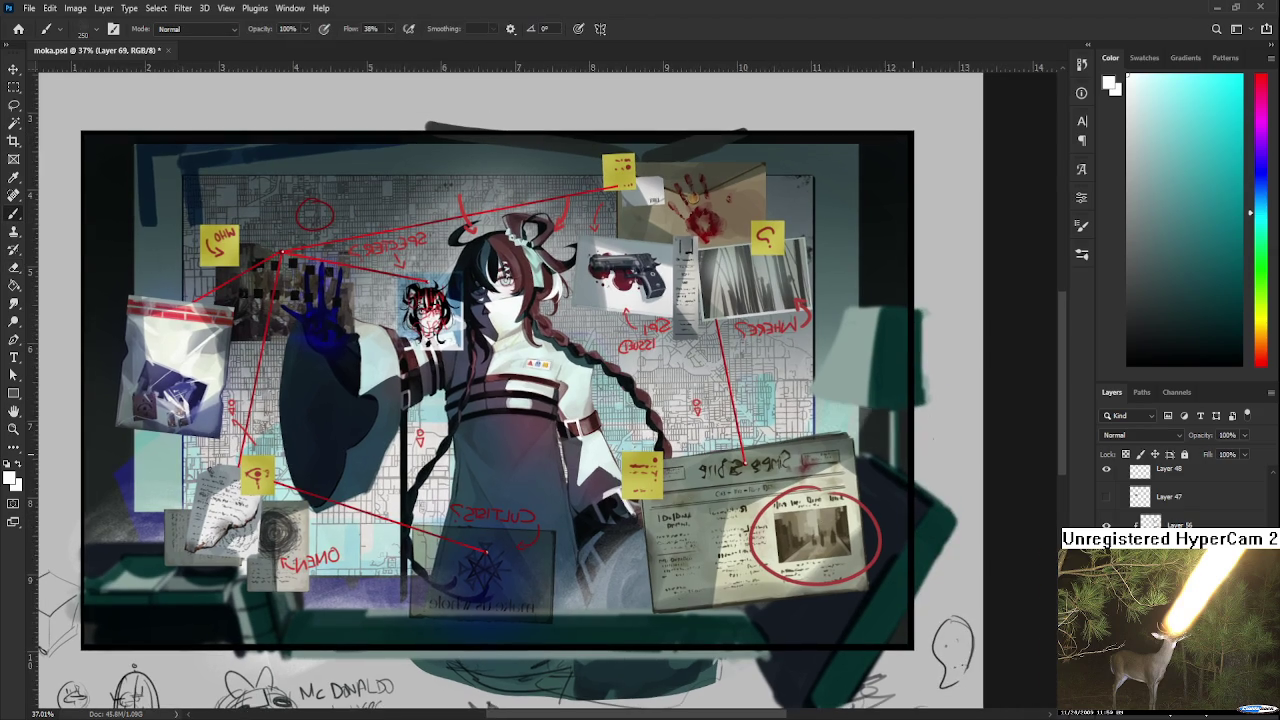
key(e)
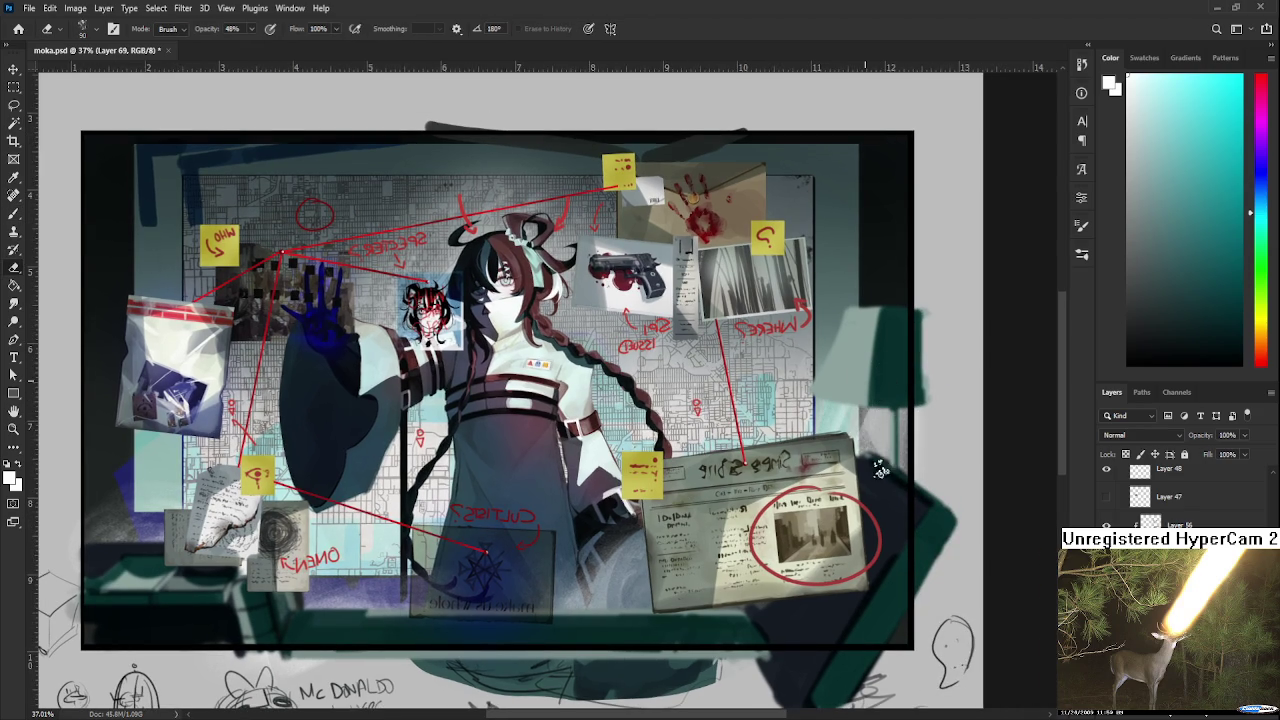
key(b)
key(e)
drag(890, 453, 1047, 415)
key(b)
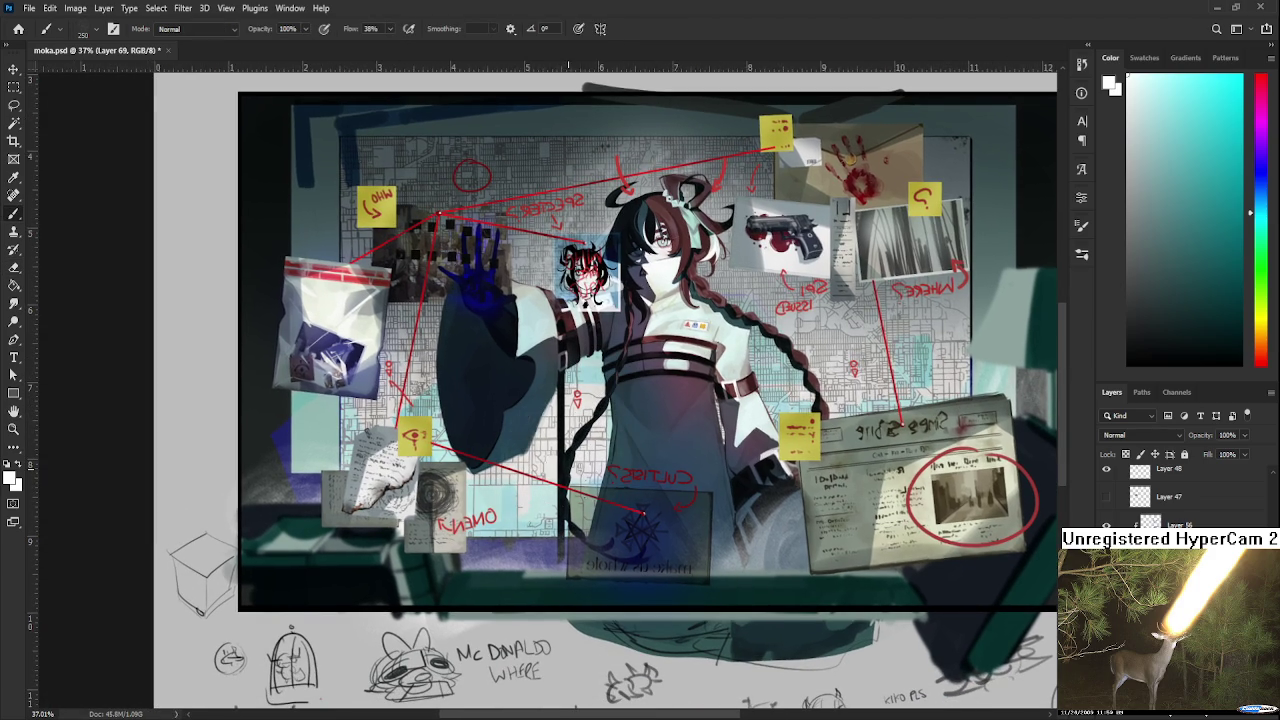
drag(545, 497, 778, 562)
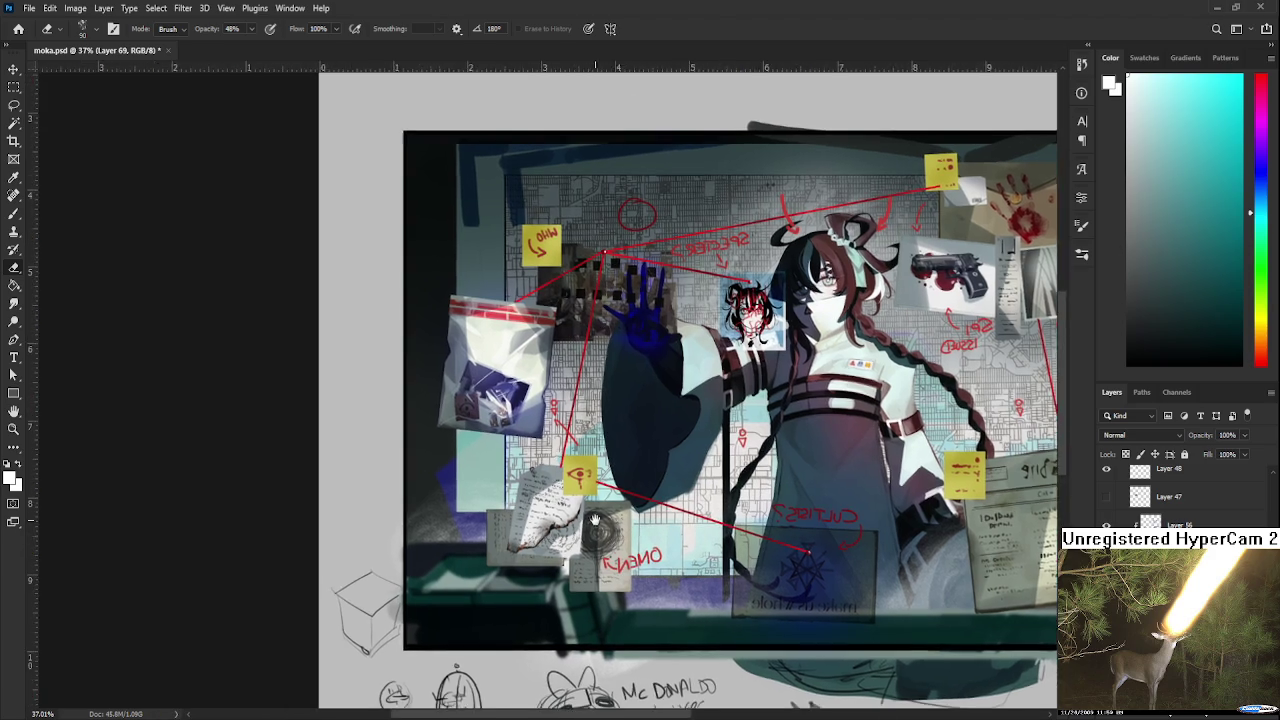
mouse_move(492, 391)
mouse_down()
mouse_move(458, 505)
mouse_move(490, 450)
mouse_move(480, 560)
mouse_move(489, 430)
mouse_move(500, 520)
mouse_move(479, 453)
mouse_move(512, 453)
mouse_up()
key(e)
Zoom out and pan to review the whole canvas, with the Brush selected.
scroll(520, 560, right, 2)
scroll(520, 560, down, 1)
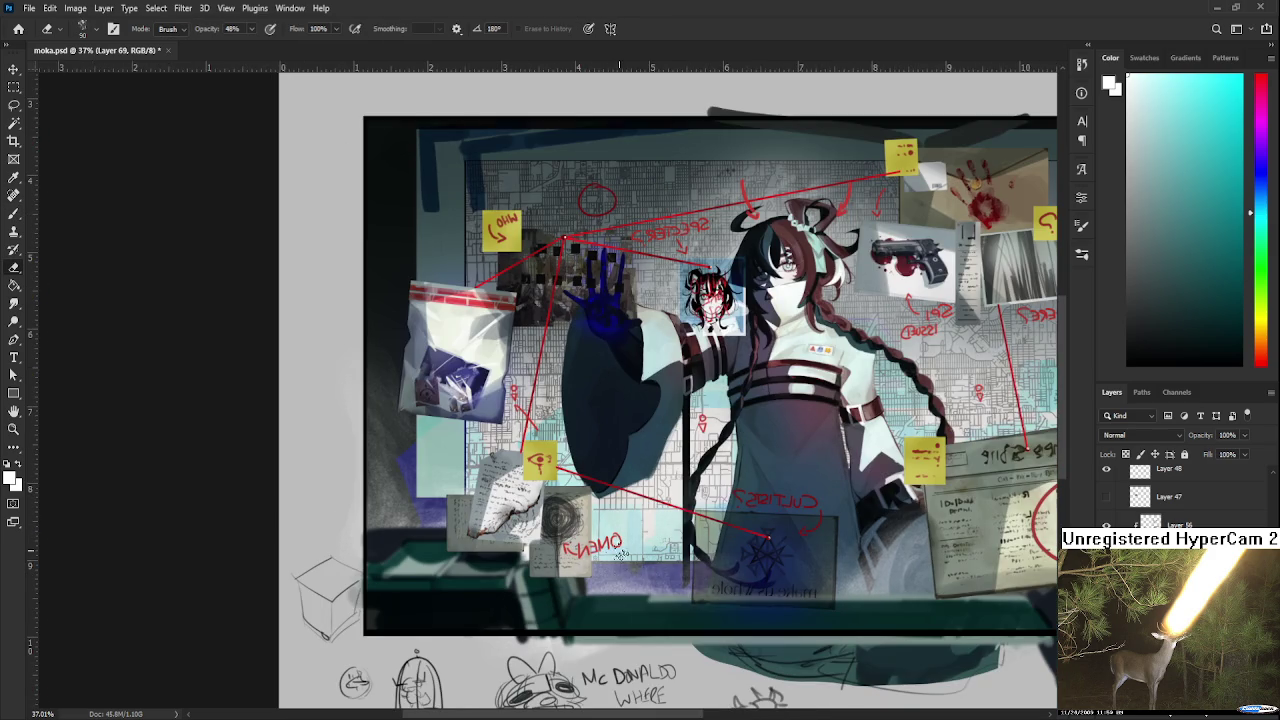
scroll(650, 570, right, 1)
scroll(660, 566, up, 1)
scroll(668, 566, down, 2)
scroll(720, 528, down, 2)
scroll(720, 528, right, 1)
scroll(720, 528, down, 1)
key(b)
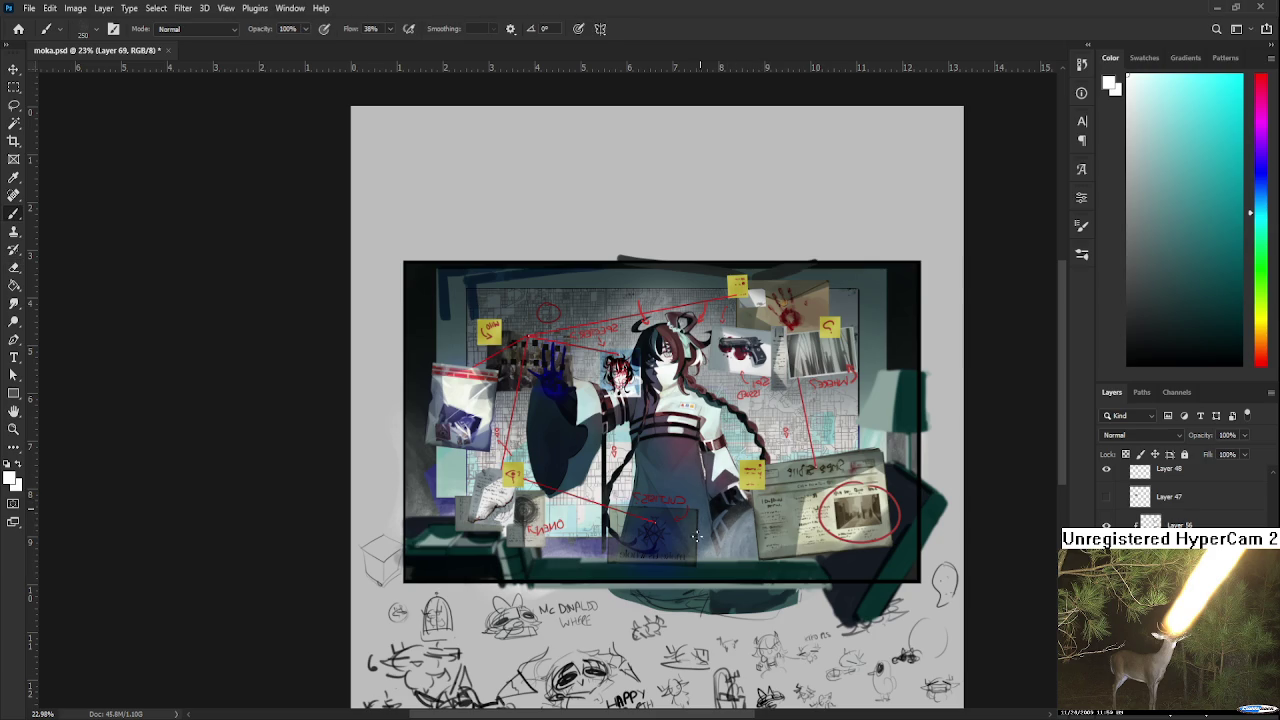
scroll(740, 515, down, 2)
scroll(725, 515, down, 1)
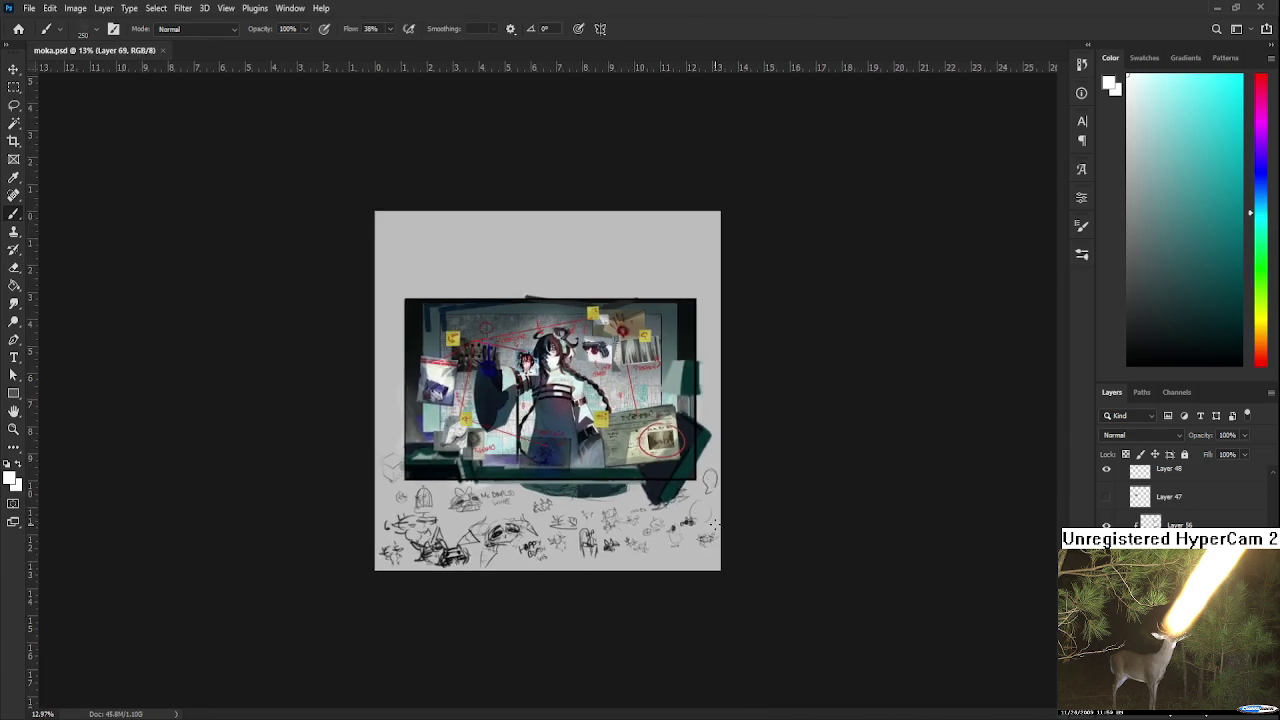
scroll(720, 520, down, 1)
scroll(714, 523, down, 1)
scroll(592, 447, up, 1)
scroll(592, 447, up, 1)
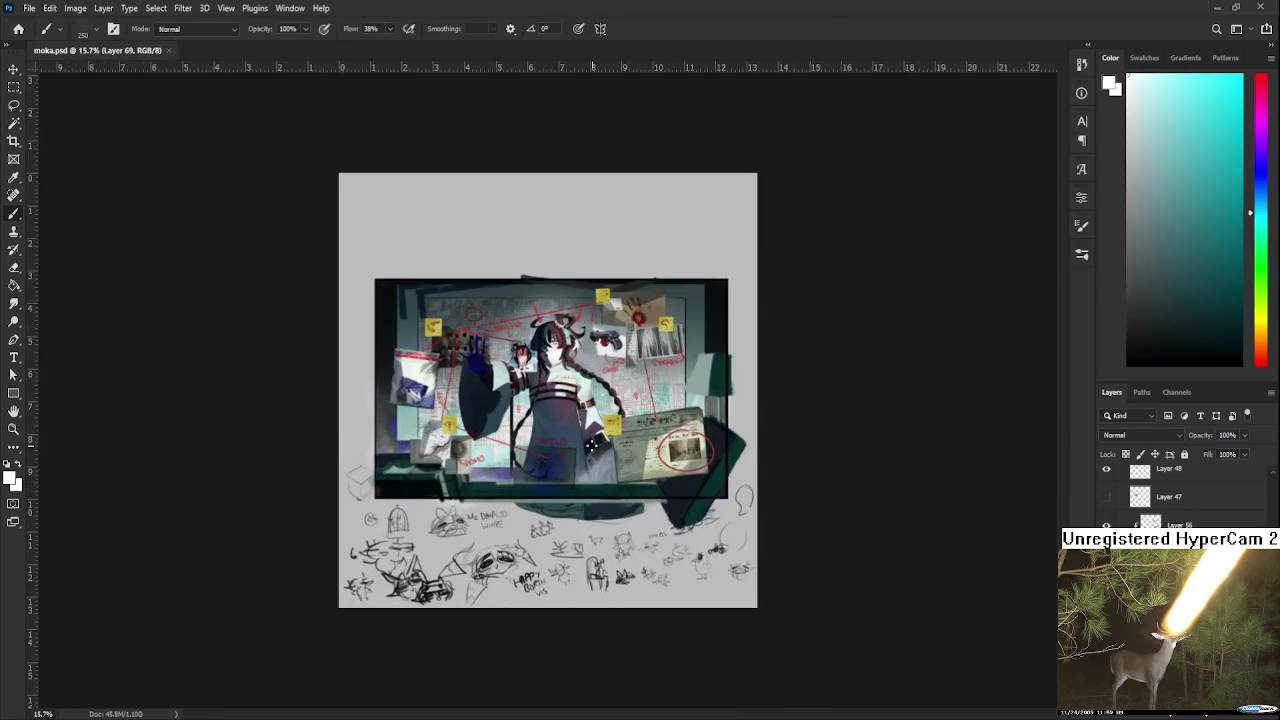
scroll(592, 447, up, 1)
scroll(644, 520, up, 1)
drag(667, 545, 699, 573)
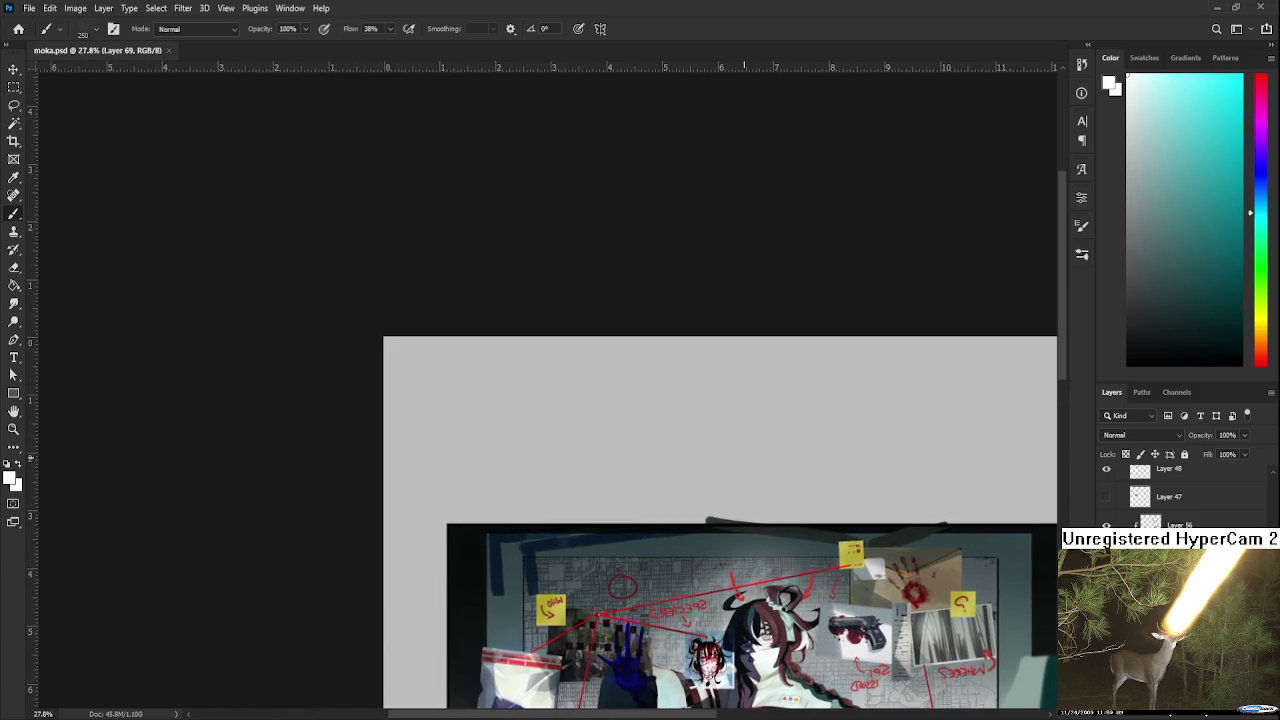
Zoom to the blank grey area above the artwork and make a dark mark on Layer 6.
scroll(600, 421, up, 3)
scroll(549, 388, down, 1)
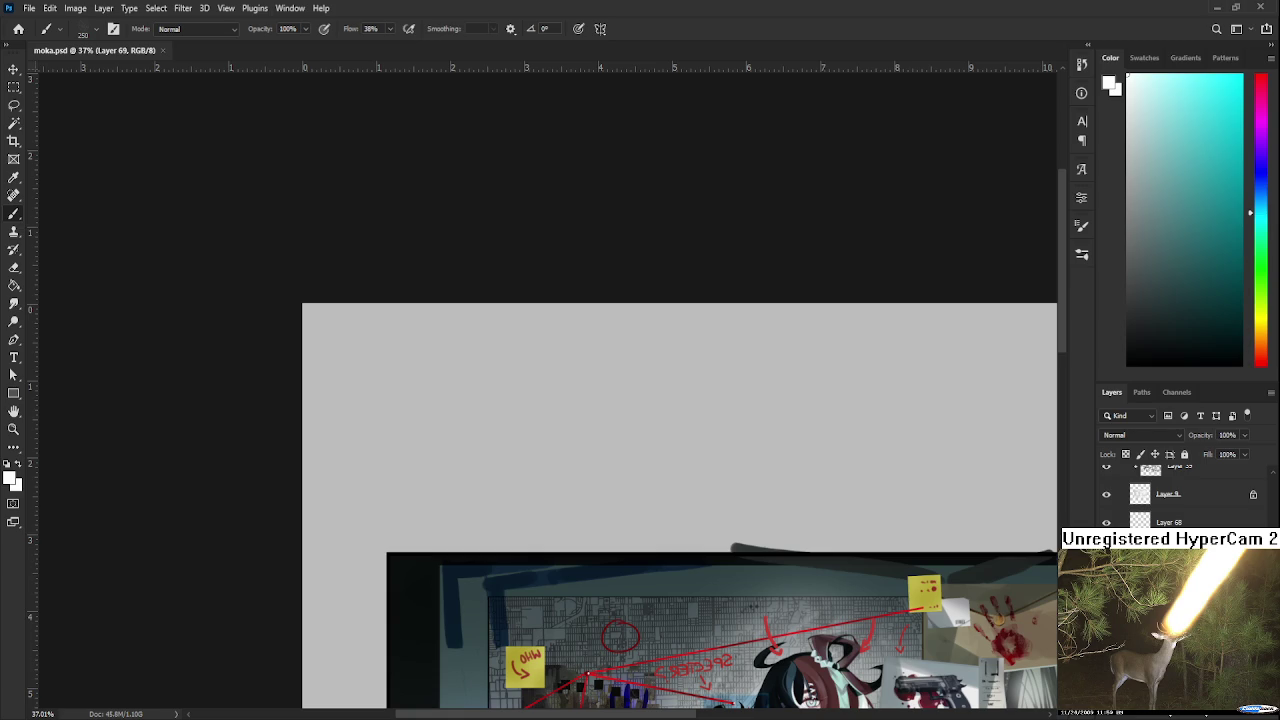
click(1128, 364)
Sketch the creature's C-shaped head, side strokes and dome-shaped hat in black on Layer 6.
mouse_move(754, 380)
mouse_down()
mouse_move(684, 430)
mouse_move(716, 472)
mouse_up()
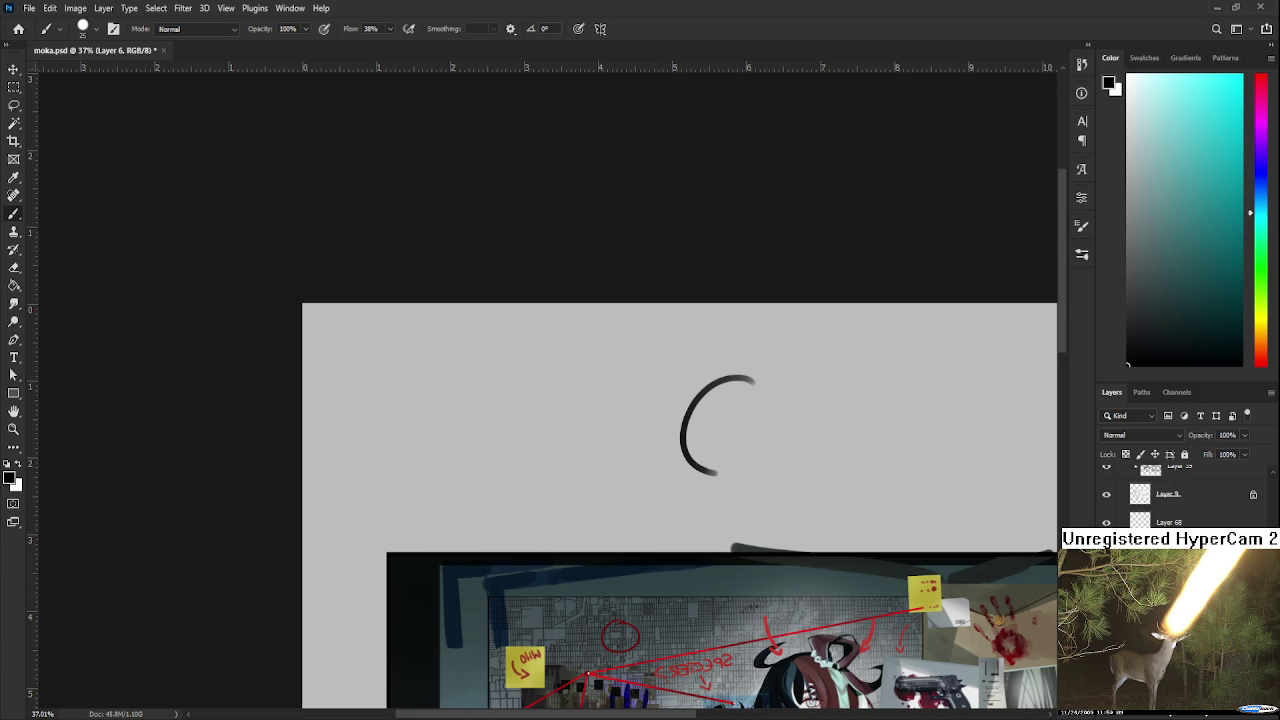
key(ctrl+z)
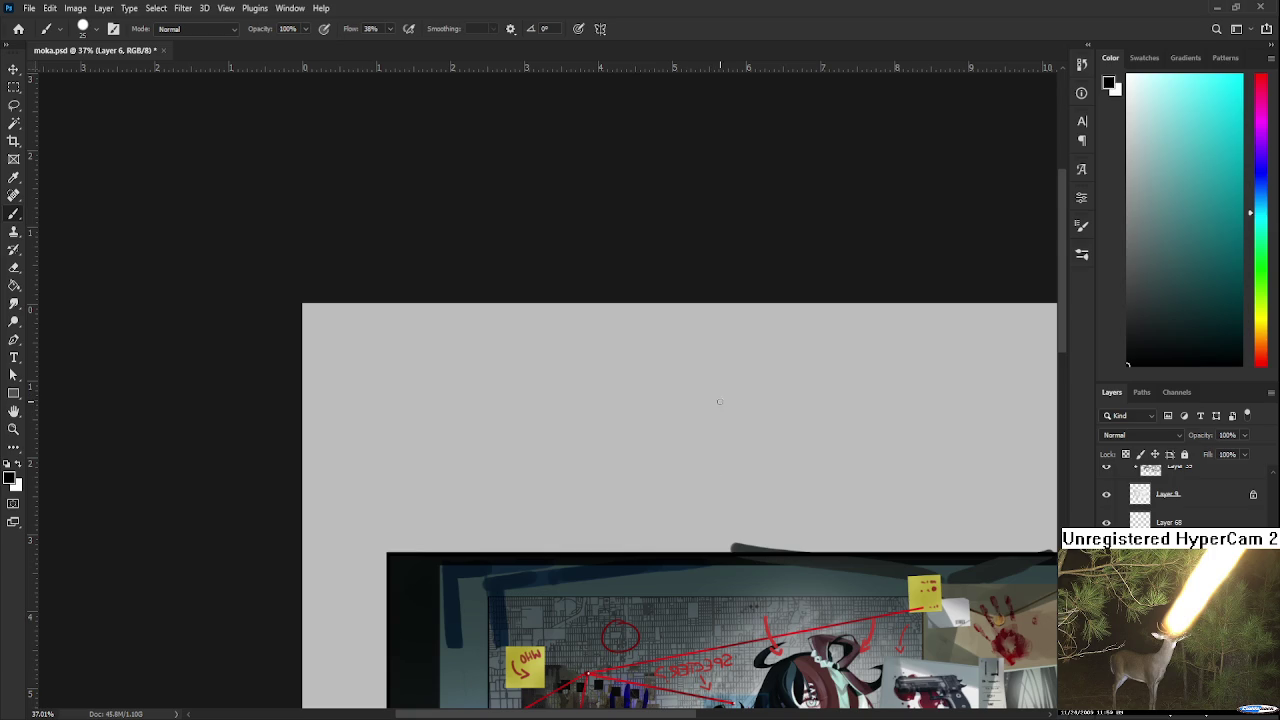
drag(733, 393, 694, 486)
drag(764, 411, 782, 453)
mouse_move(690, 407)
mouse_down()
mouse_move(663, 447)
mouse_move(765, 399)
mouse_up()
mouse_move(678, 412)
mouse_down()
mouse_move(768, 400)
mouse_move(760, 412)
mouse_move(834, 417)
mouse_move(808, 418)
mouse_up()
key(ctrl+z)
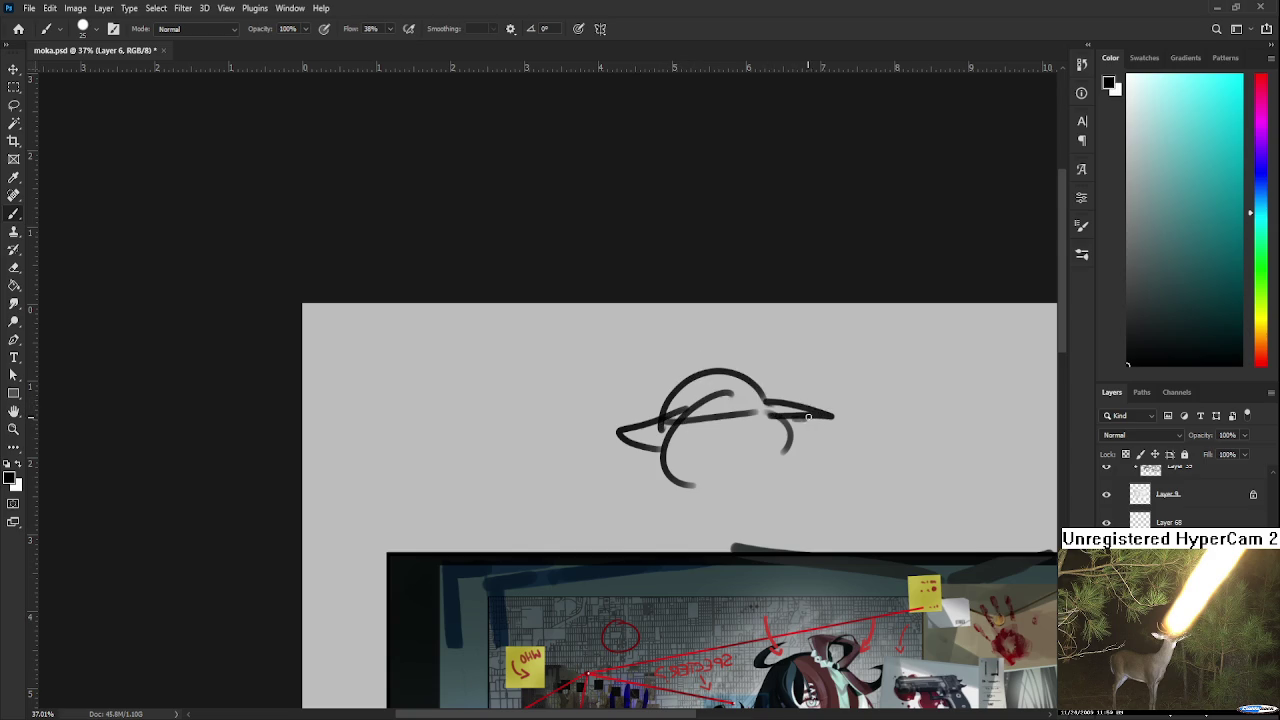
Add a dark spiral eye and hatched shading along the lower face.
mouse_move(716, 424)
mouse_down()
mouse_move(668, 458)
mouse_move(770, 430)
mouse_move(683, 458)
mouse_move(706, 448)
mouse_up()
key(ctrl+z)
key(ctrl+z)
key(ctrl+z)
mouse_move(766, 412)
mouse_down()
mouse_move(740, 446)
mouse_move(728, 440)
mouse_move(776, 446)
mouse_move(732, 446)
mouse_move(770, 420)
mouse_move(770, 446)
mouse_move(742, 432)
mouse_move(762, 430)
mouse_move(746, 416)
mouse_move(750, 458)
mouse_move(694, 458)
mouse_up()
Finish the caption with 'STAT' under 'HAPPY BIRTH'.
key(ctrl+z)
key(ctrl+z)
key(ctrl+z)
drag(716, 448, 716, 454)
mouse_move(764, 430)
mouse_down()
mouse_move(760, 442)
mouse_move(784, 438)
mouse_move(686, 447)
mouse_move(715, 433)
mouse_up()
Draw a triangle left of the hat and curved, arrow-like accent strokes around it.
mouse_move(526, 492)
mouse_down()
mouse_move(598, 486)
mouse_move(578, 488)
mouse_move(552, 462)
mouse_move(596, 484)
mouse_move(540, 410)
mouse_up()
scroll(580, 480, up, 2)
drag(598, 496, 600, 466)
mouse_move(800, 484)
mouse_down()
mouse_move(754, 492)
mouse_move(829, 443)
mouse_move(798, 477)
mouse_move(786, 467)
mouse_up()
drag(724, 430, 752, 446)
drag(746, 380, 735, 408)
Letter 'HAPPY BIRTH' below the doodle.
drag(650, 497, 667, 457)
drag(594, 492, 596, 512)
drag(604, 490, 612, 500)
mouse_move(618, 492)
mouse_down()
mouse_move(620, 506)
mouse_move(632, 494)
mouse_up()
mouse_move(632, 504)
mouse_down()
mouse_move(672, 468)
mouse_move(690, 472)
mouse_move(690, 490)
mouse_up()
mouse_move(694, 460)
mouse_down()
mouse_move(714, 486)
mouse_move(744, 468)
mouse_up()
mouse_move(746, 444)
mouse_down()
mouse_move(756, 466)
mouse_move(768, 458)
mouse_move(752, 451)
mouse_move(766, 460)
mouse_move(716, 474)
mouse_move(712, 460)
mouse_move(752, 436)
mouse_up()
key(ctrl+z)
key(ctrl+z)
scroll(640, 450, down, 2)
key(ctrl+z)
mouse_move(742, 440)
mouse_down()
mouse_move(744, 464)
mouse_move(776, 418)
mouse_up()
mouse_move(766, 424)
mouse_down()
mouse_move(770, 450)
mouse_move(394, 320)
mouse_move(829, 449)
mouse_move(810, 470)
mouse_up()
Lasso the whole doodle and scale it down to about 64%.
key(l)
key(ctrl+t)
mouse_move(977, 244)
mouse_down()
mouse_move(762, 396)
mouse_move(812, 386)
mouse_up()
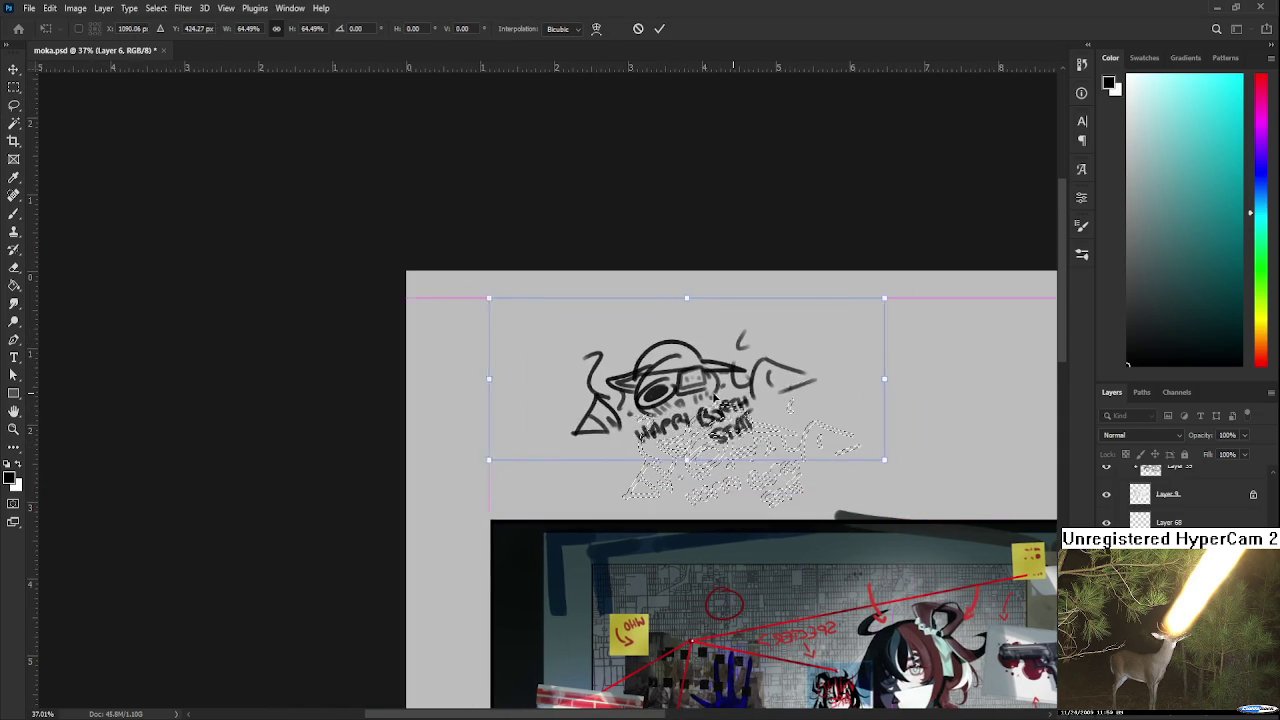
key(Return)
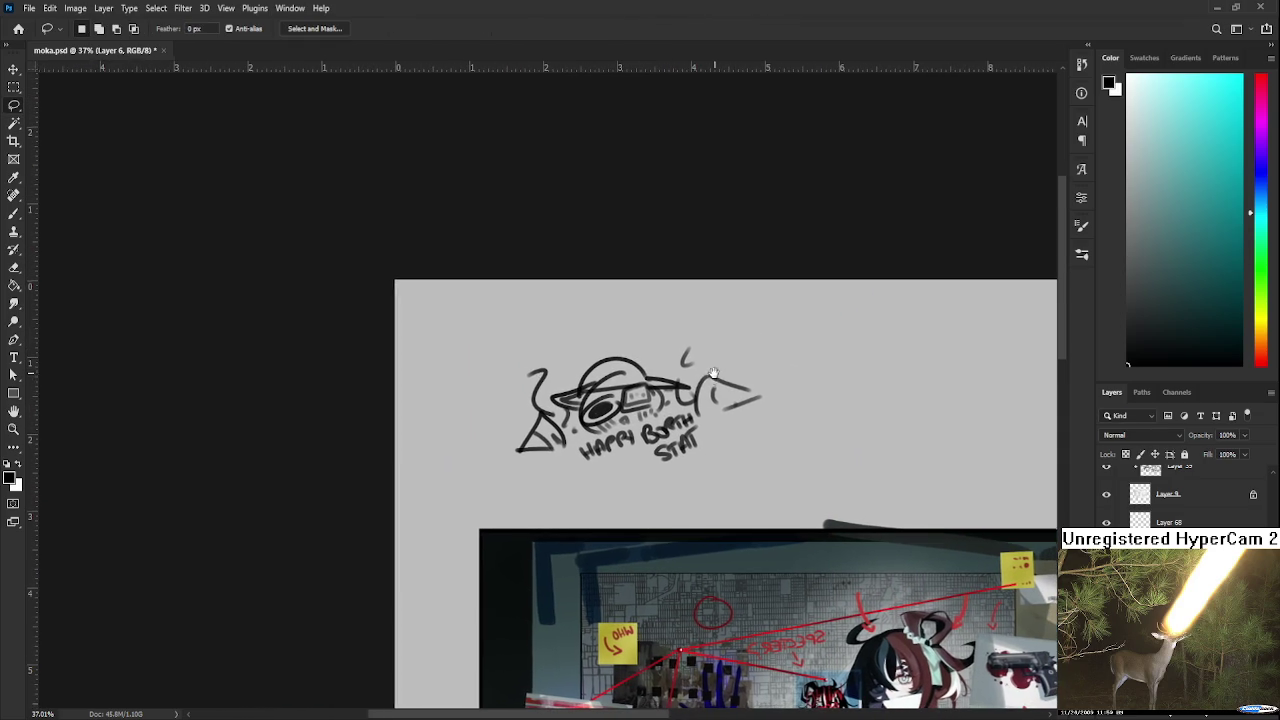
Add a small k-like mark beside the doodle, fit the canvas in view, and save.
key(b)
drag(694, 366, 686, 382)
key(ctrl+0)
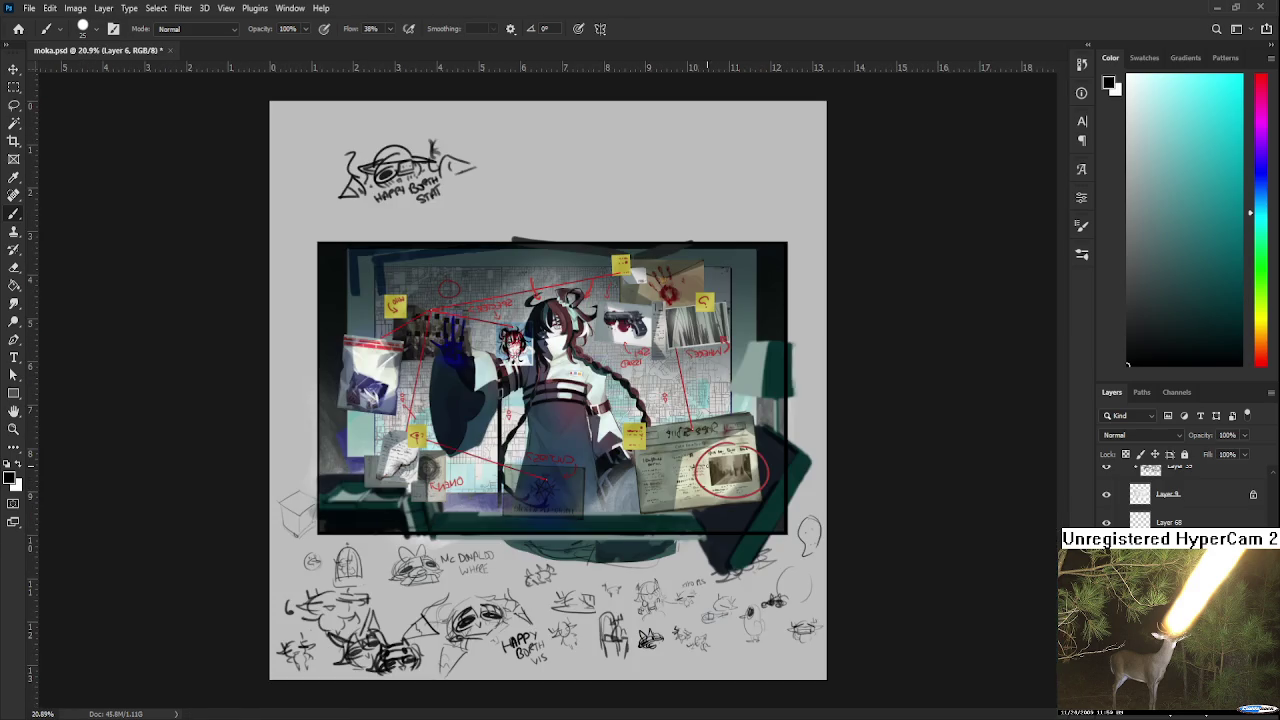
key(ctrl+s)
scroll(509, 400, up, 2)
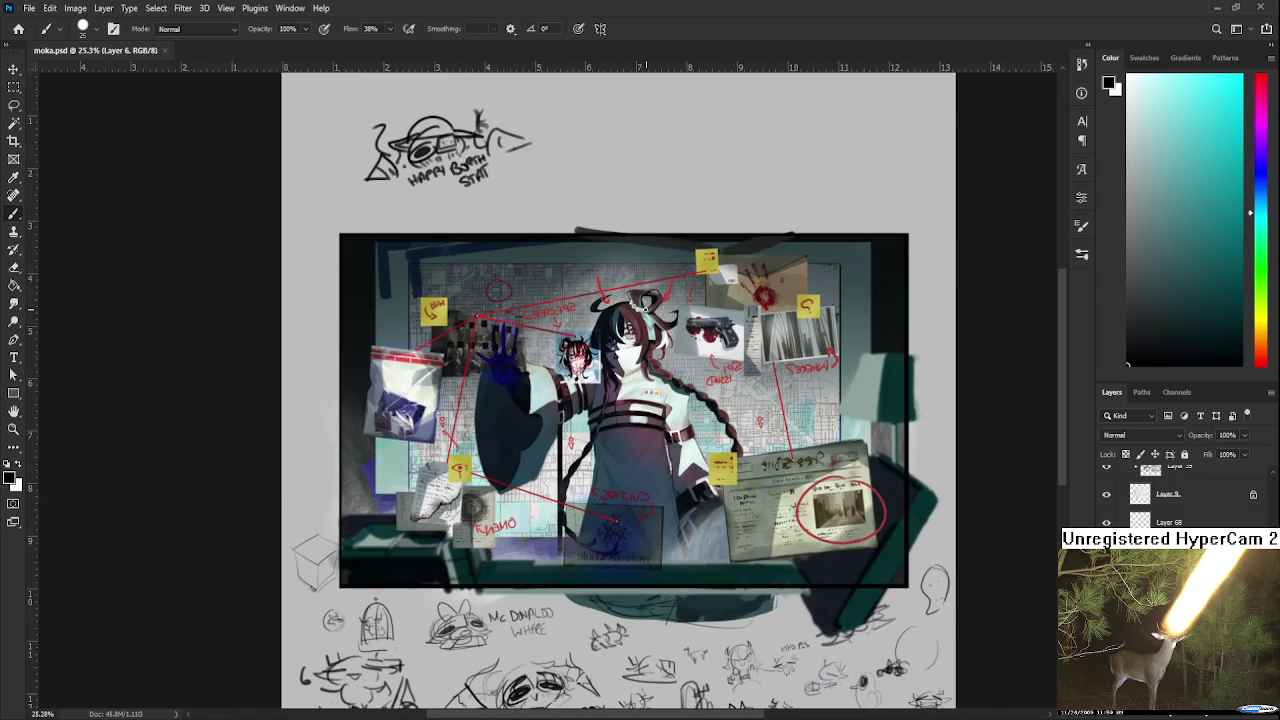
scroll(783, 450, up, 1)
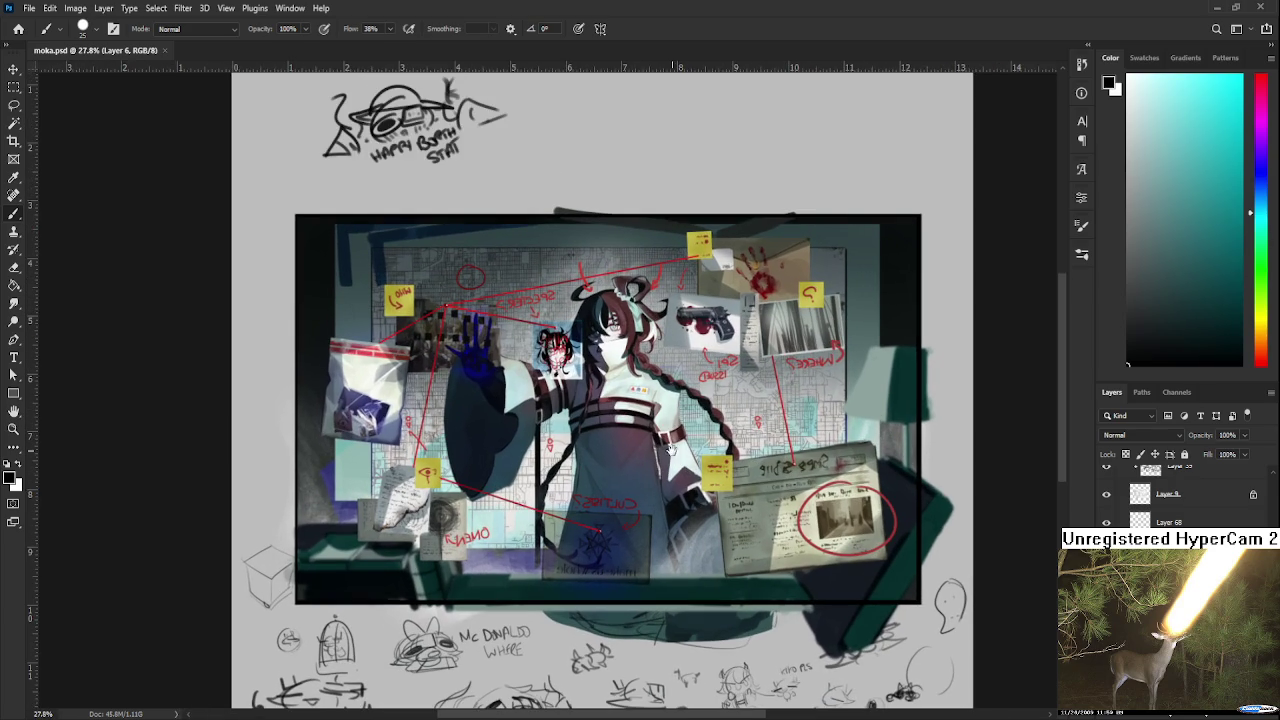
scroll(760, 452, left, 2)
scroll(738, 453, left, 1)
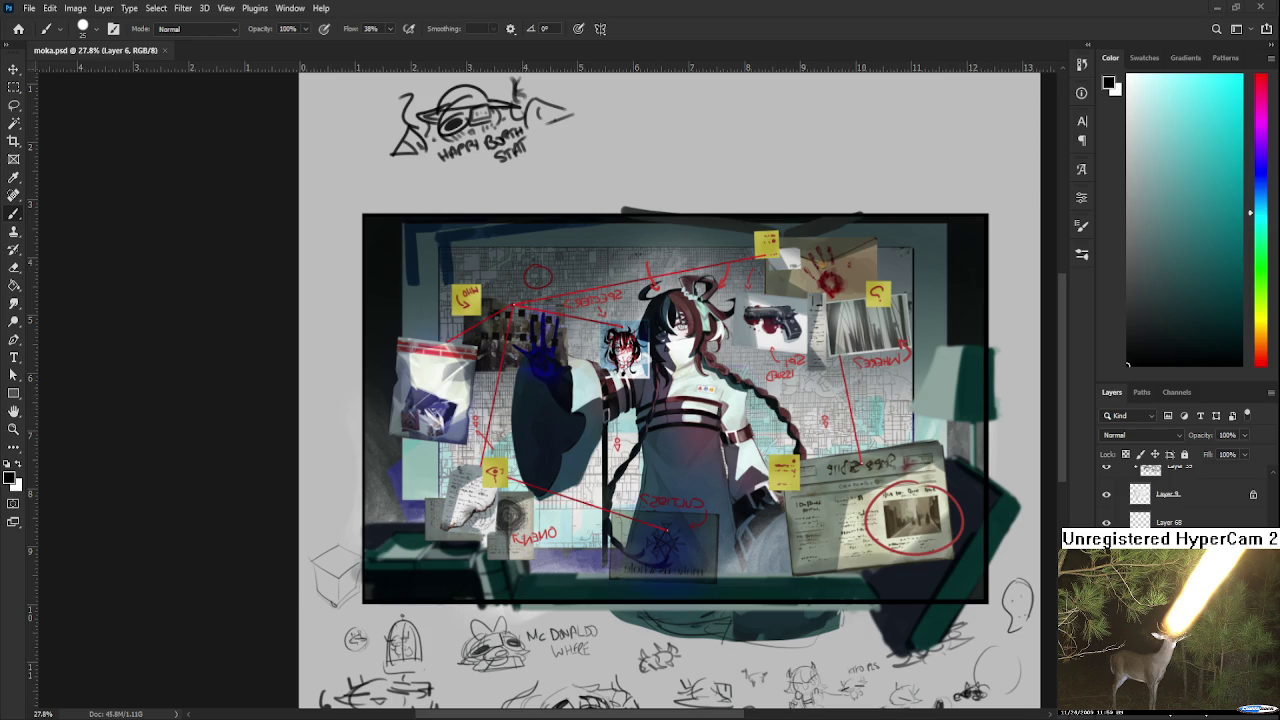
scroll(177, 330, down, 2)
scroll(177, 330, down, 2)
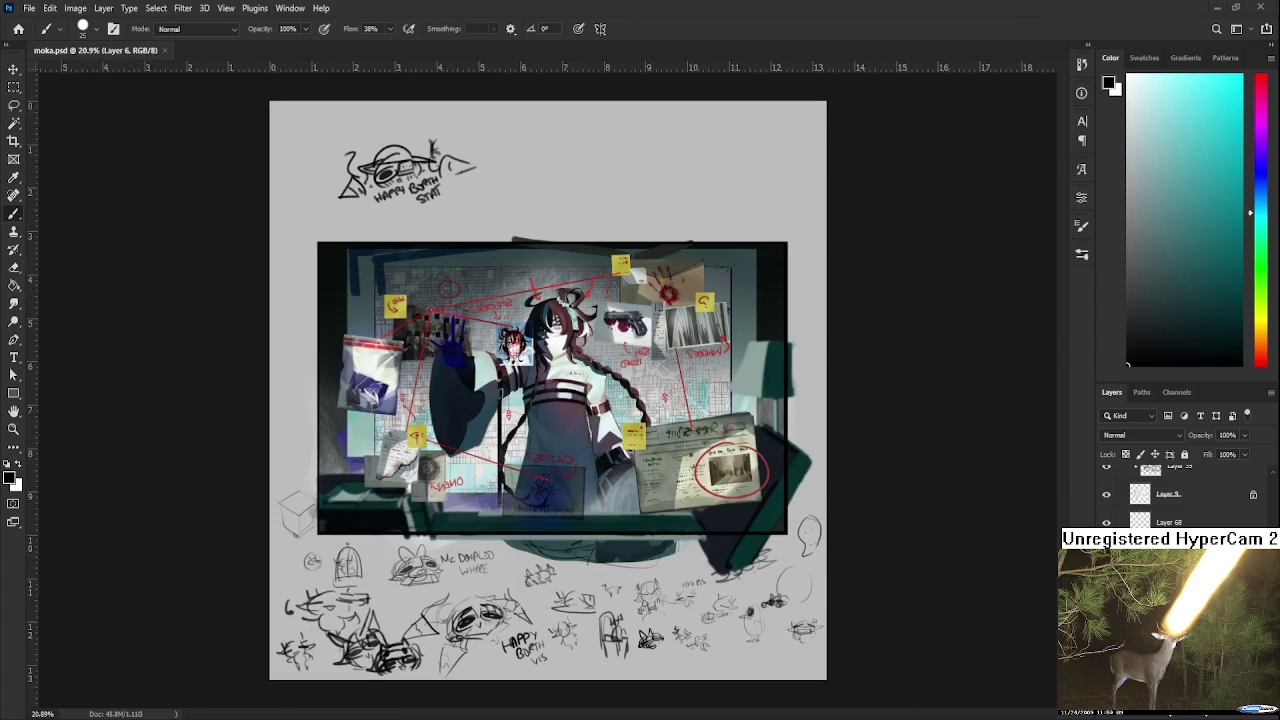
scroll(644, 385, up, 1)
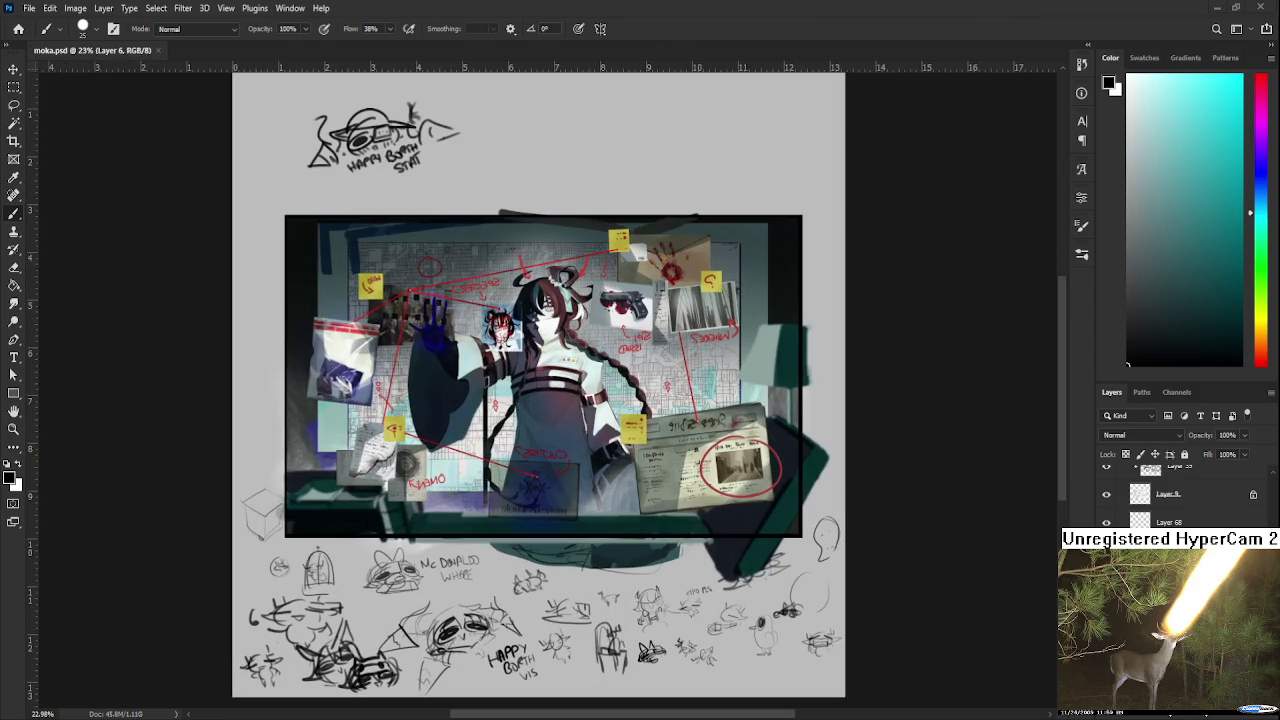